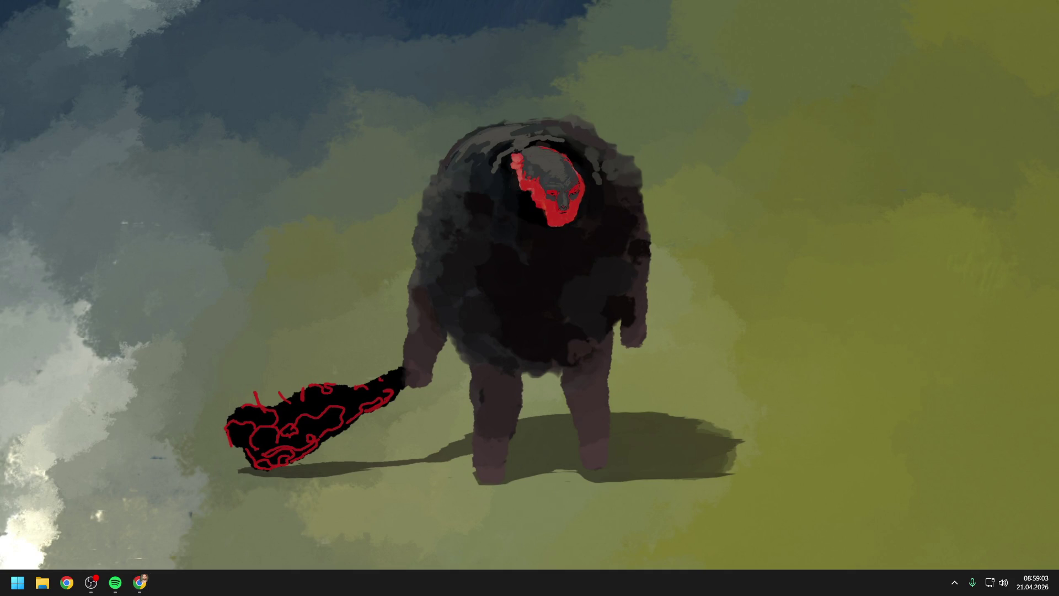
Launch P4V and open ProjectTwo.uproject from the development stream in Unreal Editor
key("alt+Tab")
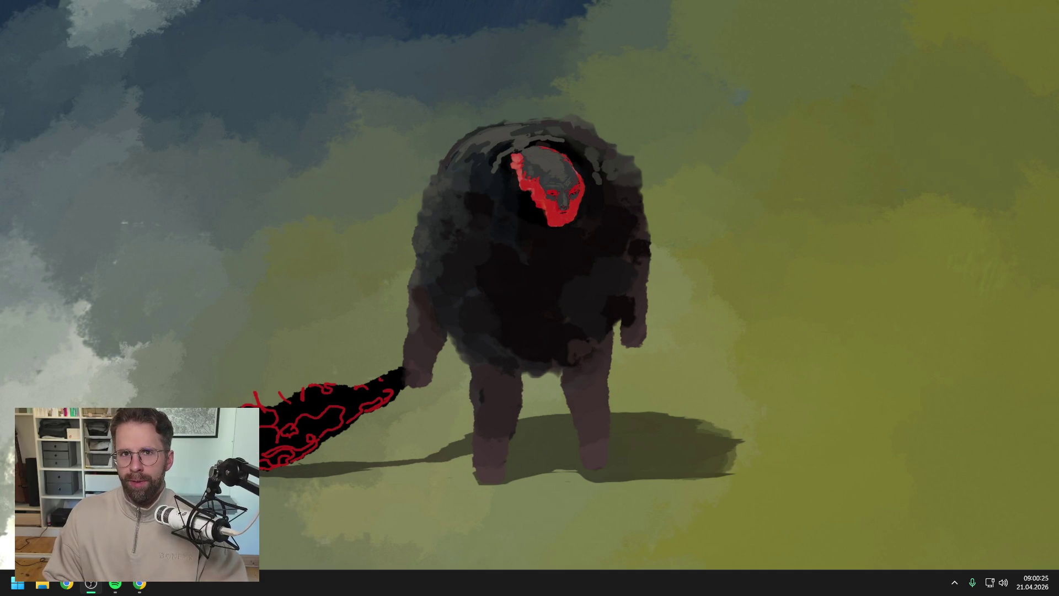
key("alt+Tab")
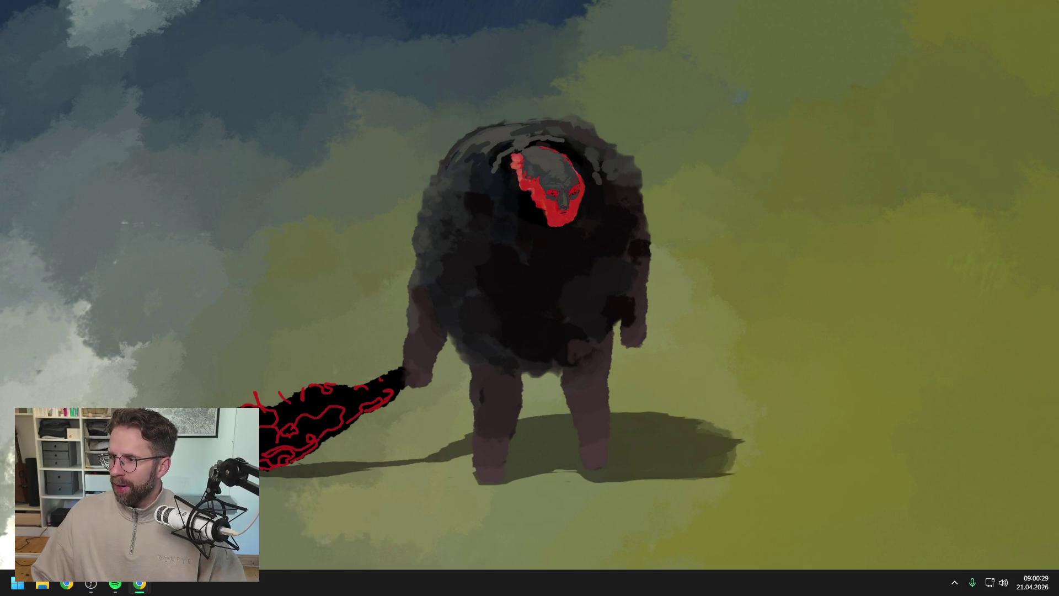
left_click(17, 583)
type("p4v")
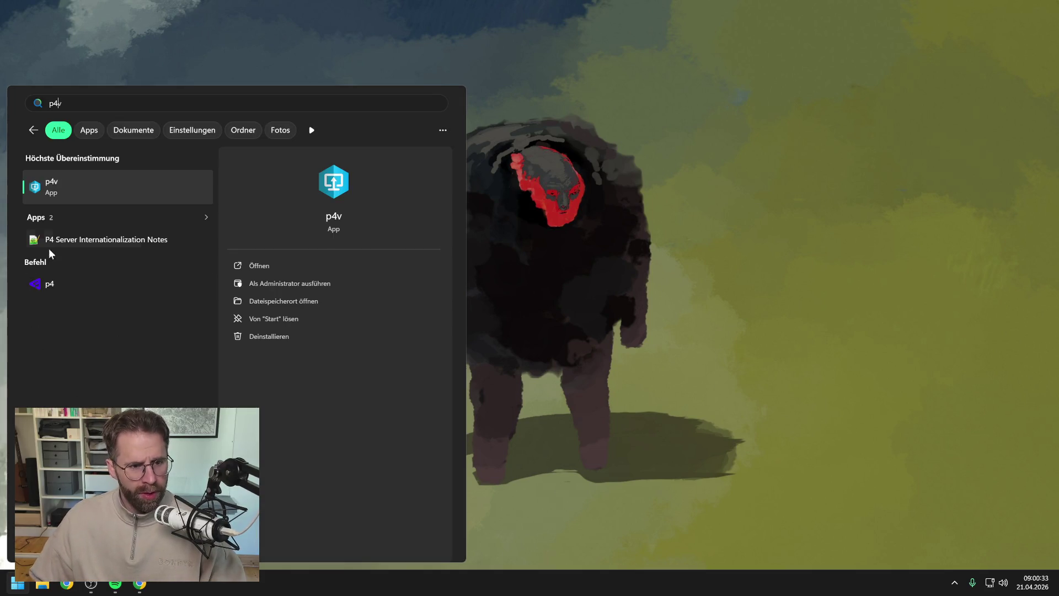
left_click(84, 195)
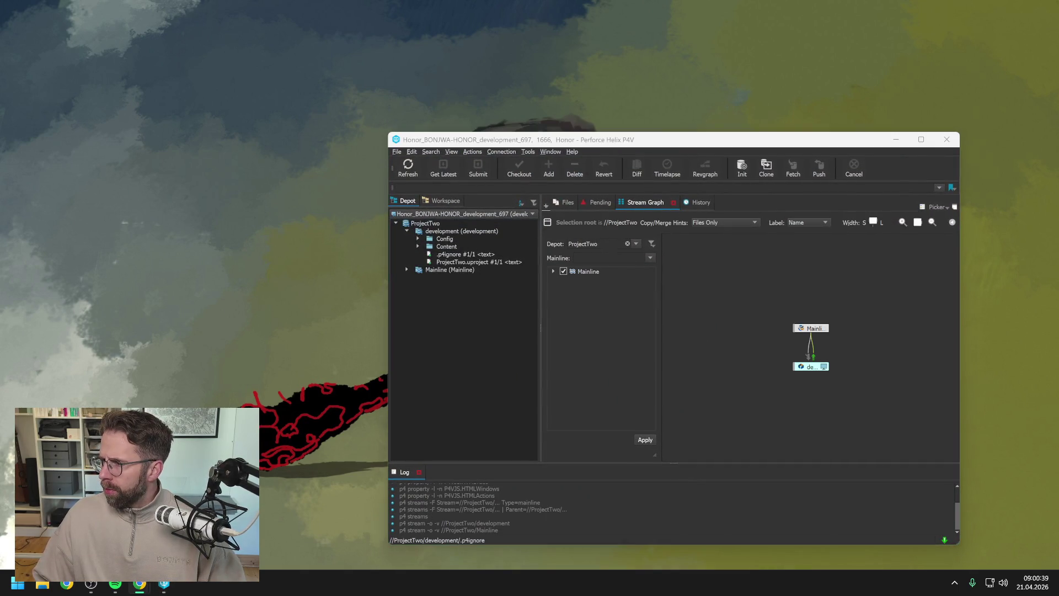
left_click(459, 261)
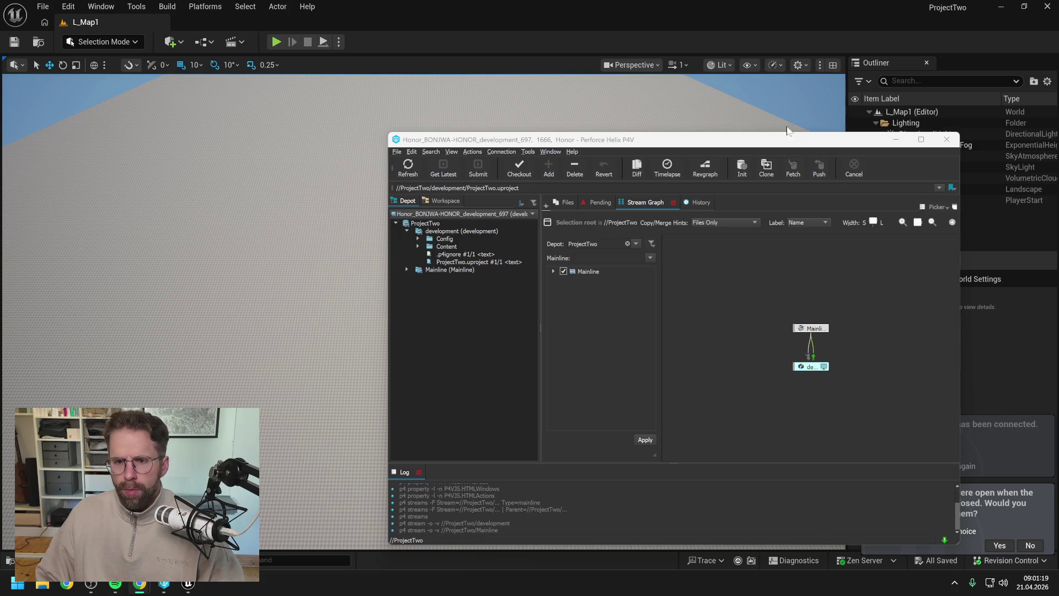
left_click(734, 97)
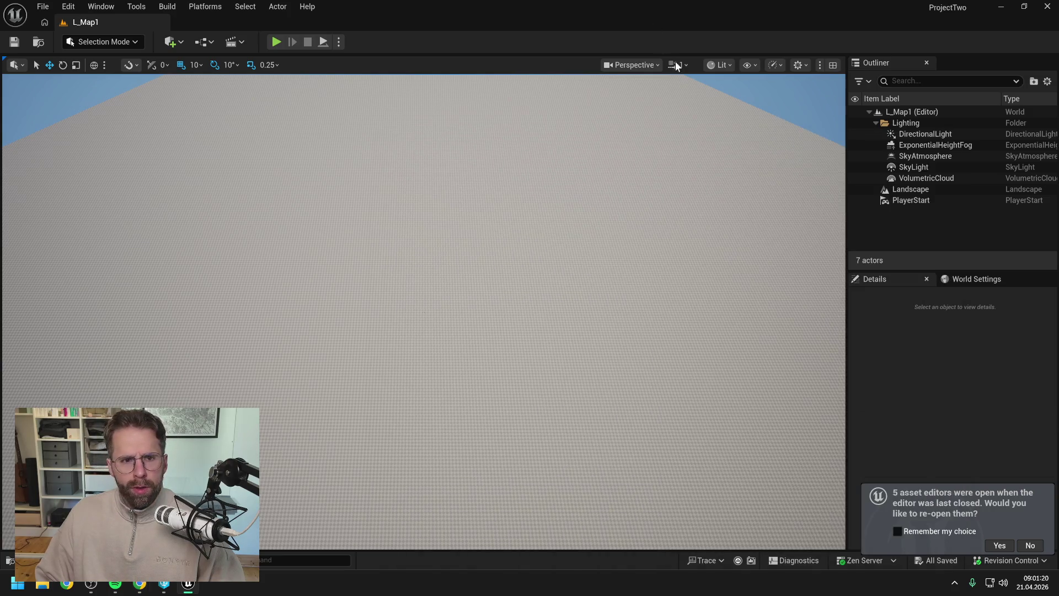
Reopen the five previous asset editors and pan across the HandleStructureBuilt graph
left_click(999, 546)
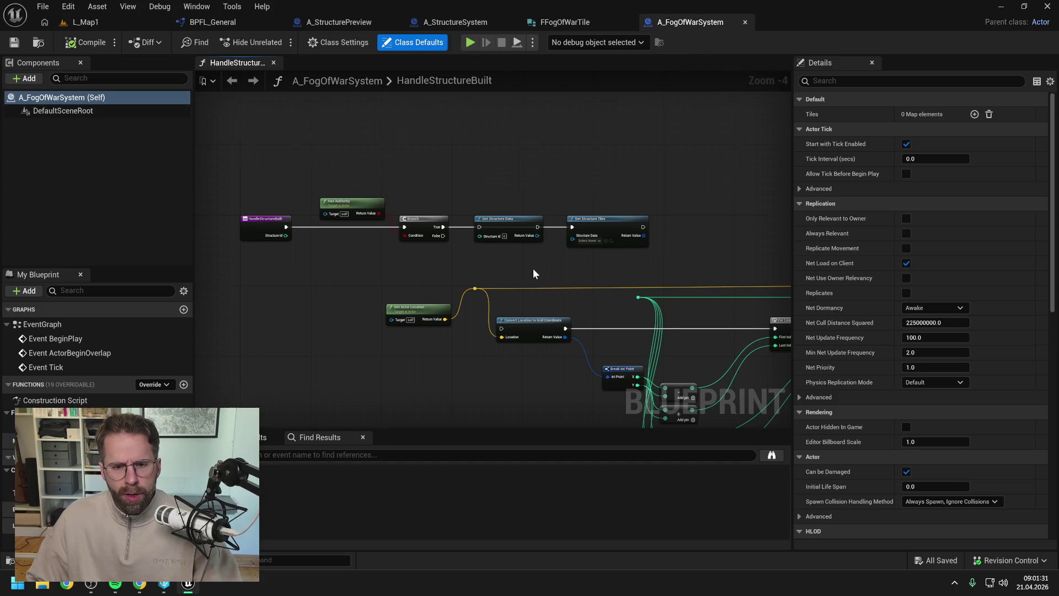
left_click_drag(533, 268, 606, 251)
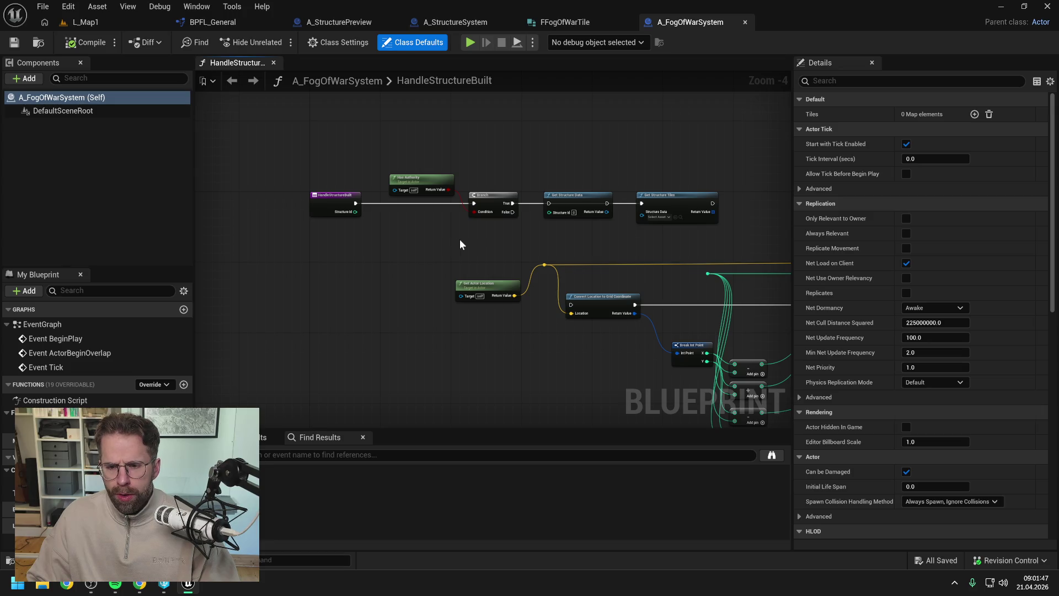
left_click_drag(644, 240, 484, 212)
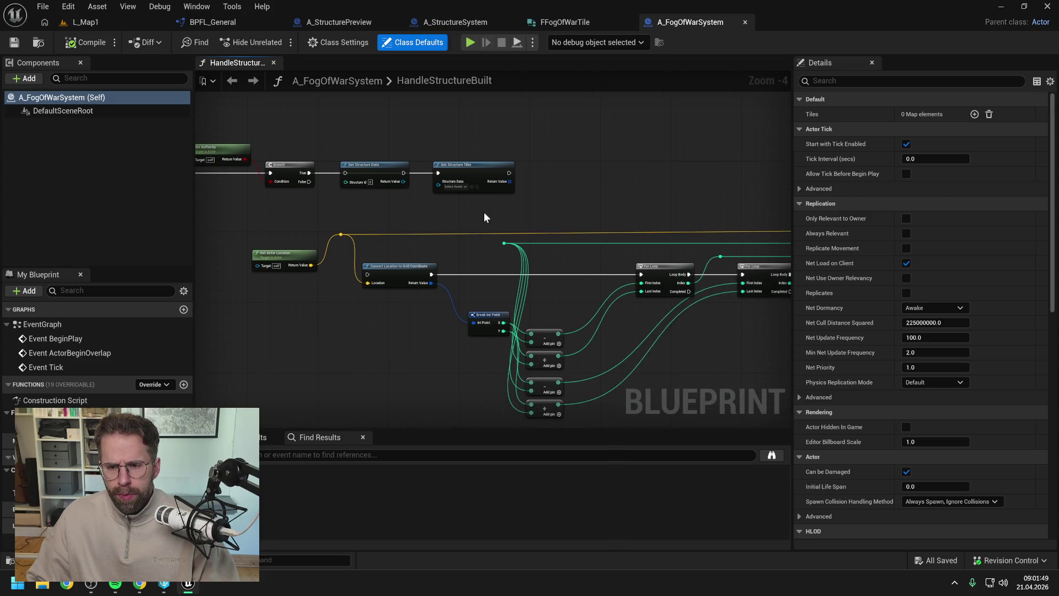
scroll(650, 207, "down", 1)
left_click_drag(650, 207, 373, 193)
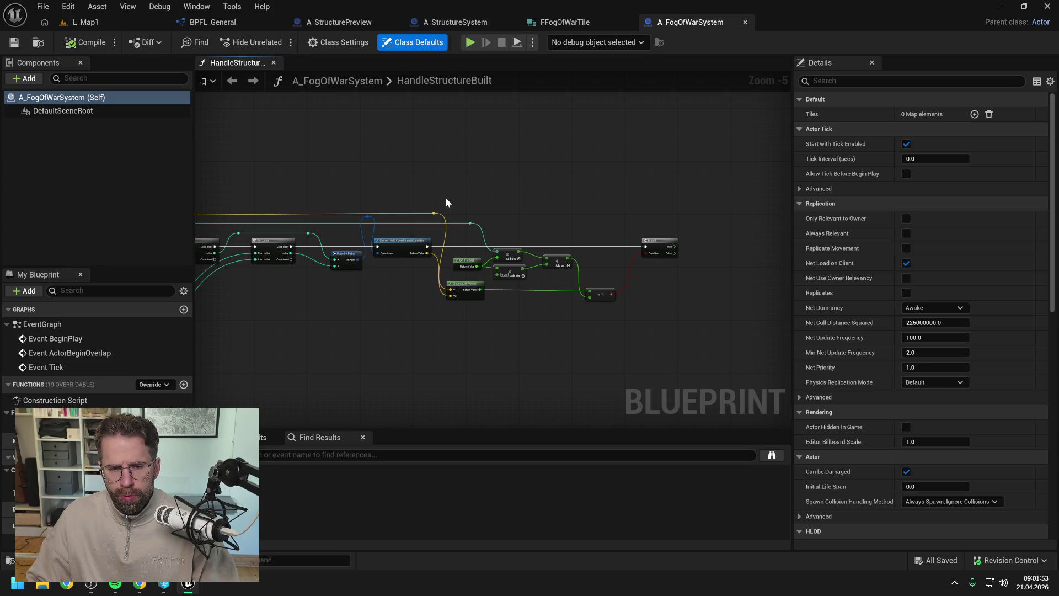
left_click_drag(445, 197, 634, 182)
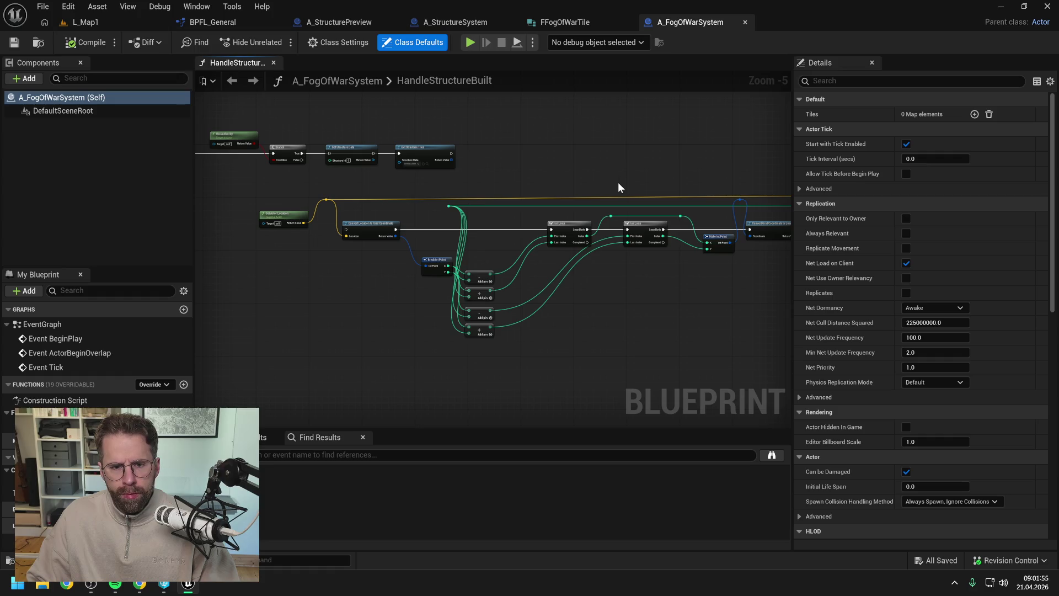
left_click_drag(538, 177, 705, 184)
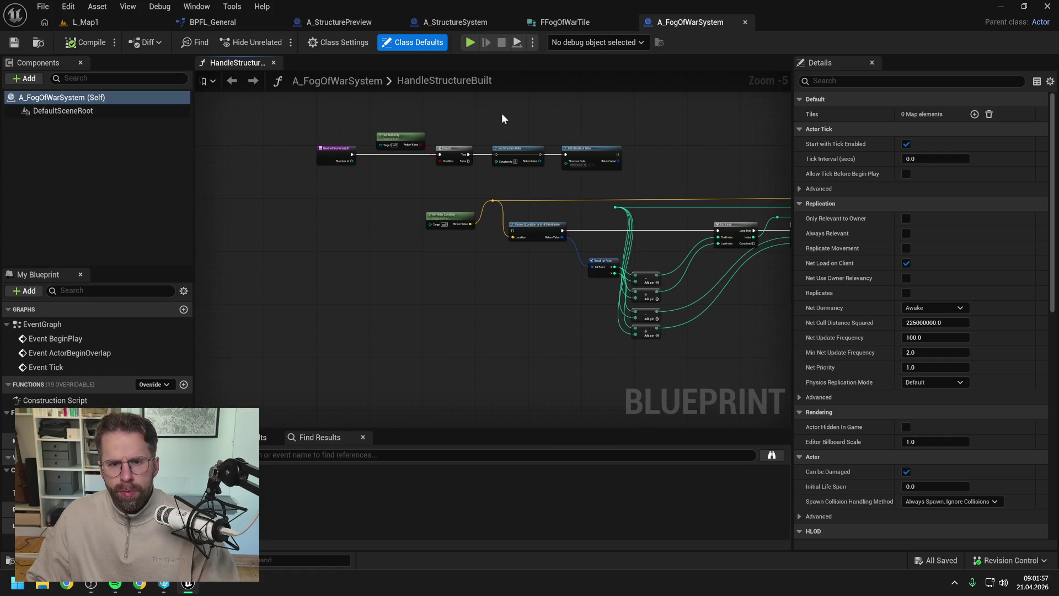
Delete the Set Structure Data and Set Structure Tiles nodes from HandleStructureBuilt
left_click_drag(501, 114, 631, 172)
key("Delete")
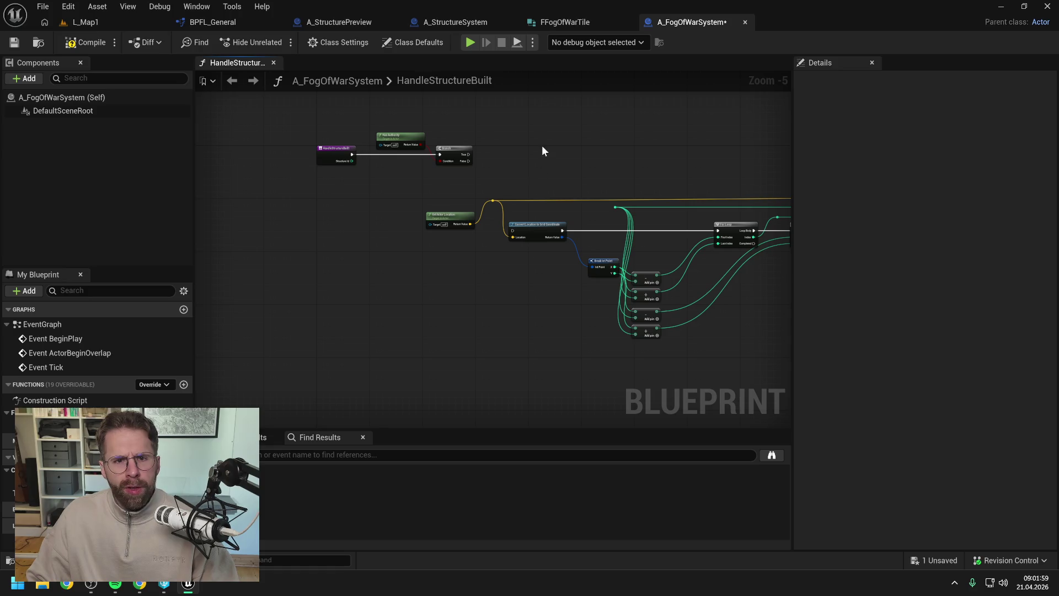
left_click(438, 21)
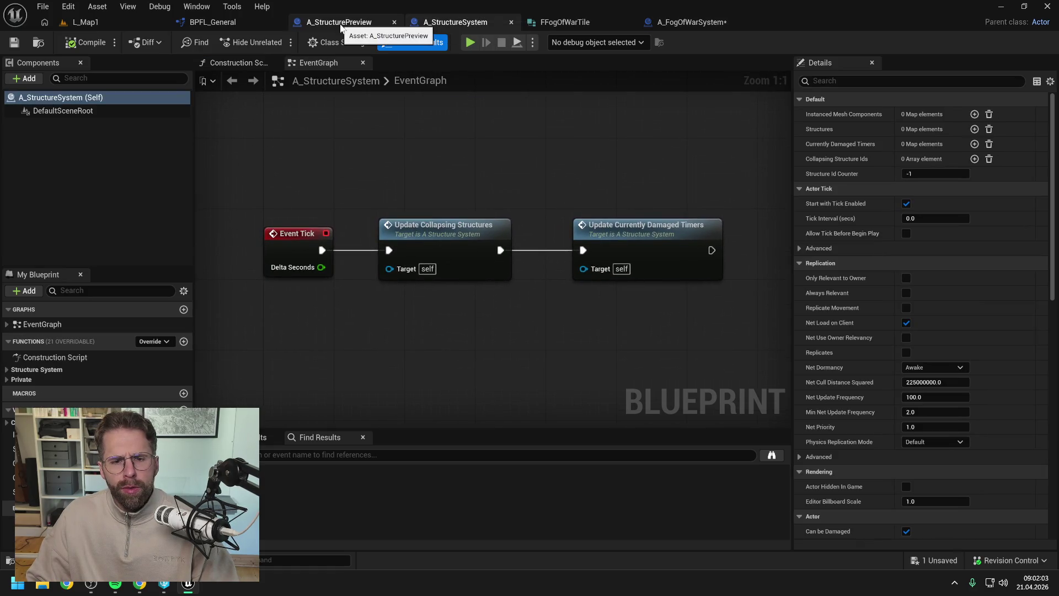
In A_StructureSystem, filter My Blueprint for 'power' and select GetStructurePowerRadius
left_click(682, 22)
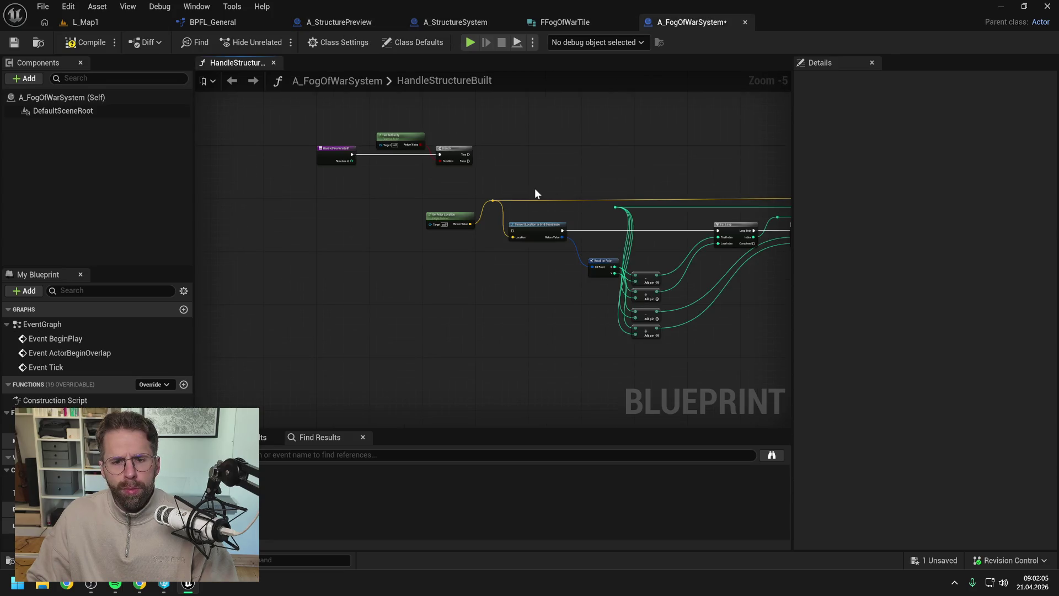
left_click(442, 25)
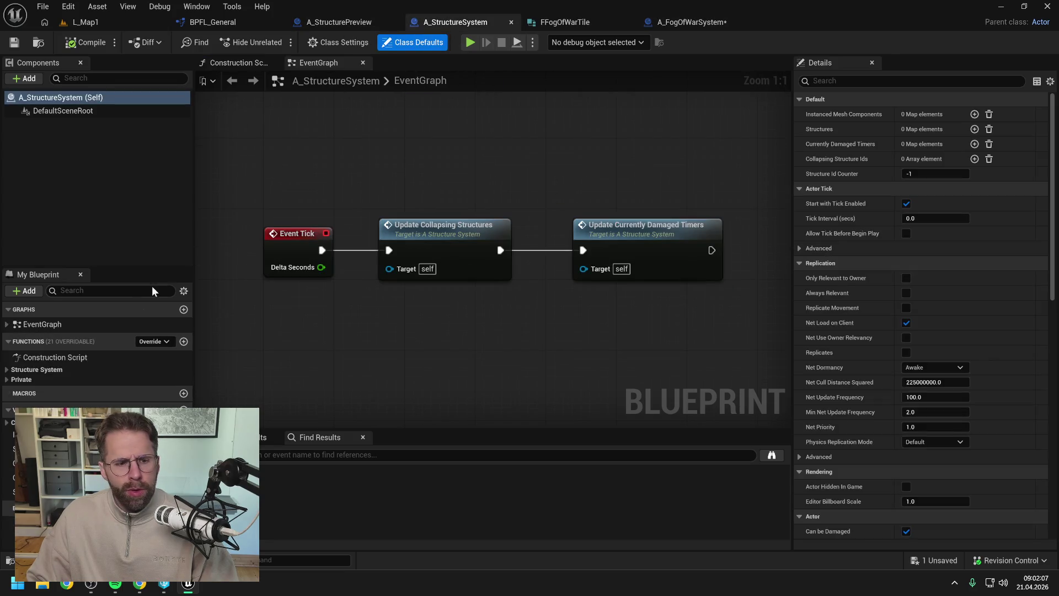
left_click(83, 291)
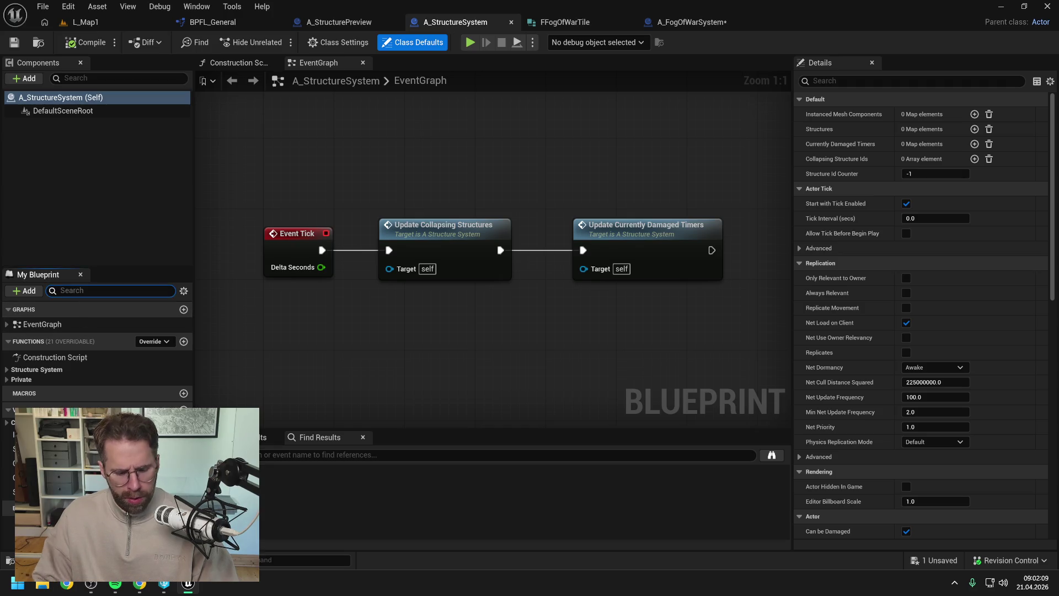
type("power")
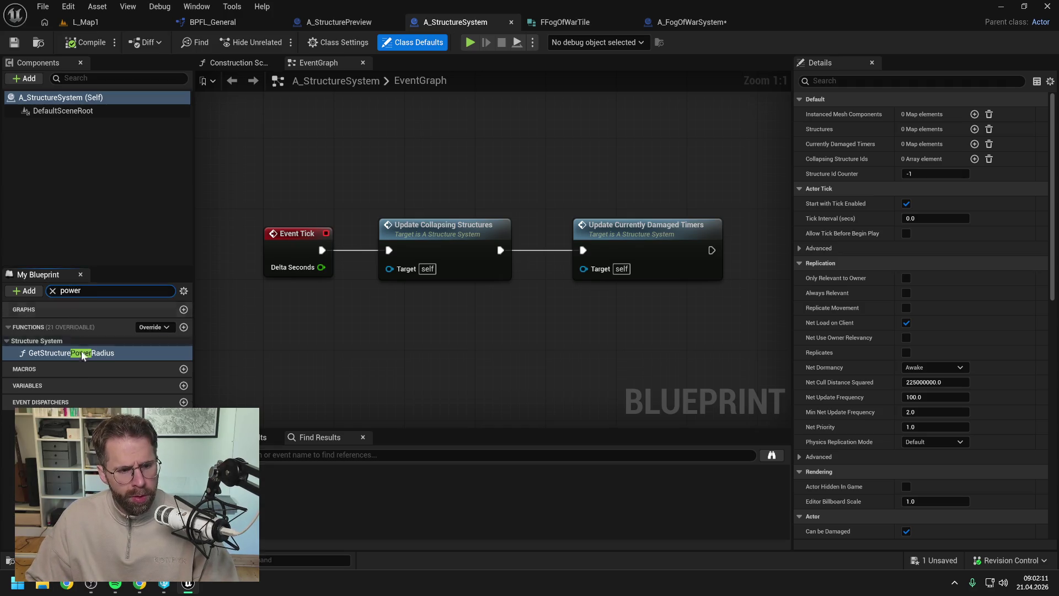
left_click(110, 353)
Review the GetTilesInRadius graph in BPFL_General, from entry and loops to Branch comparison
left_click(239, 24)
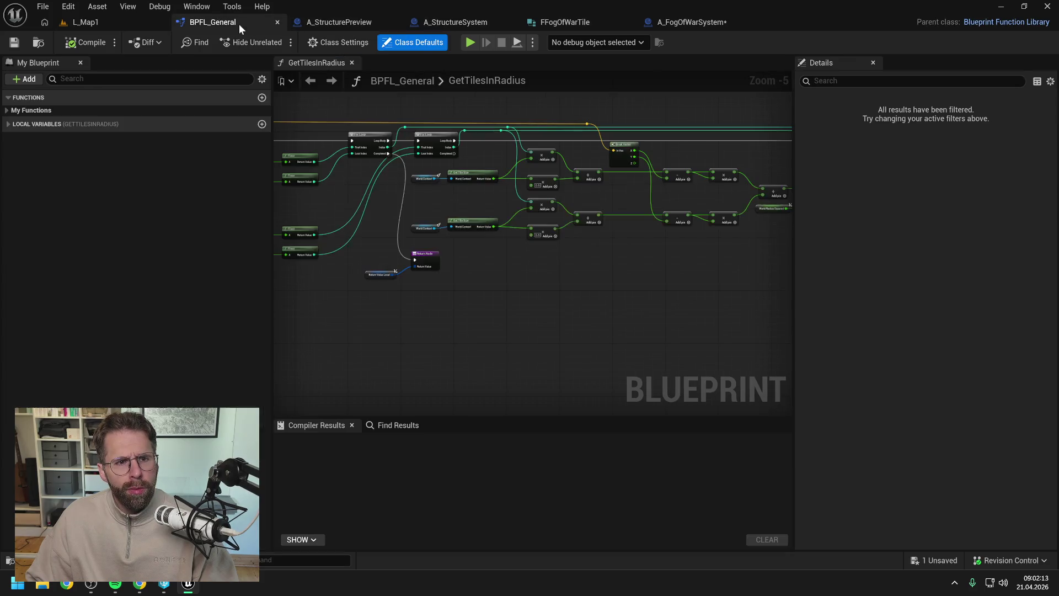
scroll(354, 118, "down", 2)
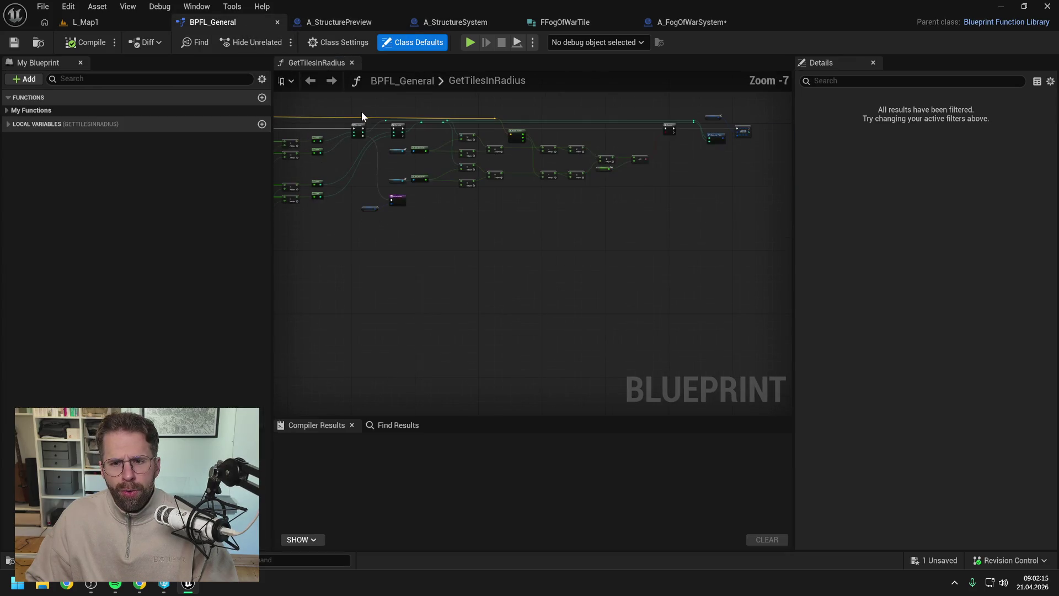
mouse_move(383, 111)
left_mouse_down()
mouse_move(471, 135)
mouse_move(622, 128)
mouse_move(797, 170)
mouse_move(971, 166)
left_mouse_up()
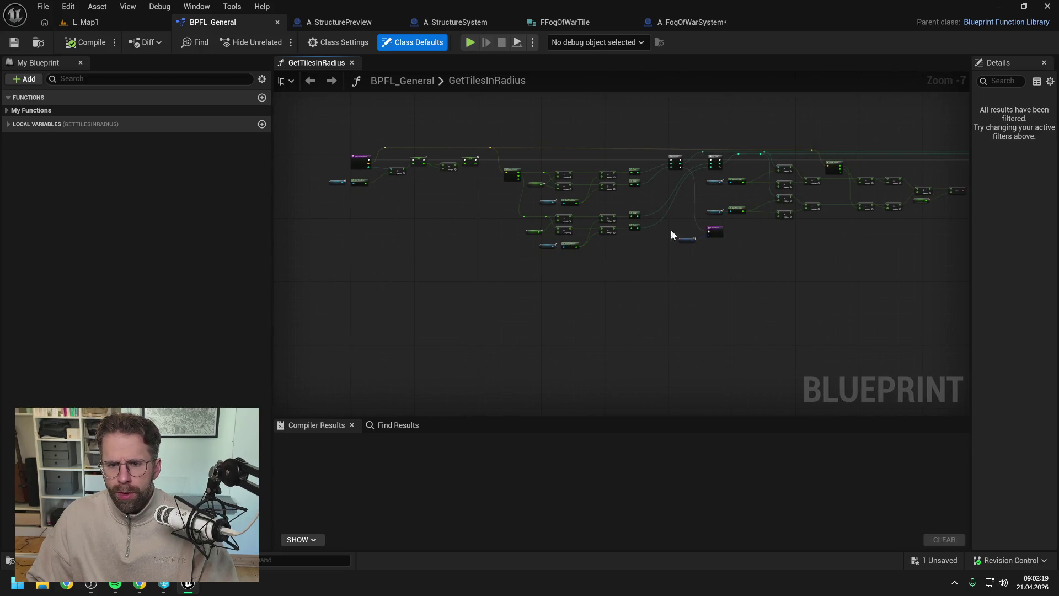
scroll(506, 227, "up", 3)
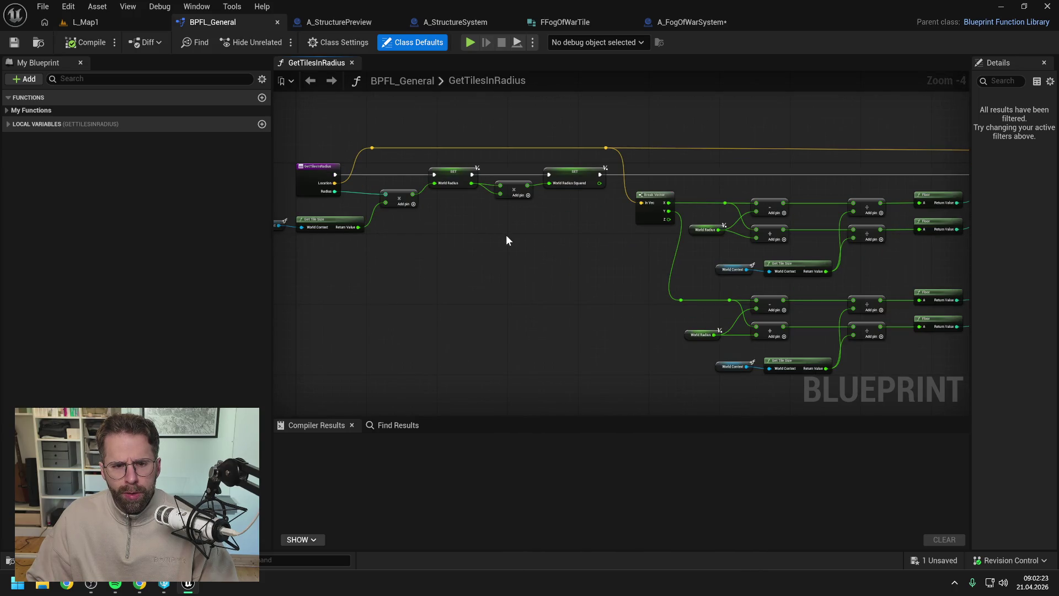
scroll(506, 234, "down", 1)
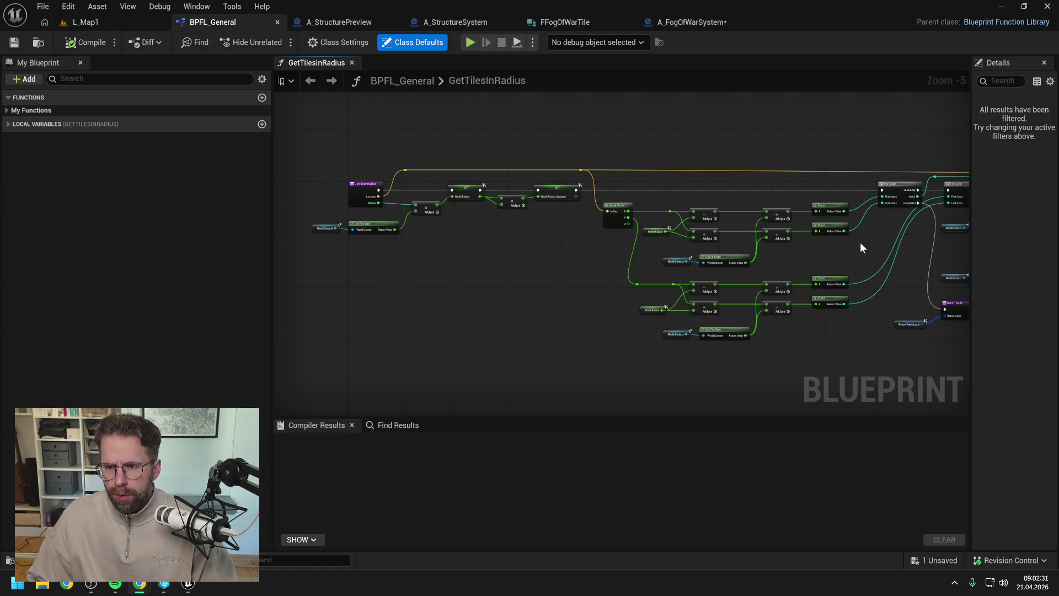
left_click_drag(868, 244, 608, 239)
left_click_drag(785, 257, 641, 244)
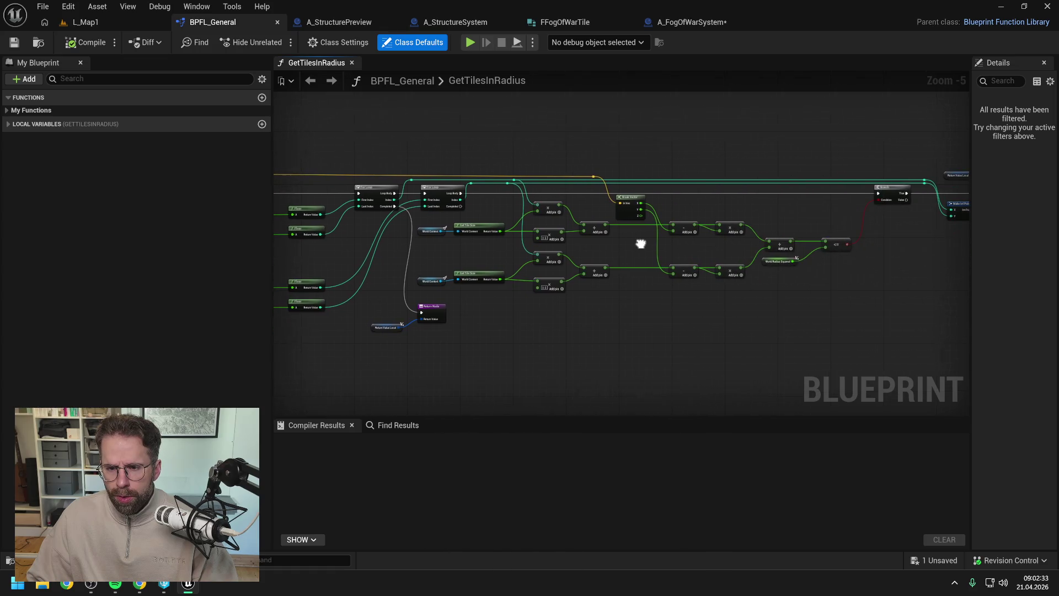
mouse_move(794, 265)
left_mouse_down()
mouse_move(662, 259)
mouse_move(788, 236)
left_mouse_up()
mouse_move(553, 263)
left_mouse_down()
mouse_move(589, 253)
mouse_move(736, 259)
left_mouse_up()
mouse_move(557, 215)
left_mouse_down()
mouse_move(601, 214)
mouse_move(553, 221)
left_mouse_up()
key("ctrl+space")
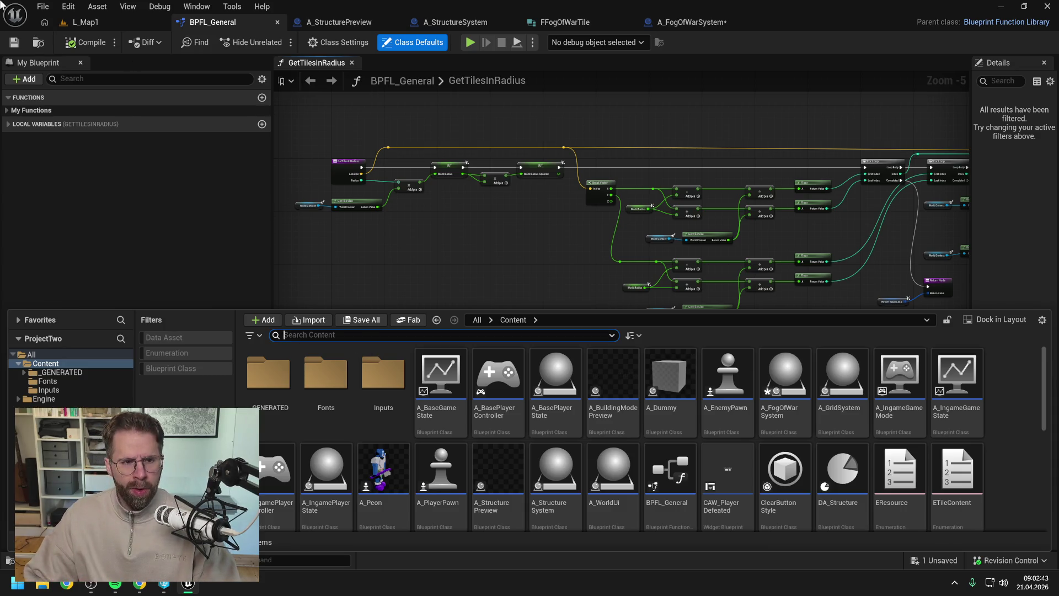
left_click(78, 22)
Playtest L_Map1, placing a building and zooming out to inspect the revealed tile circle
left_click(279, 41)
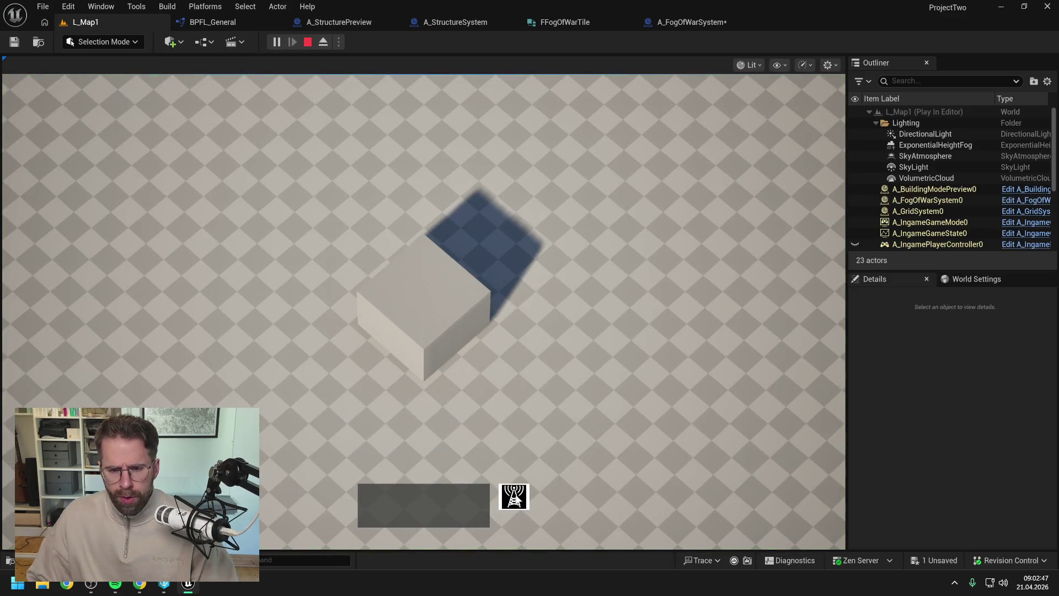
left_click(514, 496)
scroll(789, 386, "down", 3)
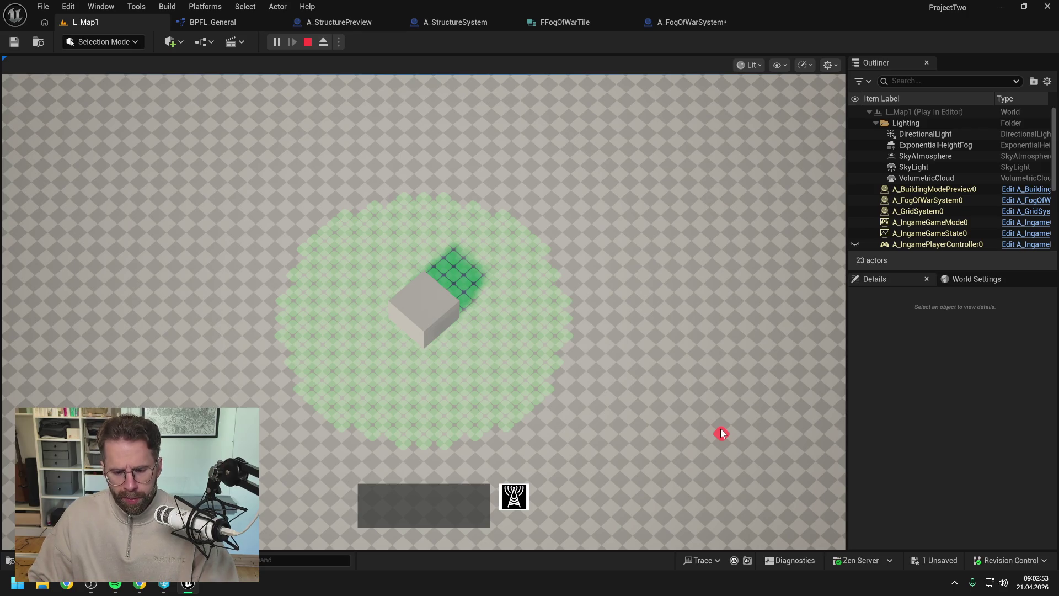
key("Escape")
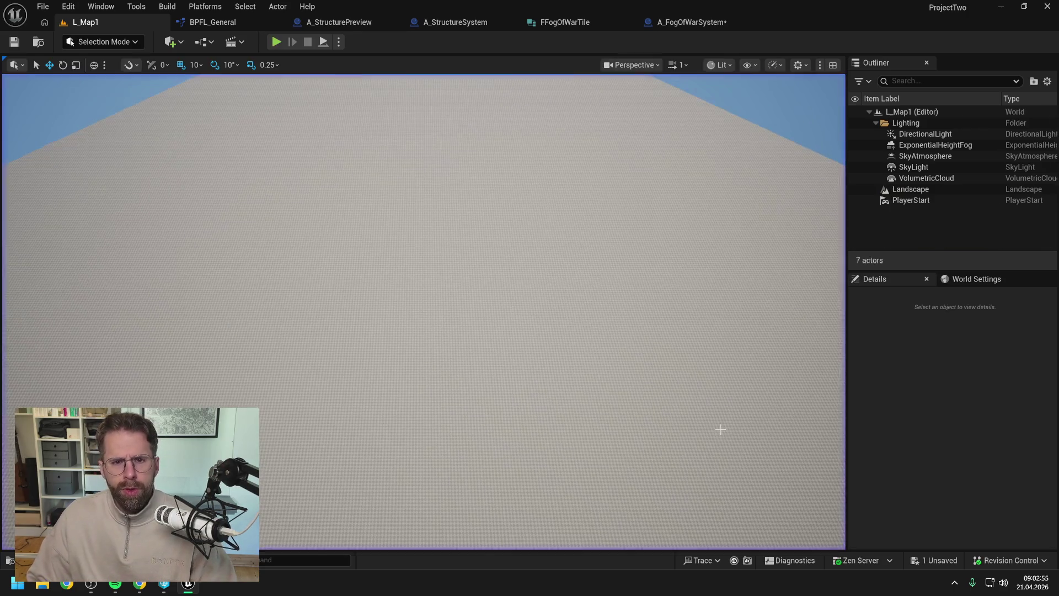
key("ctrl+space")
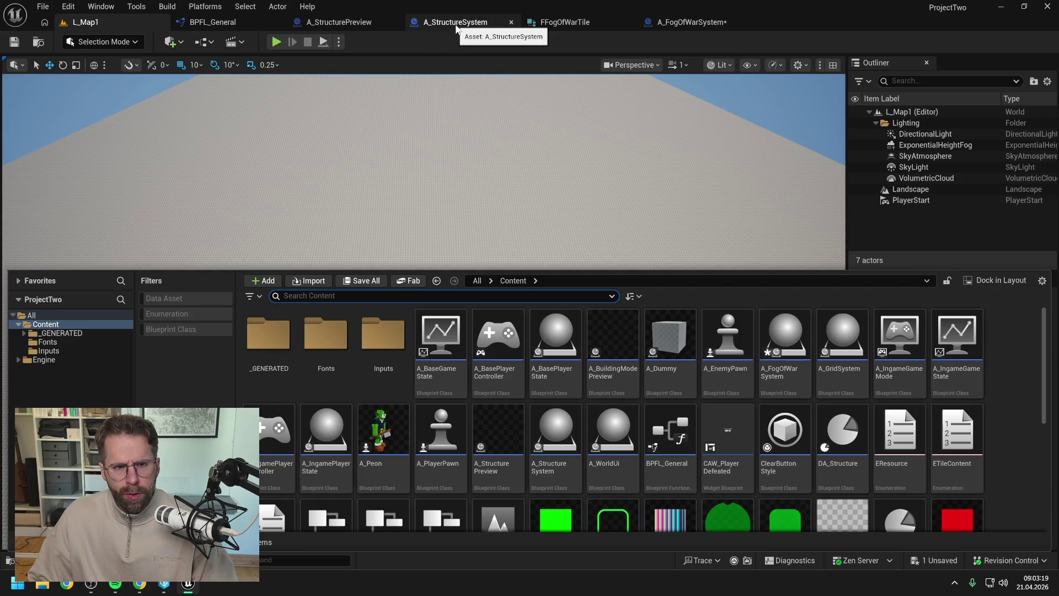
Search the Content Browser for 'syst', open A_GridSystem and its RegisterPowerStructure function
type("syst")
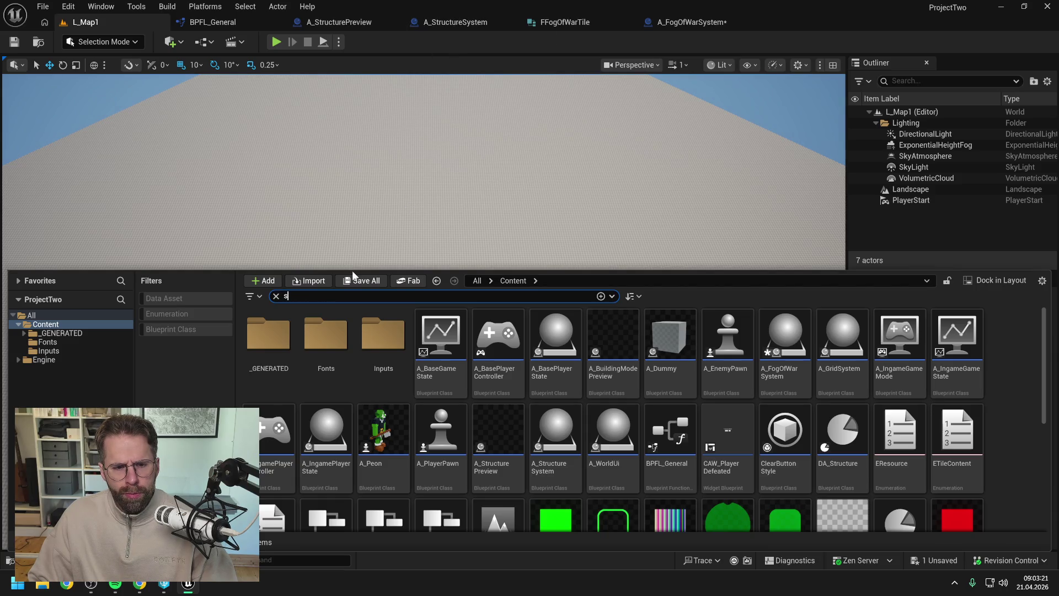
left_click(527, 467)
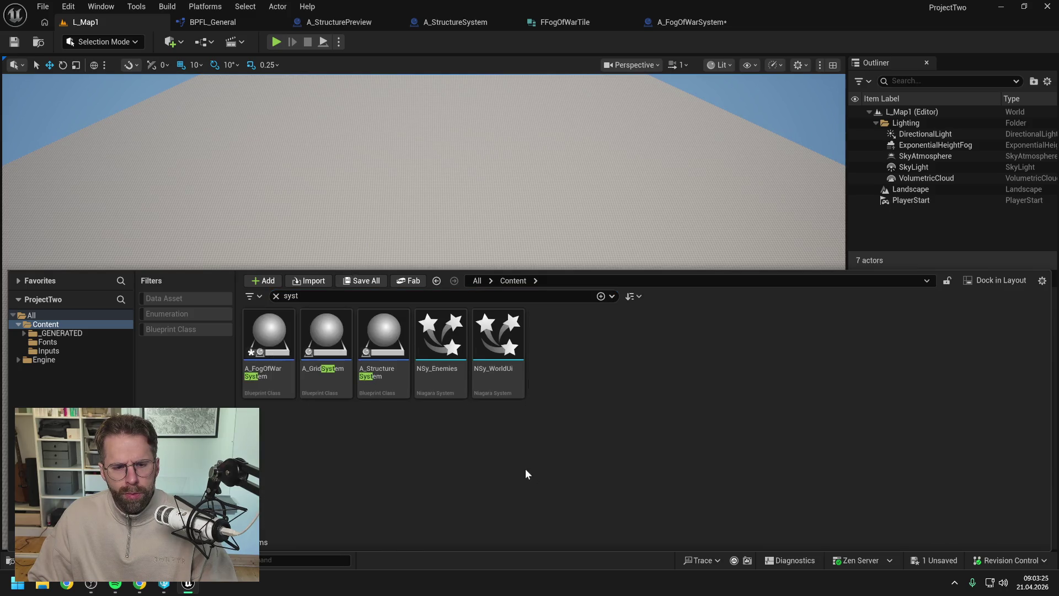
mouse_move(324, 370)
double_click(336, 389)
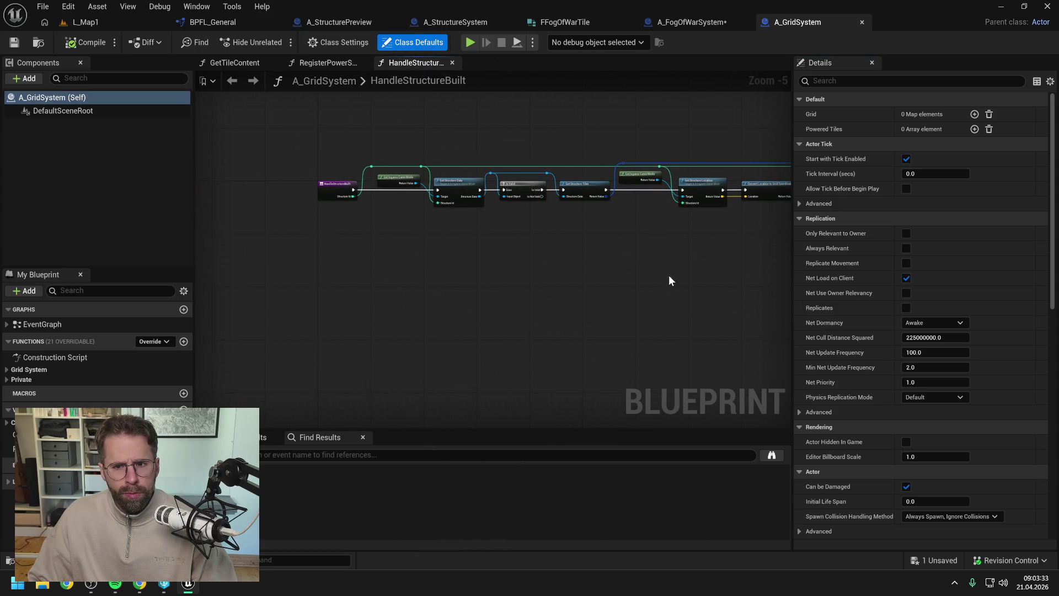
left_click_drag(668, 275, 376, 270)
mouse_move(543, 307)
left_mouse_down()
mouse_move(198, 288)
mouse_move(431, 290)
left_mouse_up()
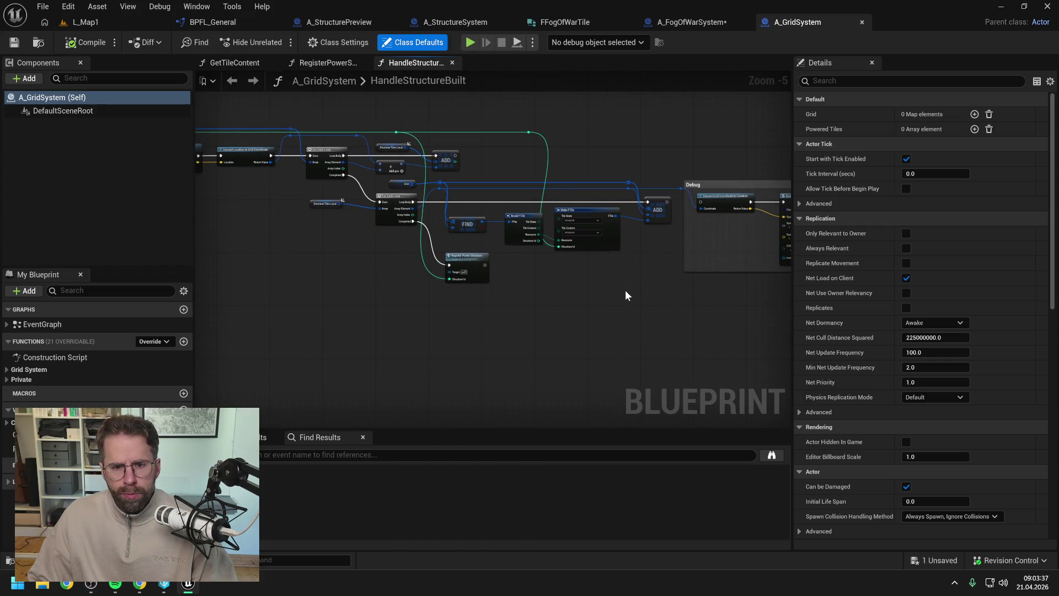
double_click(466, 265)
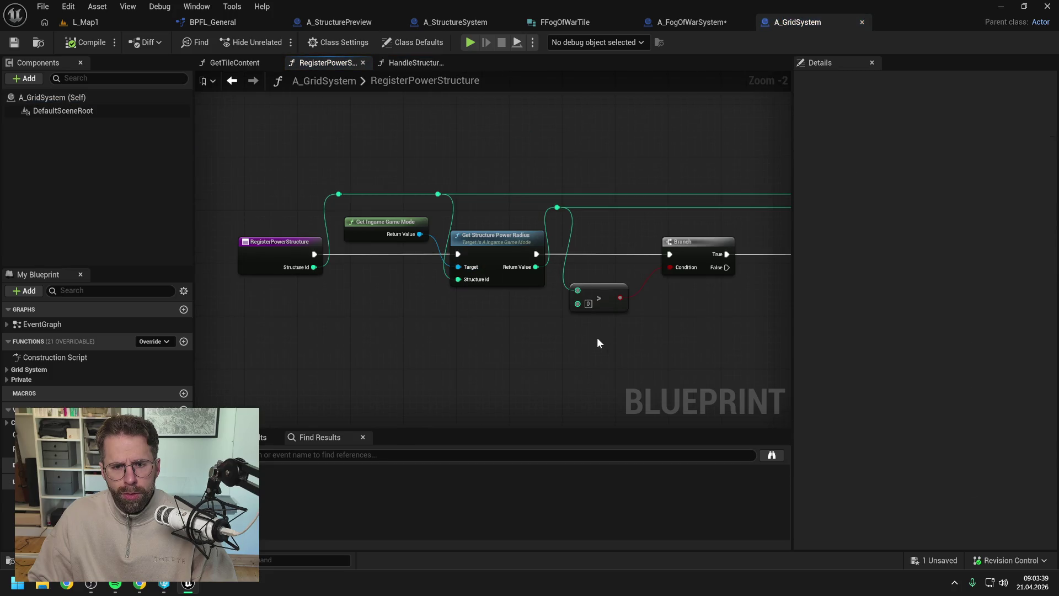
Review RegisterPowerStructure's coordinate conversion, For Loops, distance check, CONTAINS and ADD nodes
left_click_drag(597, 337, 486, 319)
scroll(515, 312, "down", 2)
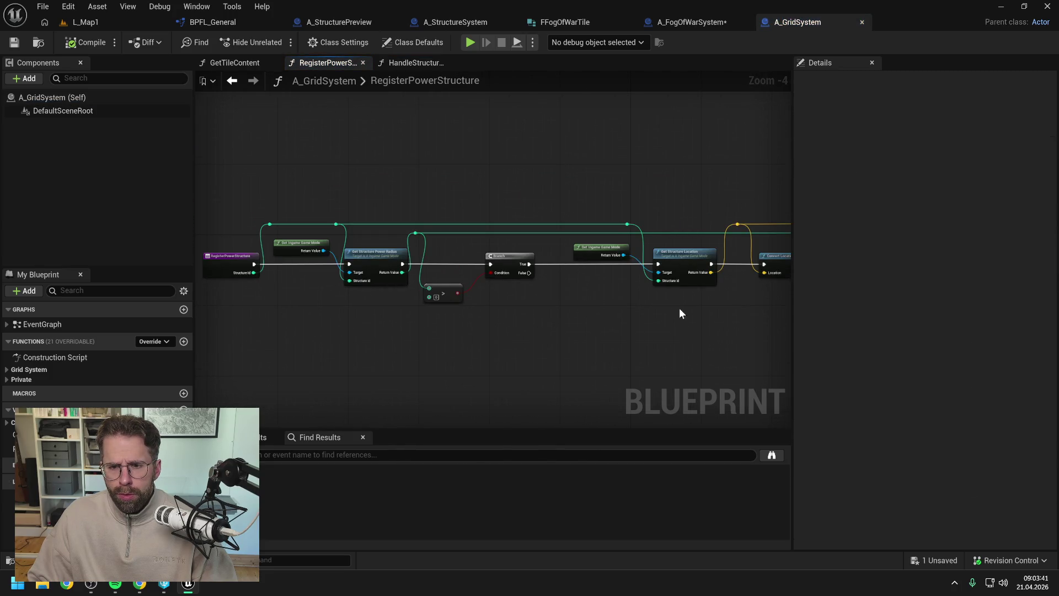
left_click_drag(680, 308, 525, 313)
mouse_move(633, 346)
left_mouse_down()
mouse_move(624, 324)
mouse_move(459, 289)
left_mouse_up()
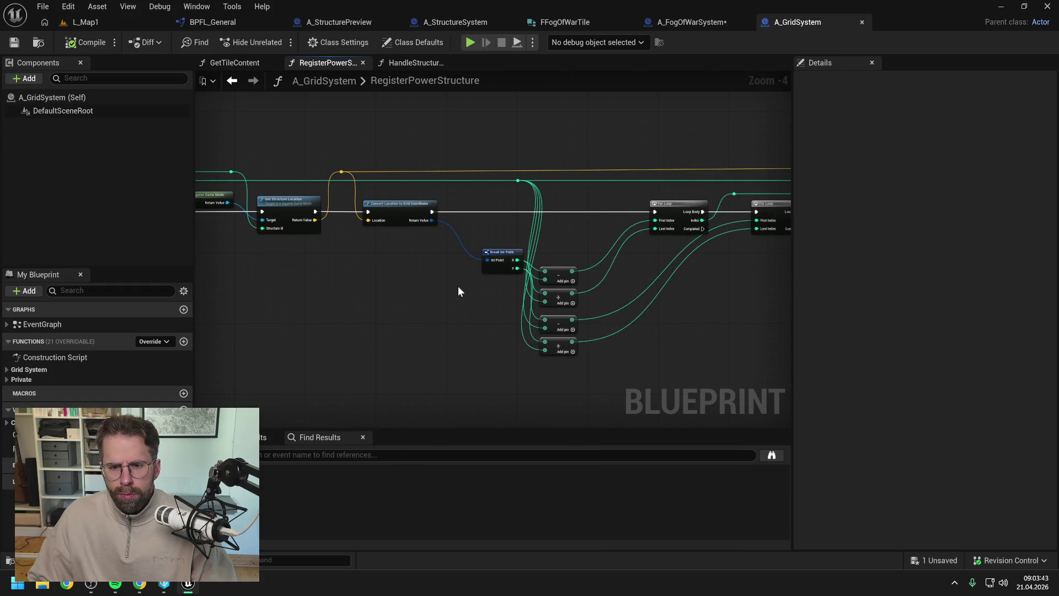
left_click_drag(695, 309, 503, 288)
left_click_drag(609, 286, 454, 287)
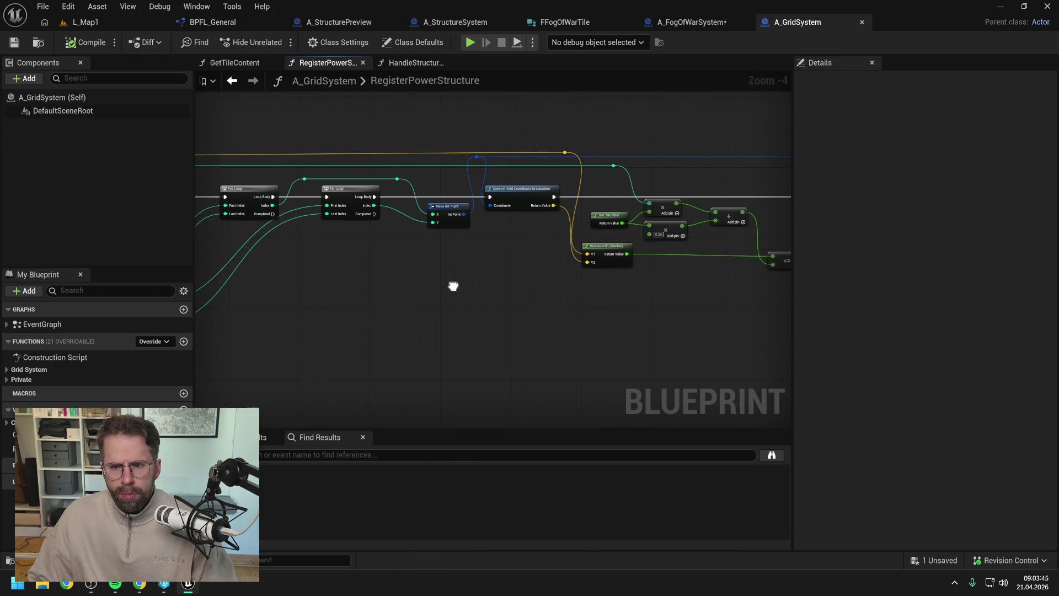
left_click_drag(689, 288, 464, 285)
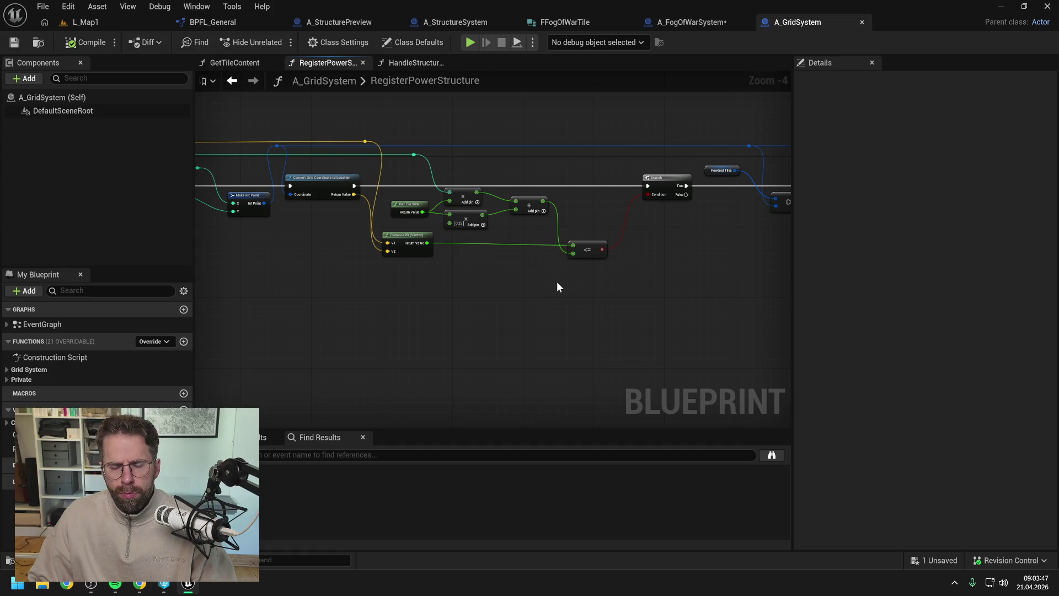
left_click_drag(650, 282, 527, 277)
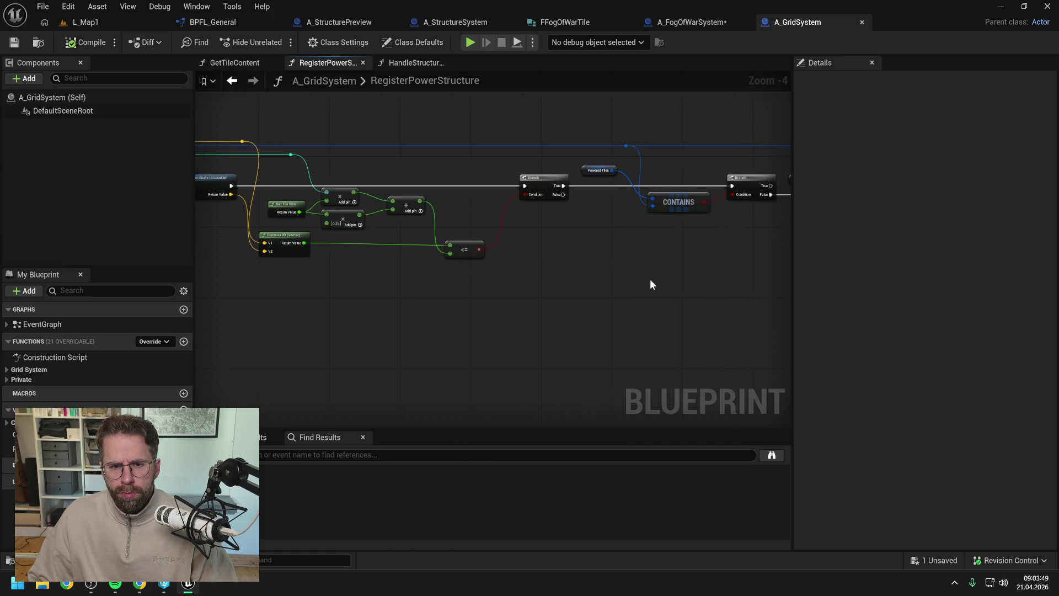
left_click_drag(650, 279, 509, 275)
left_click_drag(783, 270, 655, 279)
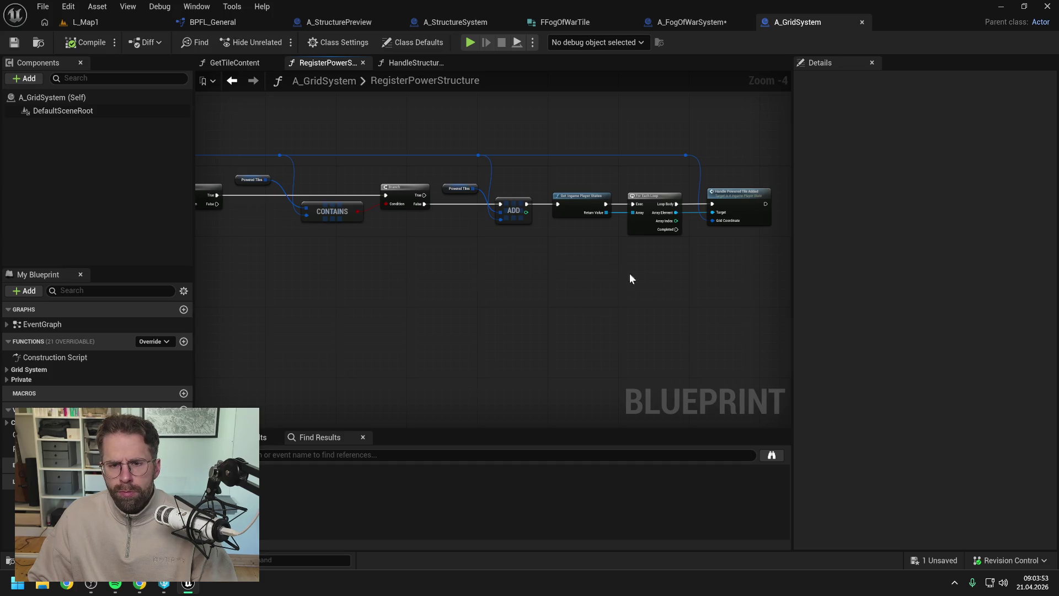
left_click_drag(629, 279, 702, 265)
left_click_drag(464, 277, 627, 275)
mouse_move(370, 281)
left_mouse_down()
mouse_move(546, 287)
mouse_move(615, 263)
left_mouse_up()
scroll(545, 280, "down", 1)
mouse_move(521, 269)
left_mouse_down()
mouse_move(556, 260)
mouse_move(543, 251)
mouse_move(623, 245)
left_mouse_up()
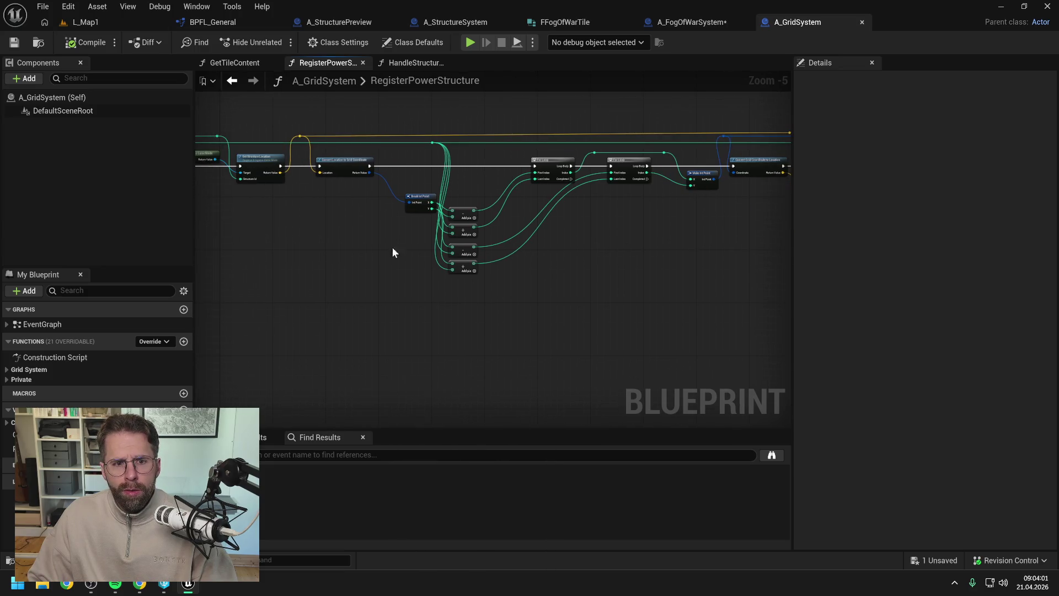
left_click_drag(392, 247, 468, 247)
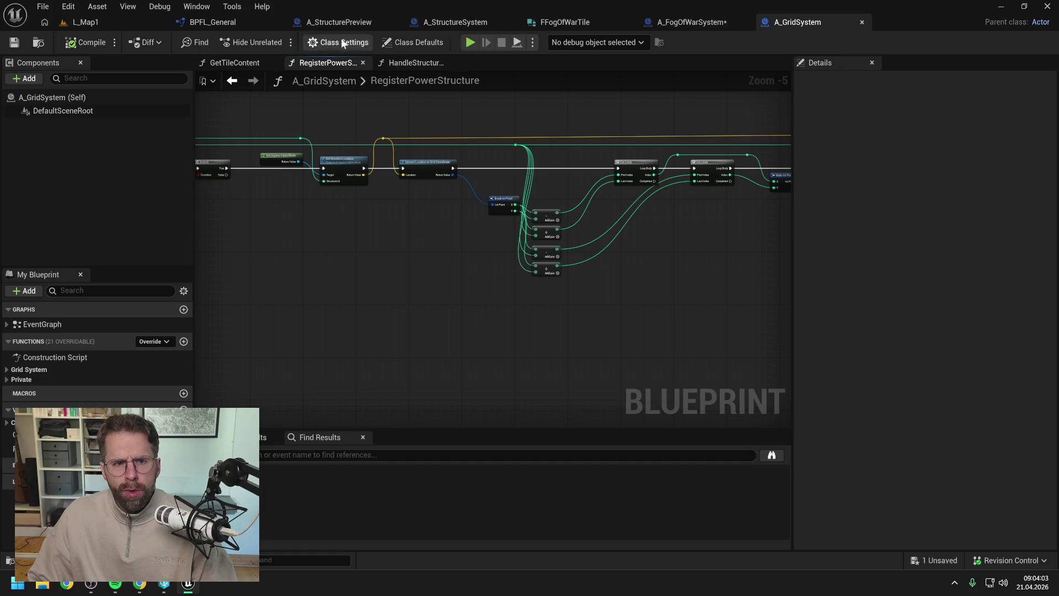
Check GetTilesInRadius in BPFL_General, then search the node list for 'get tiles in ra'
left_click(212, 21)
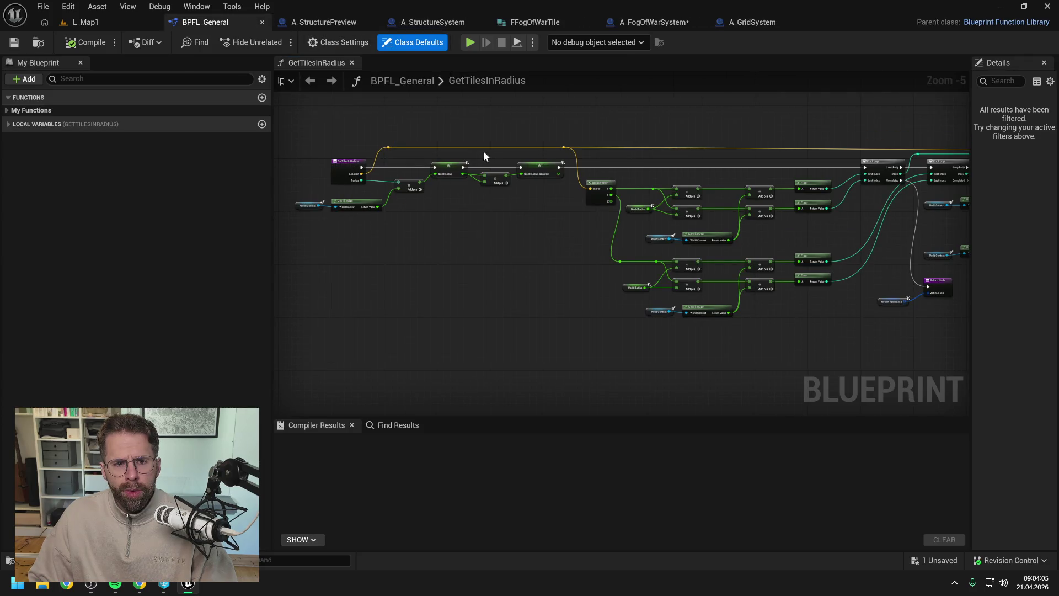
scroll(387, 165, "up", 1)
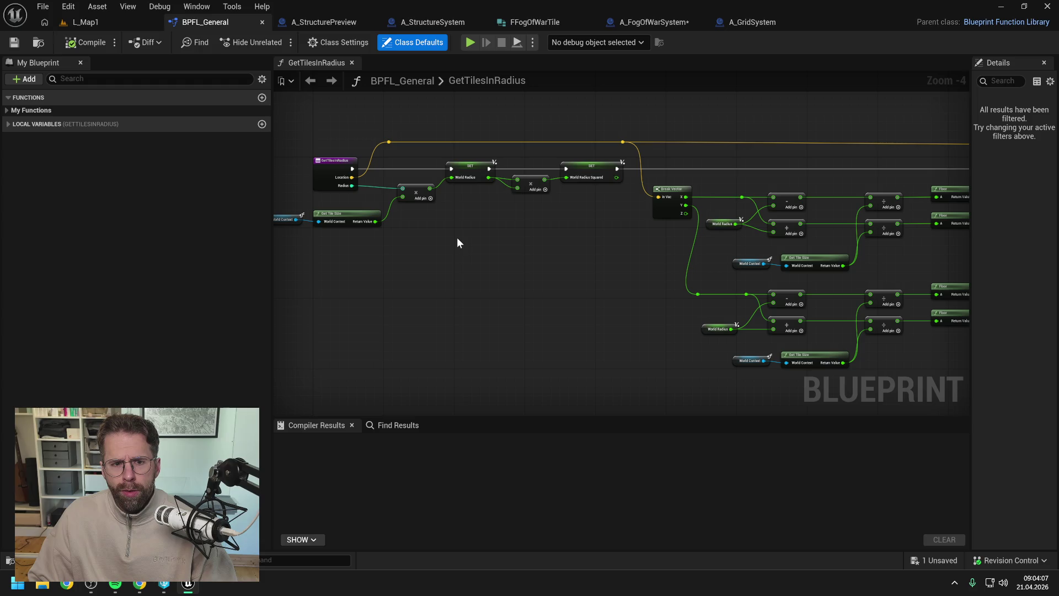
left_click(741, 21)
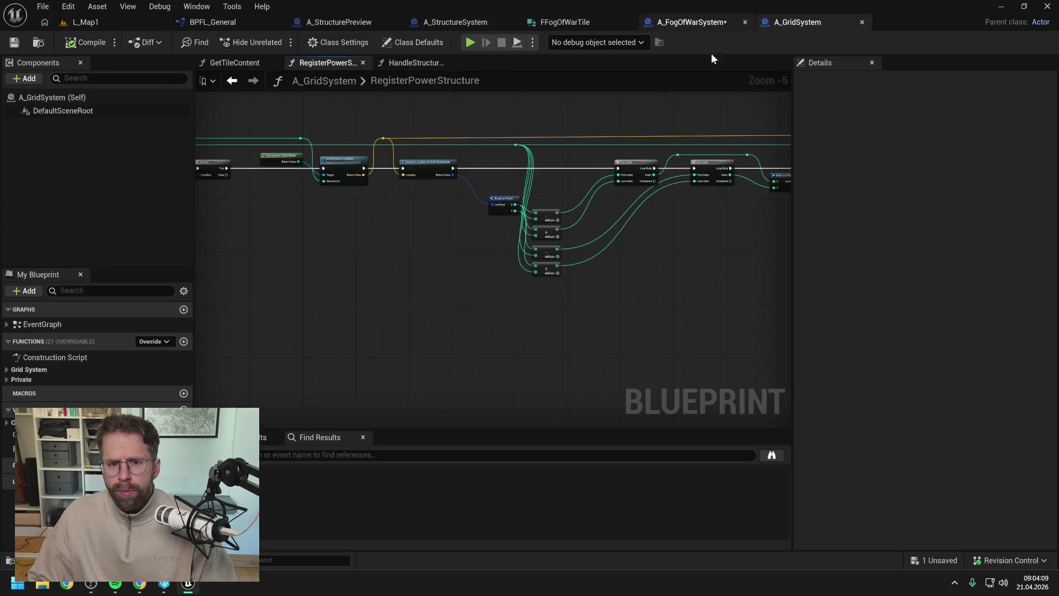
right_click(379, 315)
type("get tiles in ra")
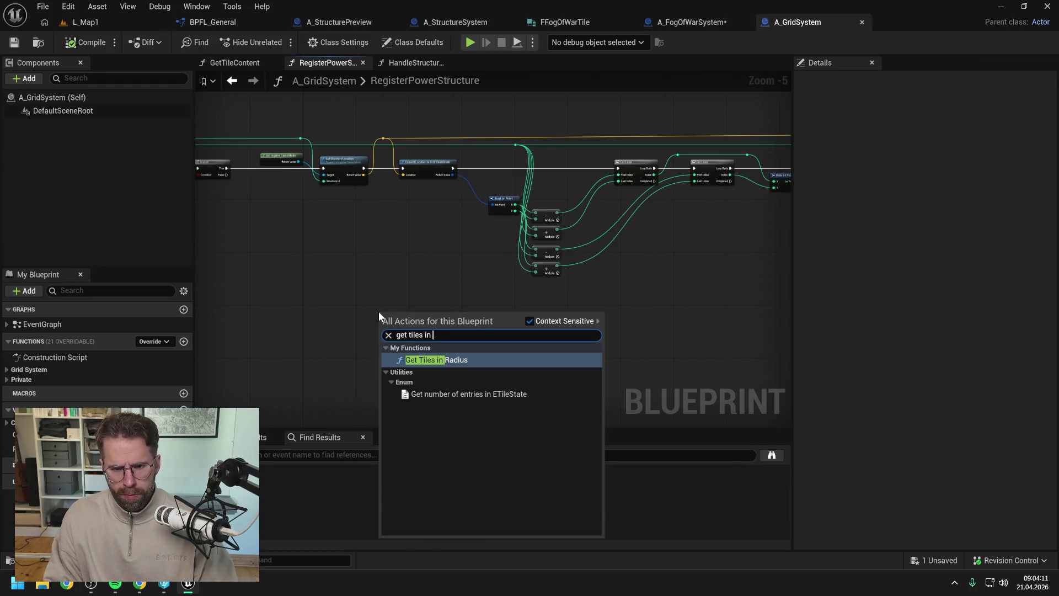
Add Get Tiles in Radius, wired to Structure Location, the power radius and the exec flow
left_click(453, 364)
scroll(468, 307, "up", 1)
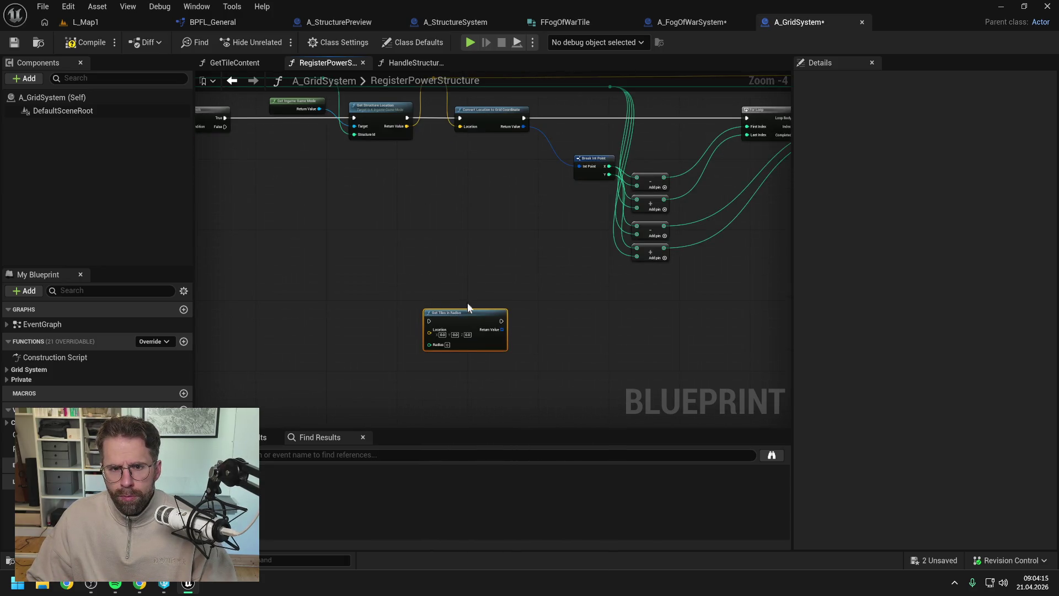
mouse_move(468, 307)
left_mouse_down()
mouse_move(490, 164)
mouse_move(504, 207)
left_mouse_up()
left_click(504, 203)
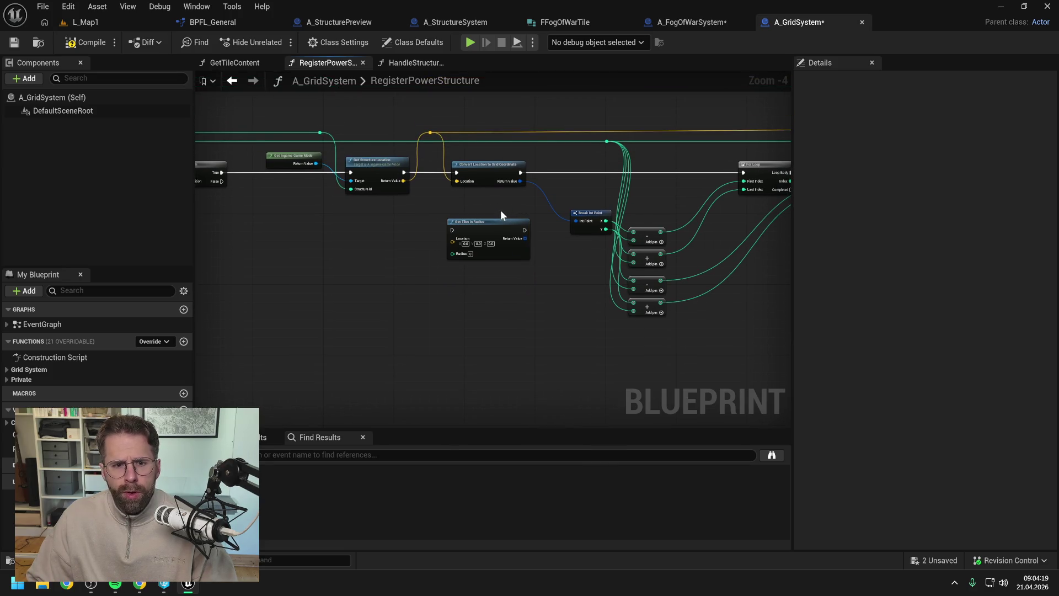
left_click_drag(432, 134, 432, 134)
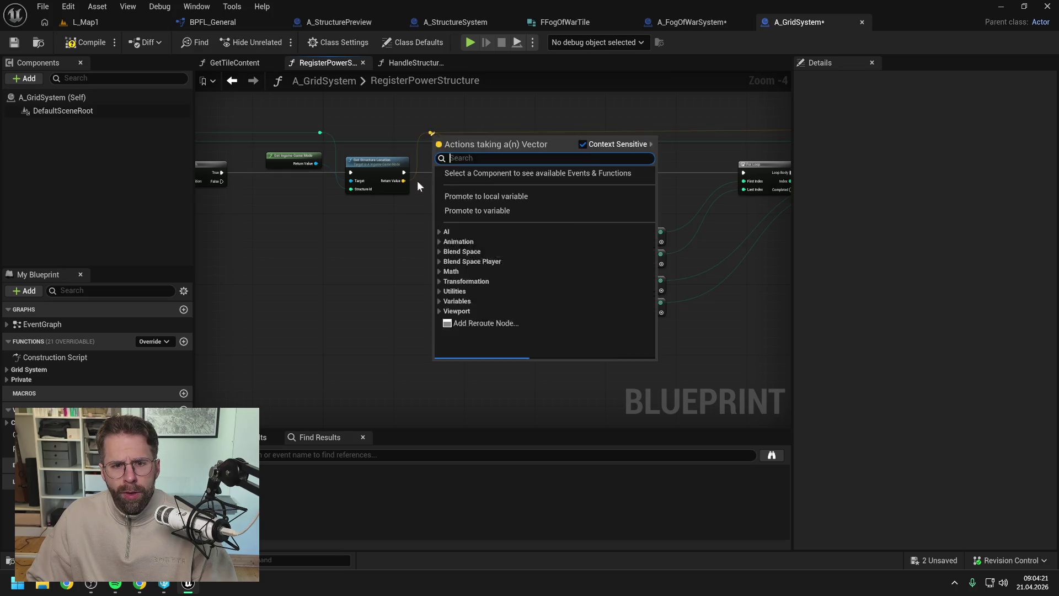
left_click(417, 180)
left_click_drag(403, 181, 456, 245)
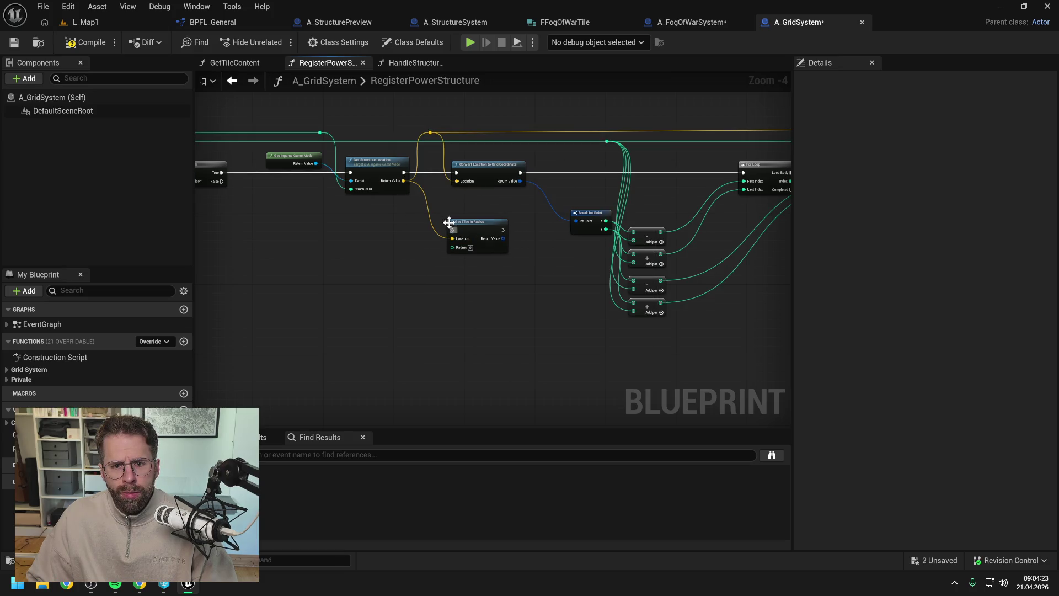
mouse_move(438, 203)
left_mouse_down()
mouse_move(549, 205)
mouse_move(319, 206)
left_mouse_up()
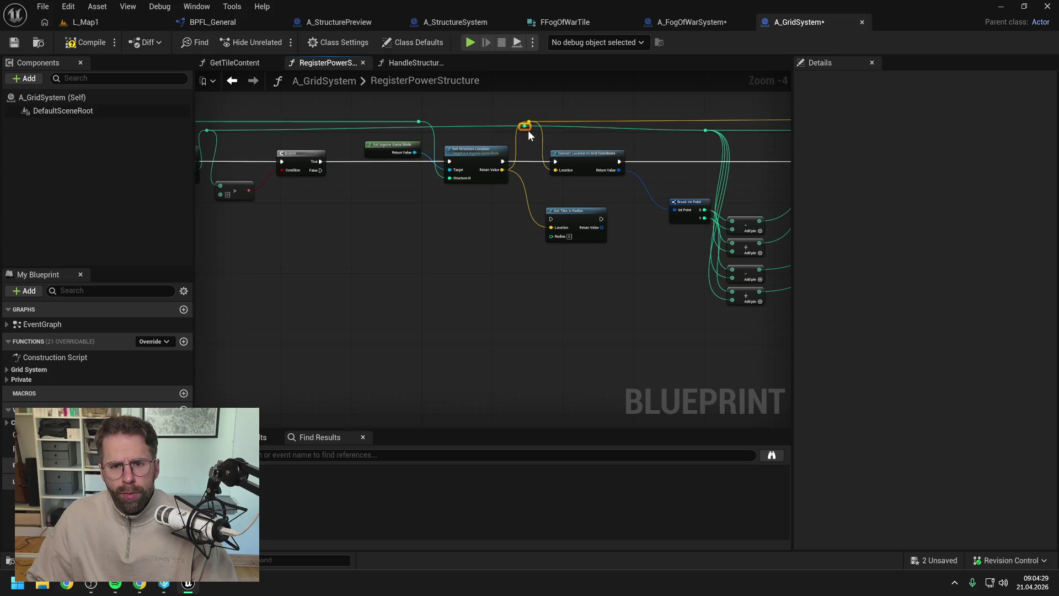
double_click(529, 130)
mouse_move(530, 132)
left_mouse_down()
mouse_move(560, 237)
mouse_move(551, 237)
left_mouse_up()
left_click_drag(505, 163, 550, 219)
Undo the layout change and move Get Tiles in Radius beside the powered-tiles chain
scroll(611, 207, "down", 1)
left_click_drag(612, 207, 476, 229)
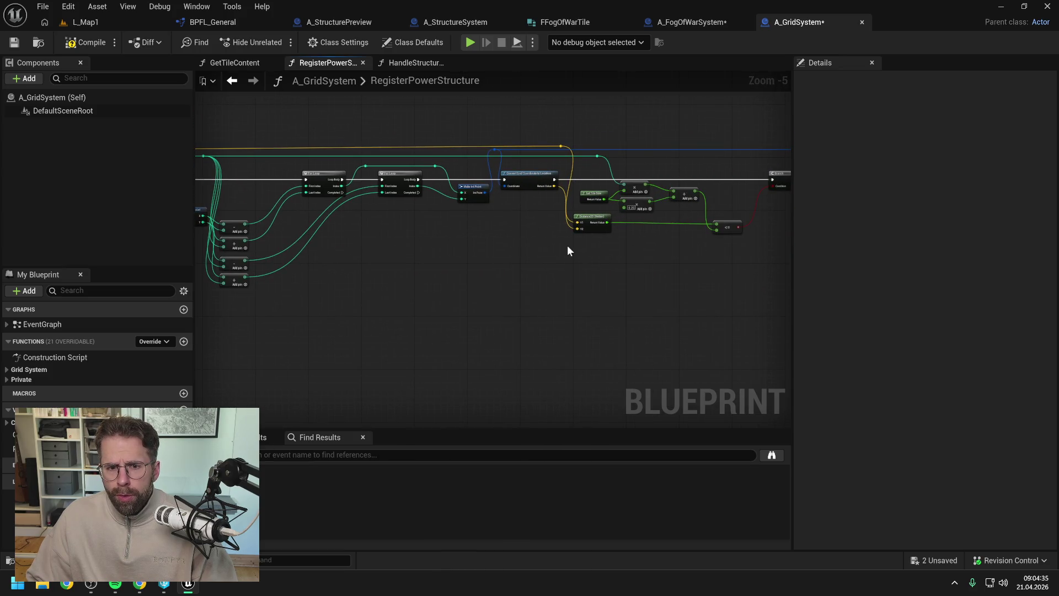
left_click_drag(567, 247, 475, 243)
left_click_drag(659, 218, 482, 224)
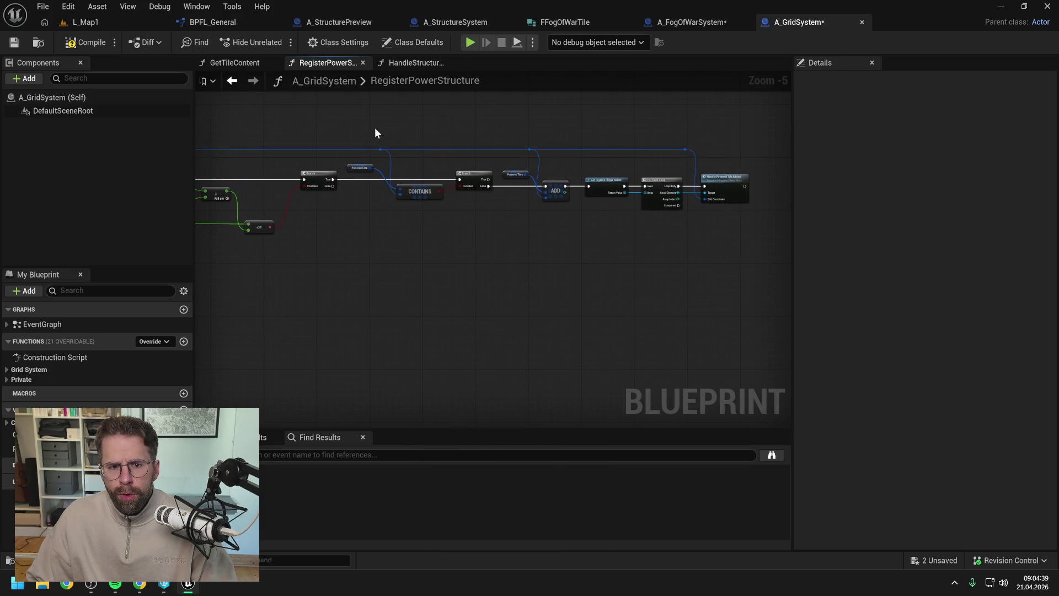
left_click_drag(368, 128, 707, 218)
key("ctrl+z")
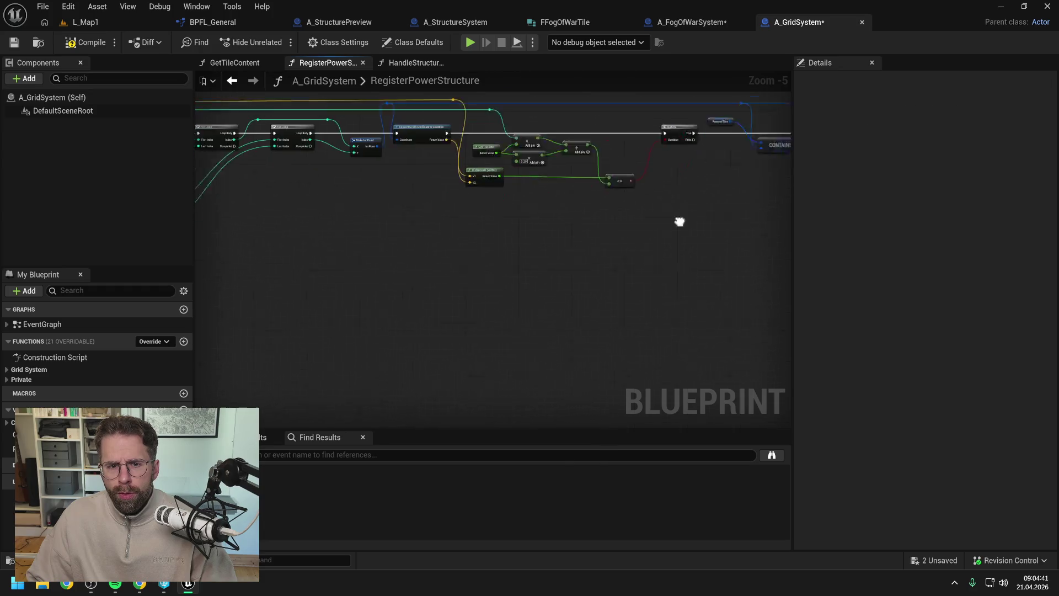
key("ctrl+z")
key("ctrl+z")
key("ctrl+z")
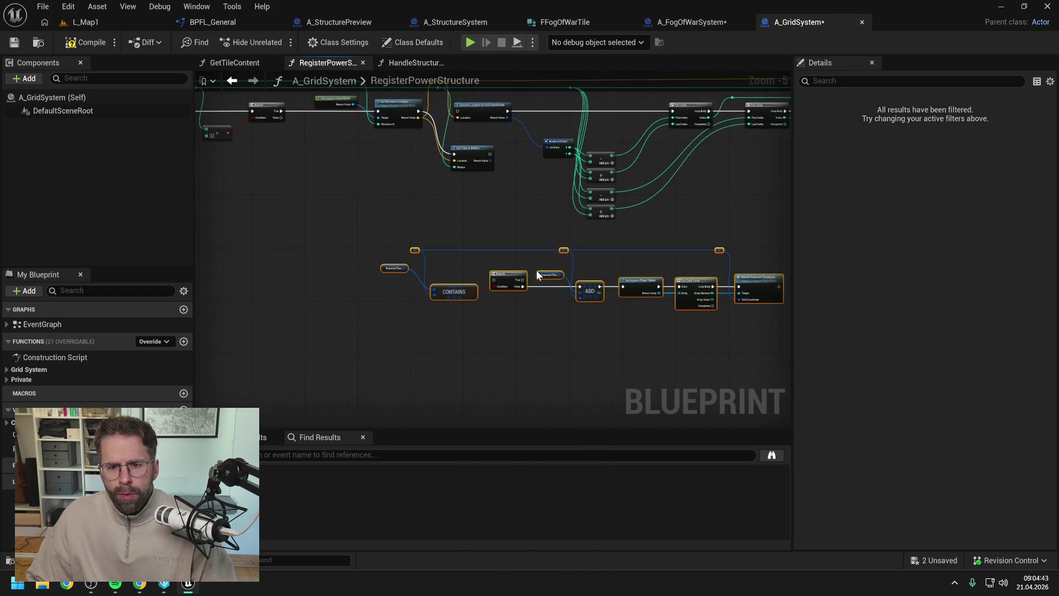
left_click_drag(474, 150, 468, 269)
scroll(469, 223, "up", 2)
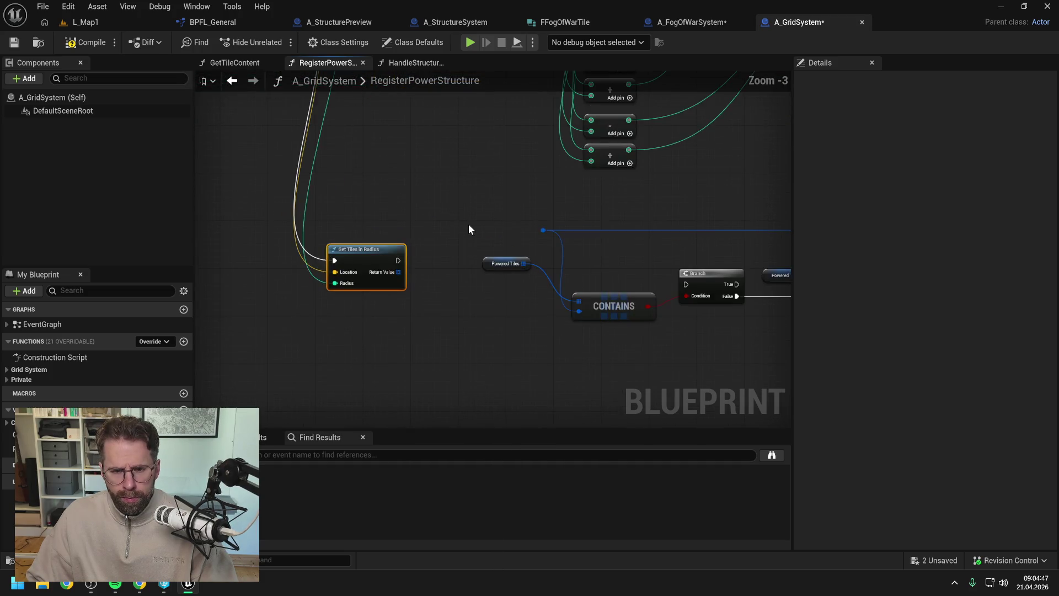
left_click(469, 230)
Add a For Each Loop over the Get Tiles in Radius return value
left_click_drag(400, 274, 428, 289)
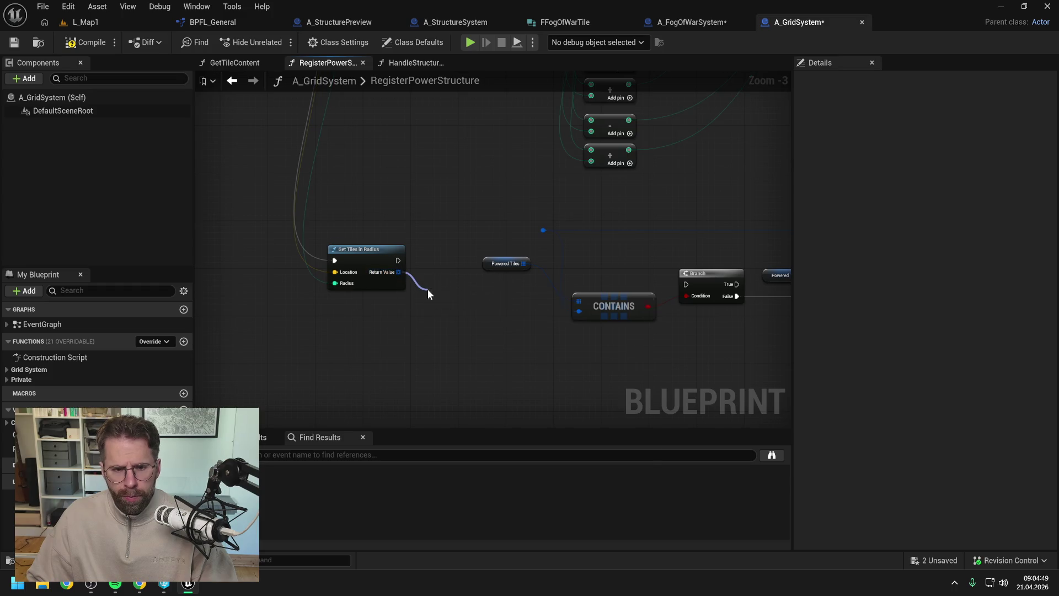
type("for each")
key("Return")
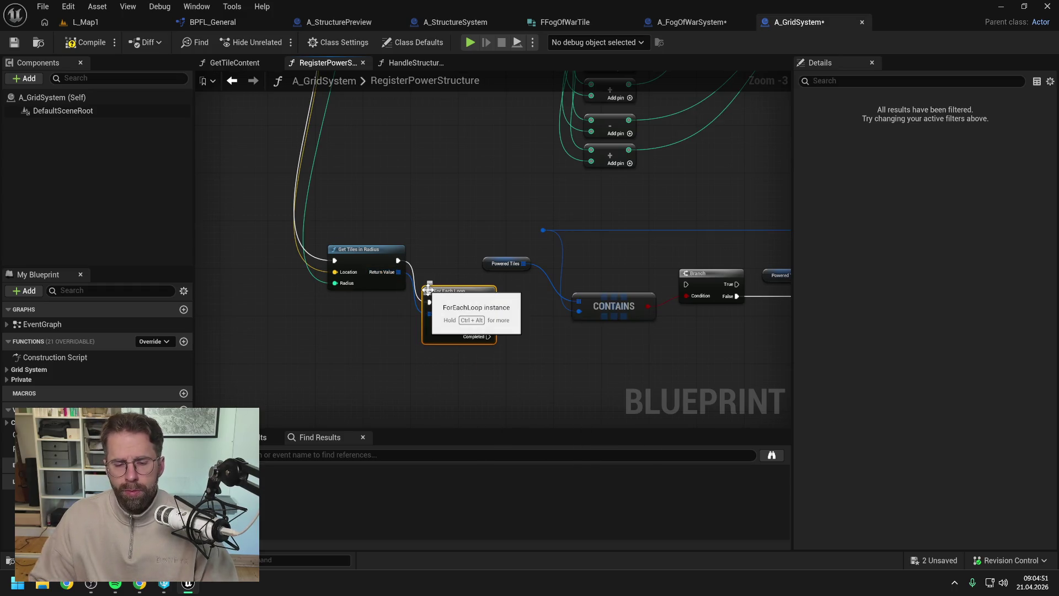
left_click_drag(452, 291, 444, 250)
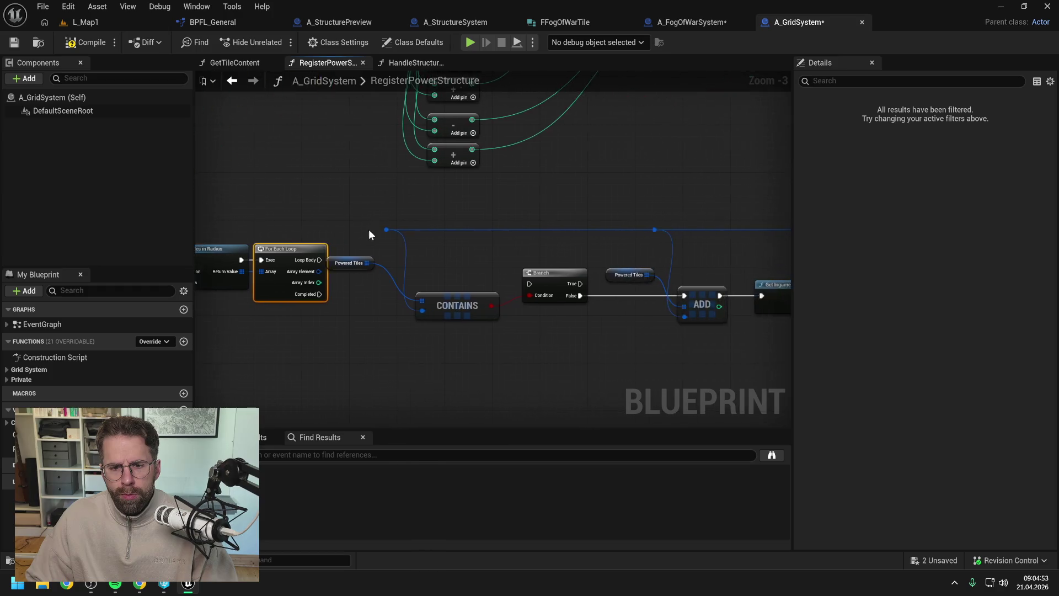
scroll(368, 230, "down", 4)
Wire the loop body into the powered-tiles check and add a reroute on the Powered Tiles wire
left_click_drag(370, 230, 632, 292)
scroll(404, 248, "up", 4)
left_click_drag(359, 237, 568, 230)
left_click(359, 237)
mouse_move(329, 227)
left_mouse_down()
mouse_move(611, 227)
mouse_move(389, 218)
mouse_move(426, 219)
mouse_move(544, 182)
mouse_move(539, 170)
left_mouse_up()
left_click(482, 171)
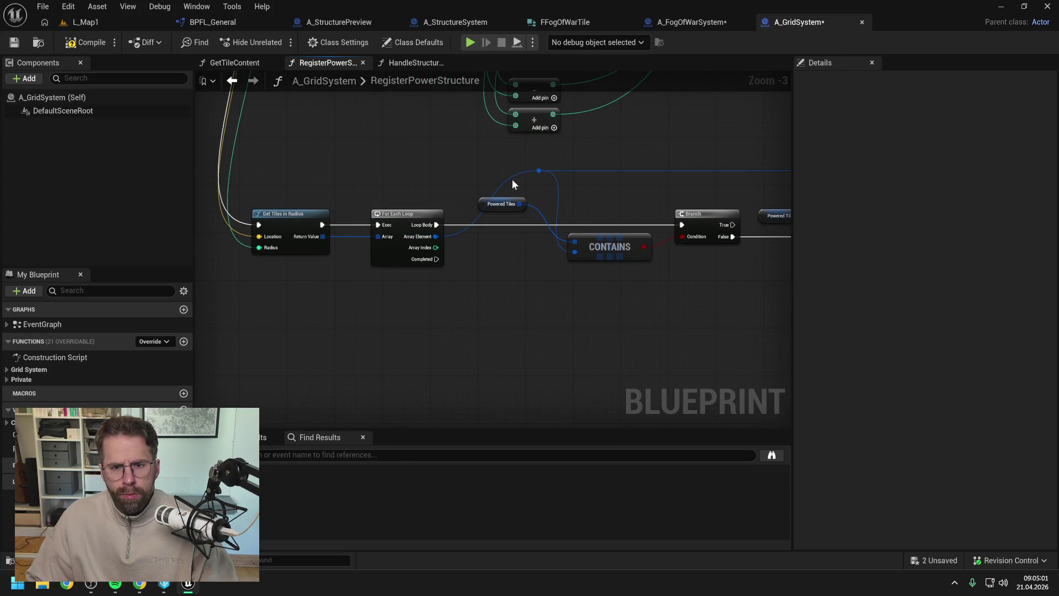
double_click(497, 177)
left_click(530, 173)
scroll(408, 165, "down", 2)
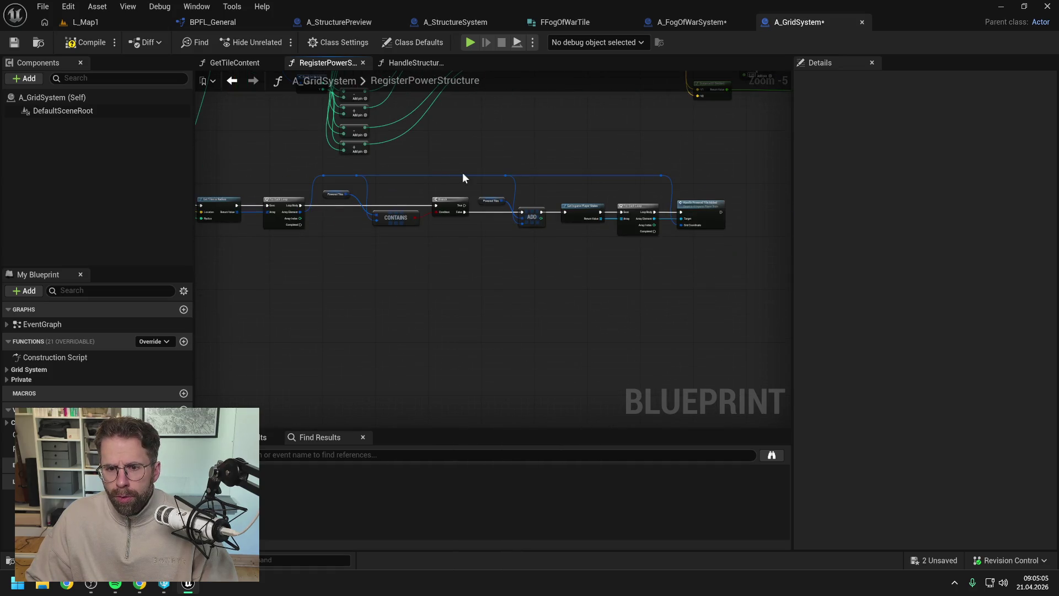
mouse_move(462, 177)
left_mouse_down()
mouse_move(556, 175)
mouse_move(579, 296)
left_mouse_up()
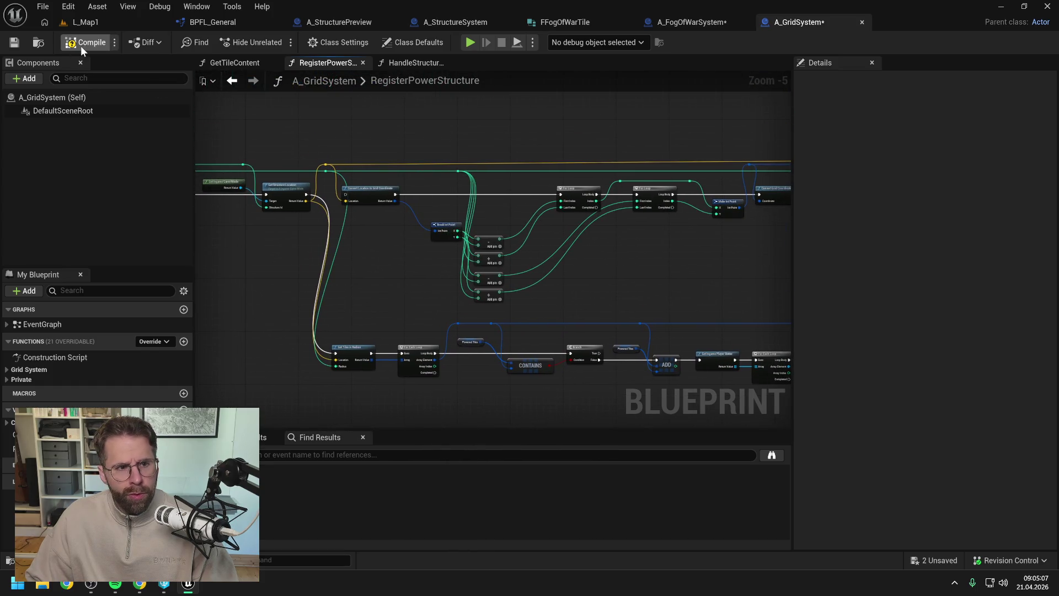
Compile A_GridSystem and check out the edited assets to save them
left_click(80, 45)
left_click(530, 411)
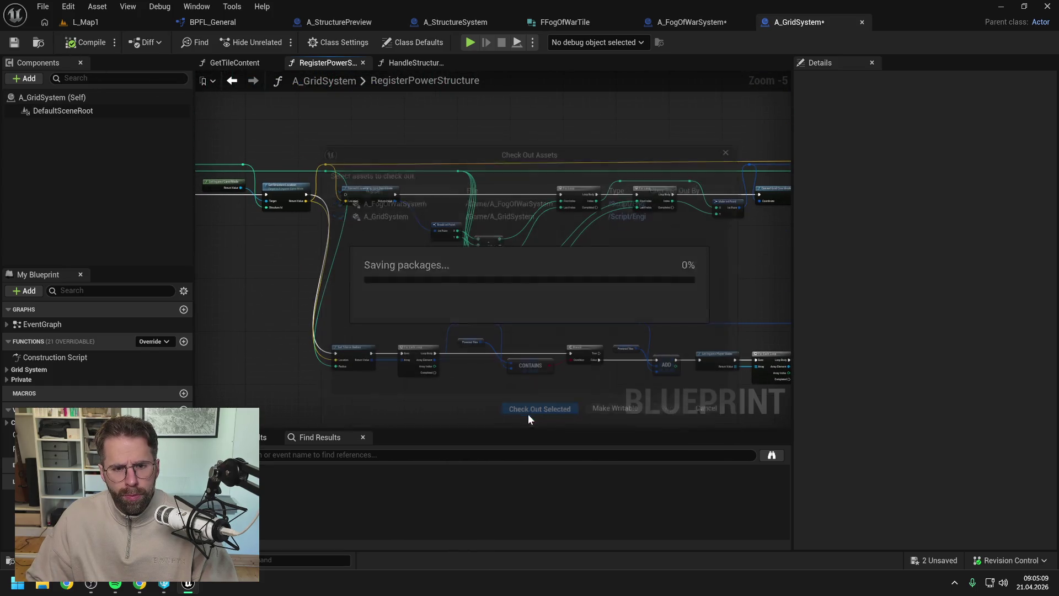
left_click(104, 20)
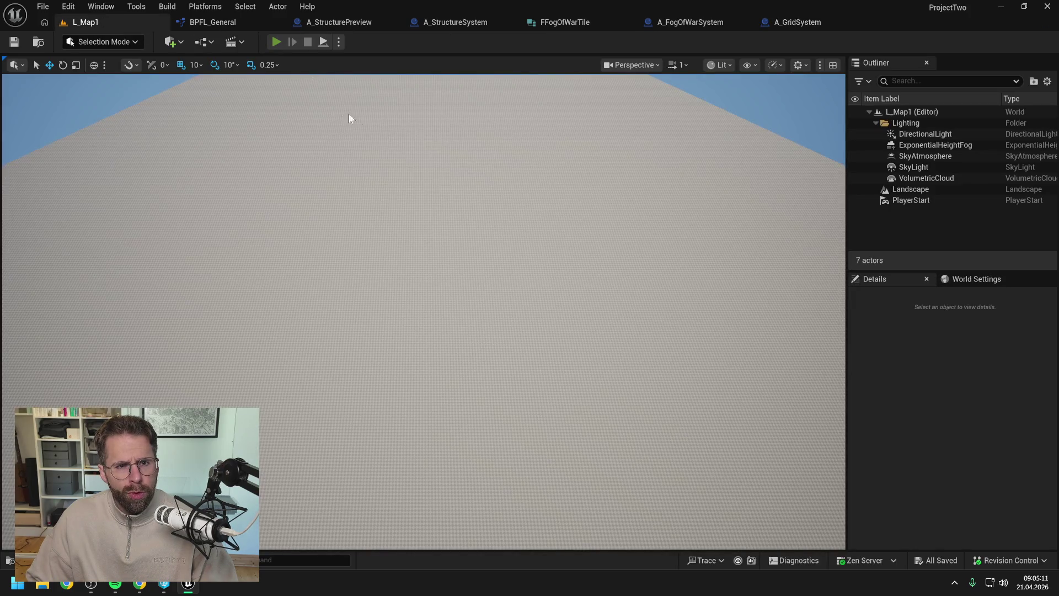
Playtest L_Map1, placing two structures to compare their revealed fog areas
key("alt+p")
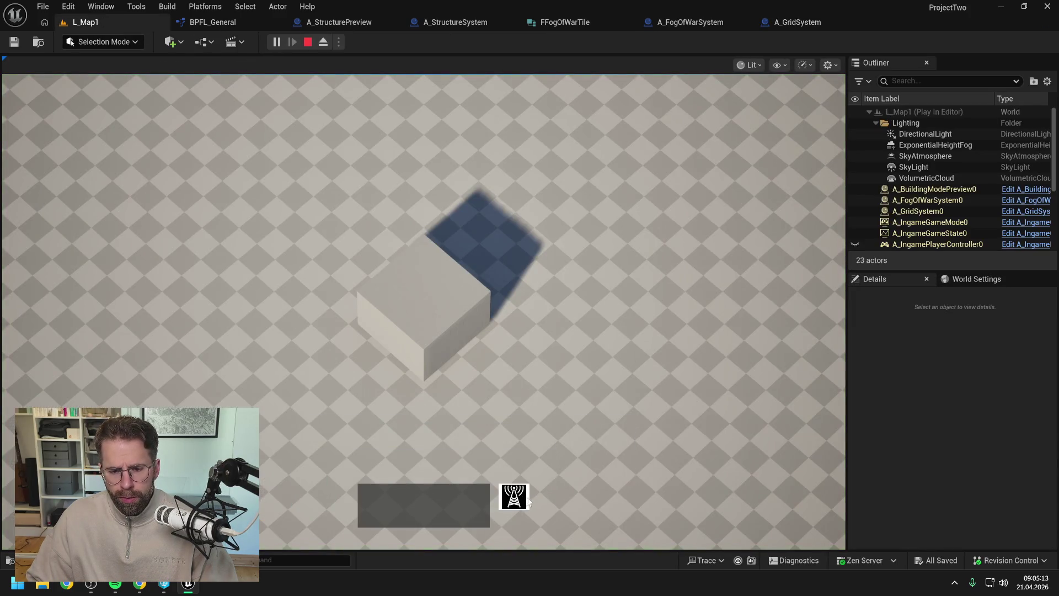
scroll(780, 393, "down", 2)
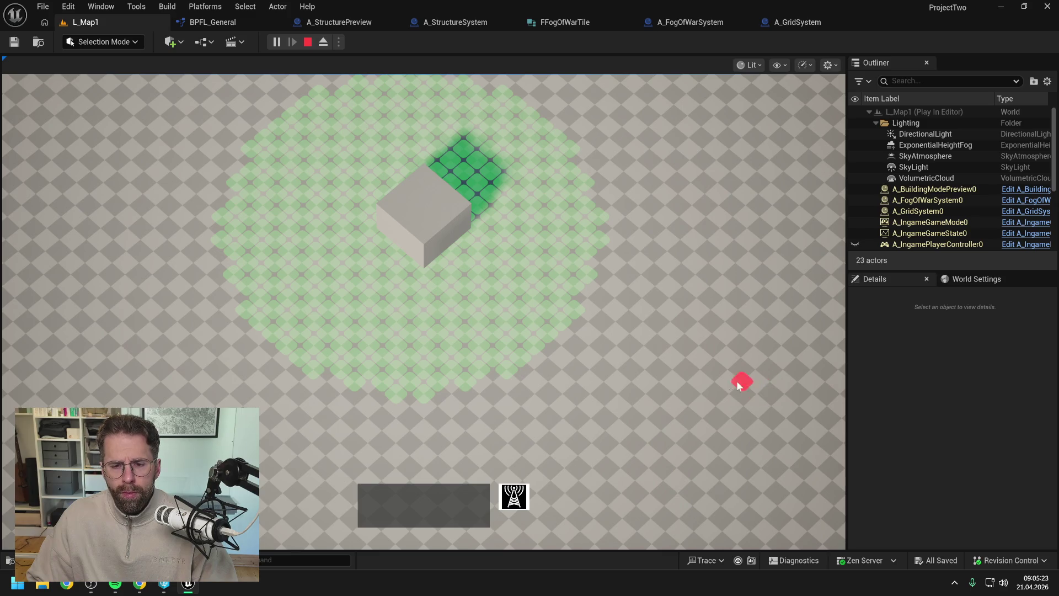
left_click(572, 307)
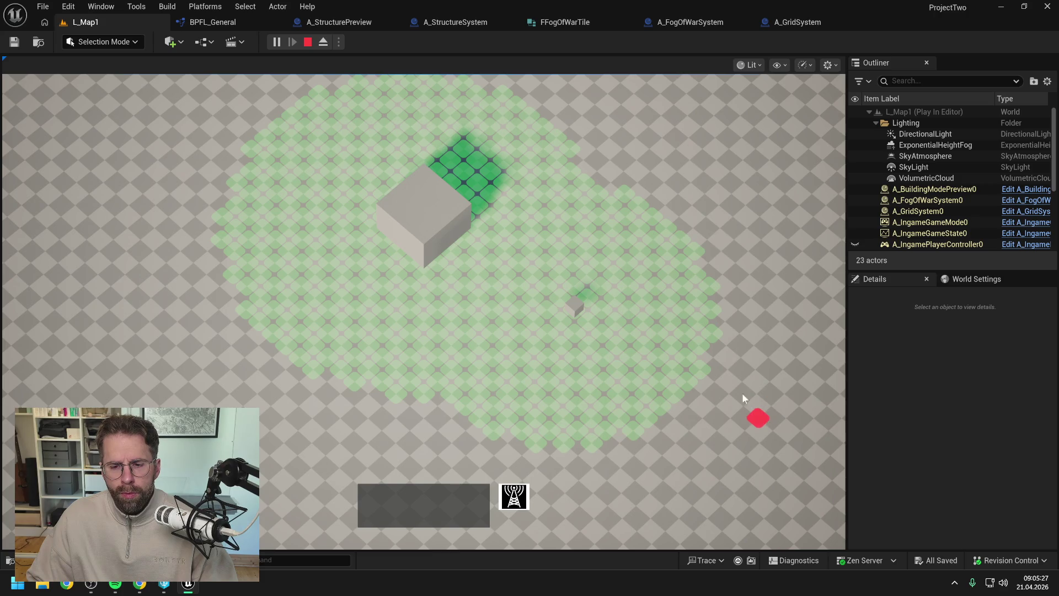
left_click(703, 367)
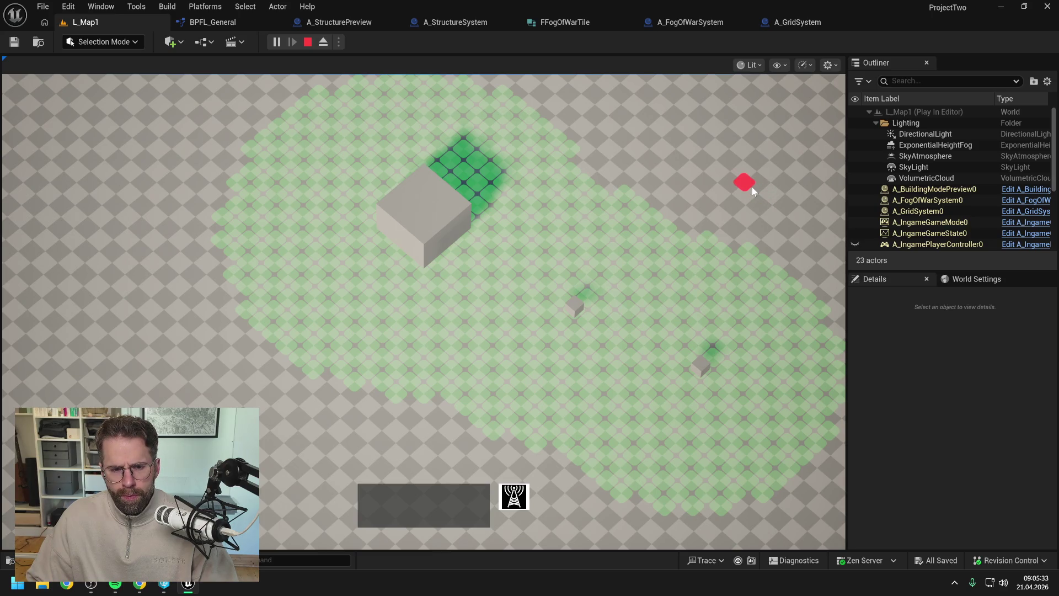
right_click(752, 187)
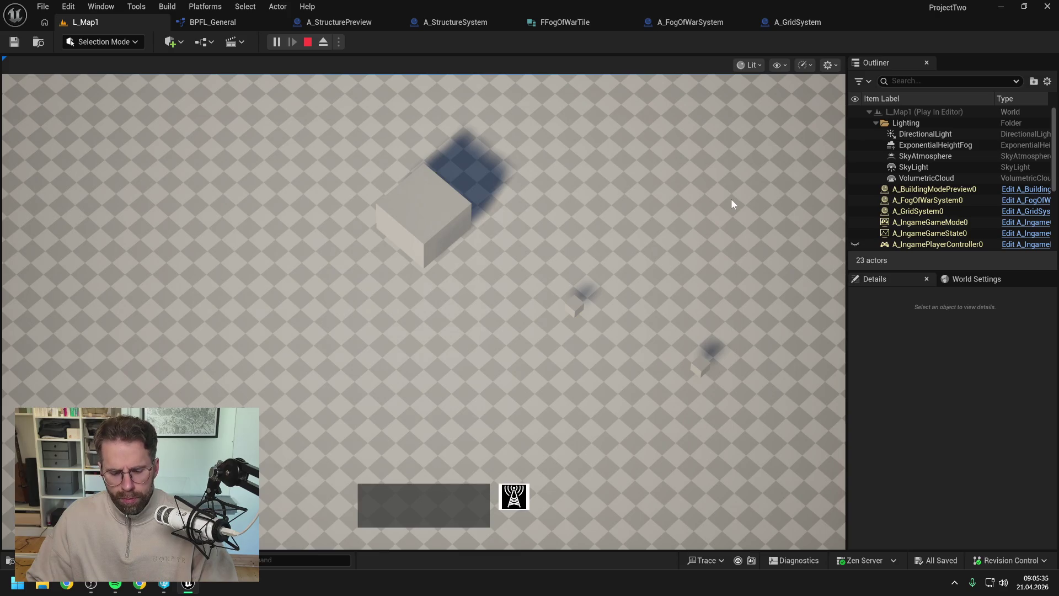
key("Escape")
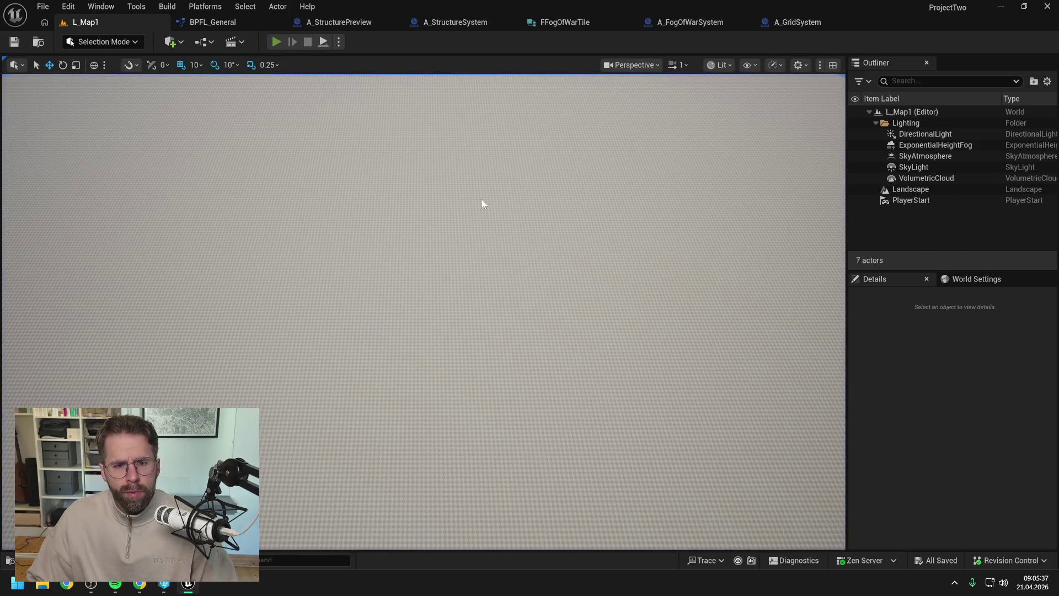
key("alt+p")
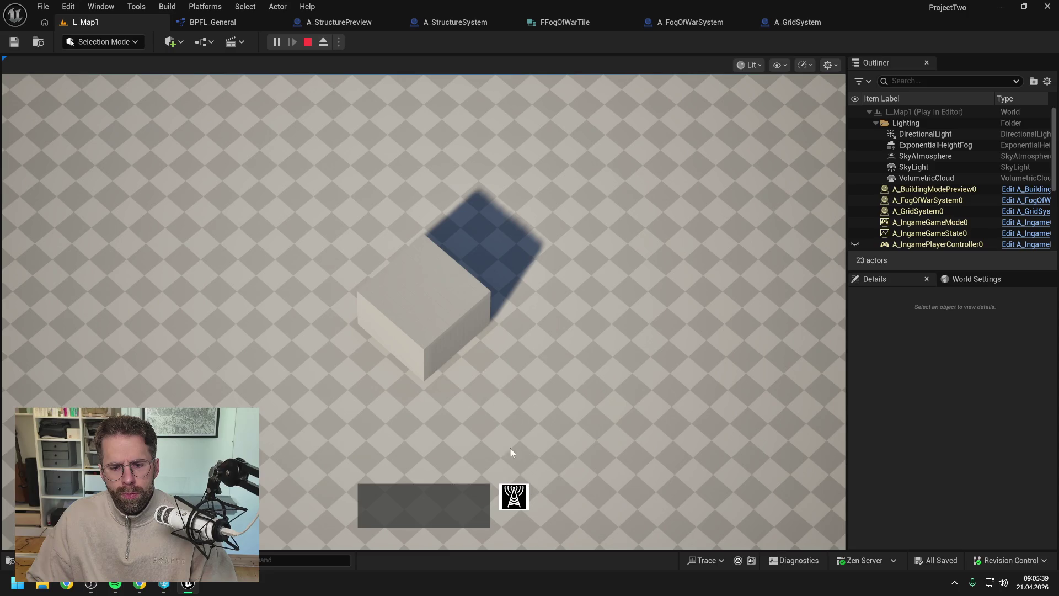
left_click(465, 323)
scroll(498, 400, "down", 2)
left_click(516, 497)
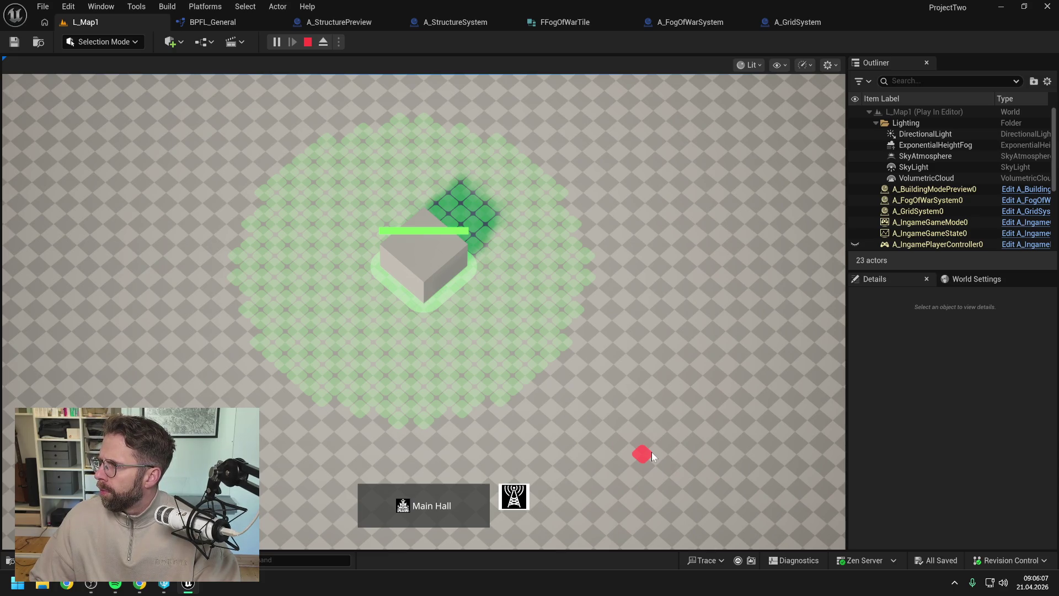
key("Escape")
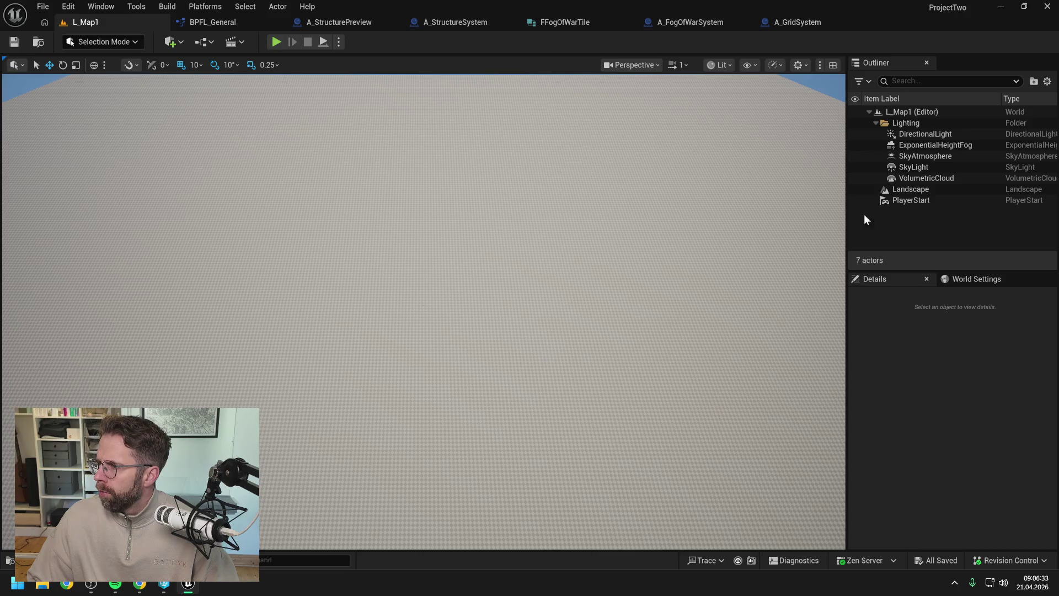
In GetTilesInRadius, add a < node comparing the sum against World Radius Squared
left_click(226, 22)
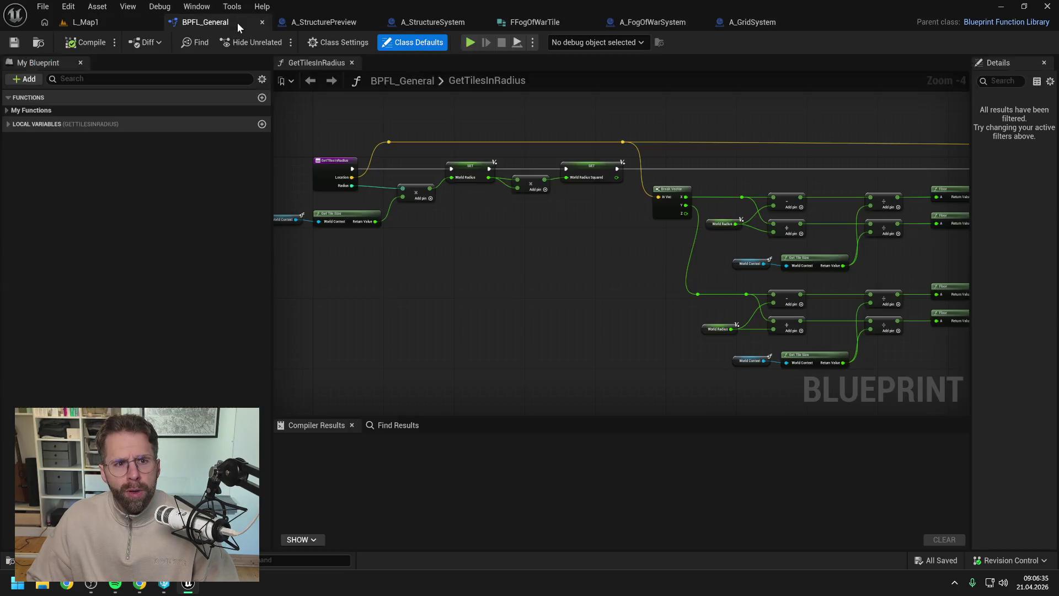
mouse_move(804, 259)
left_mouse_down()
mouse_move(521, 246)
mouse_move(501, 256)
mouse_move(639, 248)
mouse_move(632, 183)
left_mouse_up()
scroll(501, 256, "up", 2)
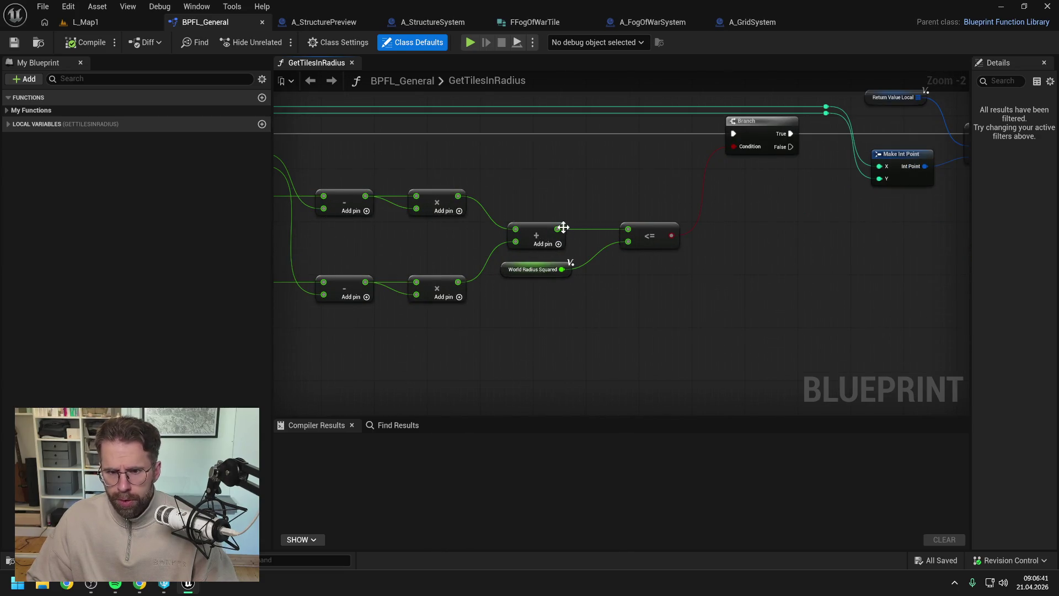
left_click_drag(557, 228, 638, 180)
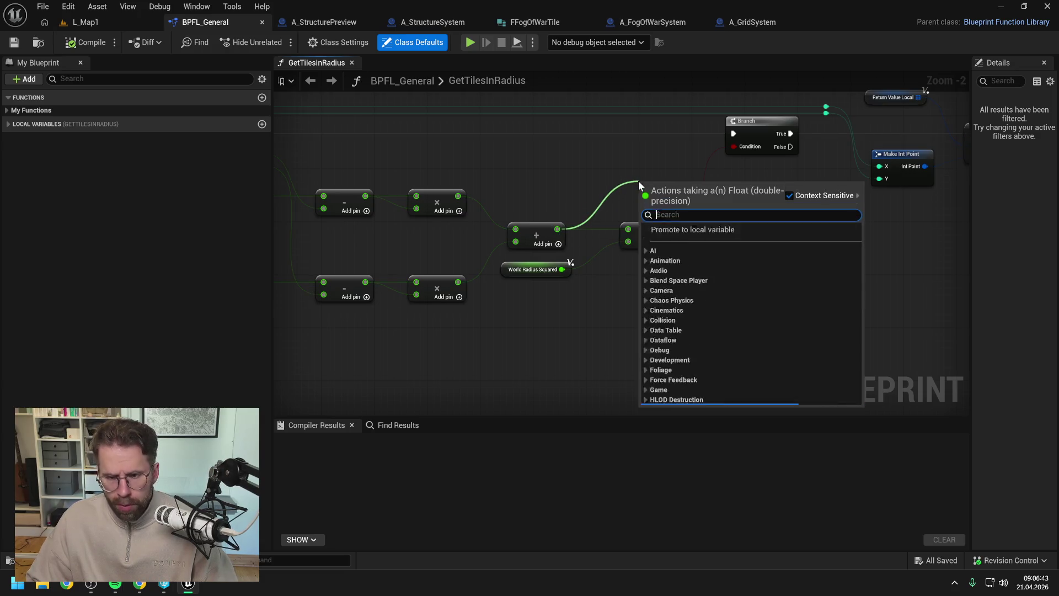
type("<")
left_click(687, 246)
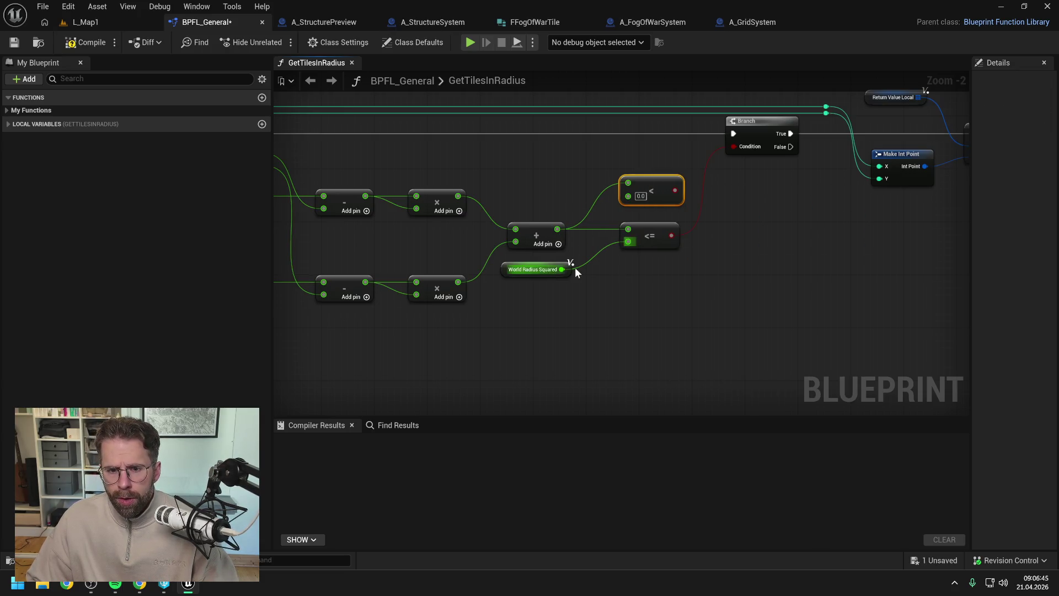
mouse_move(562, 269)
left_mouse_down()
mouse_move(624, 196)
mouse_move(734, 146)
left_mouse_up()
Compile and save BPFL_General, then briefly playtest L_Map1 with the less-than check
left_click(88, 43)
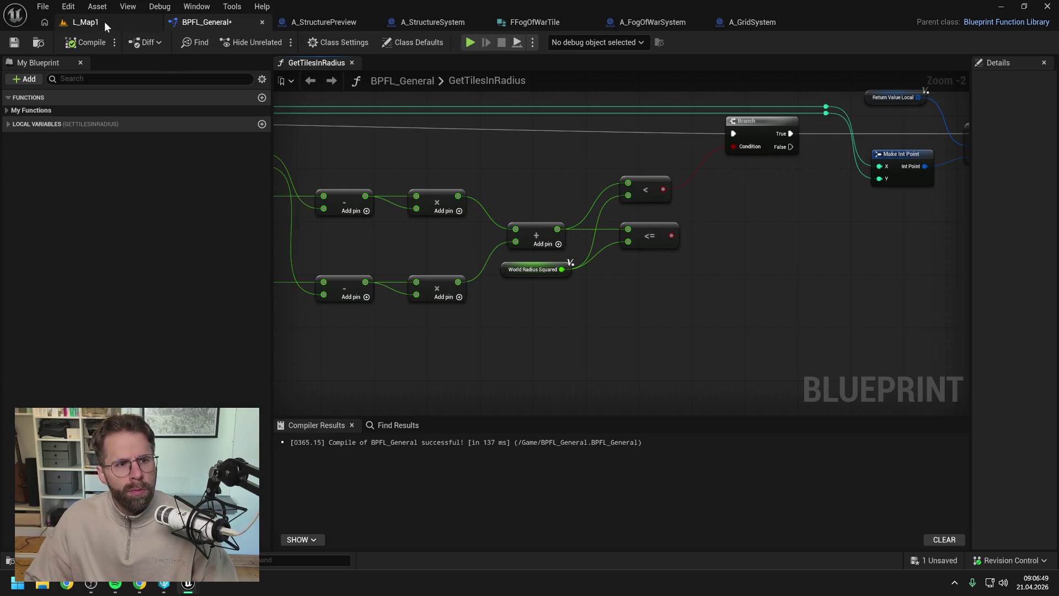
key("ctrl+s")
left_click(525, 412)
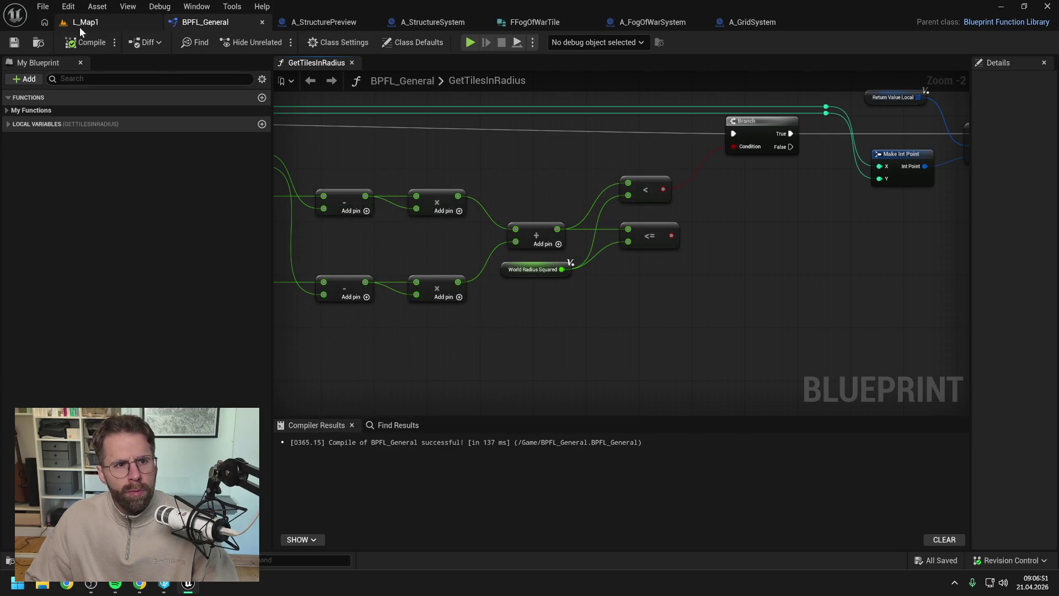
left_click(80, 24)
key("alt+p")
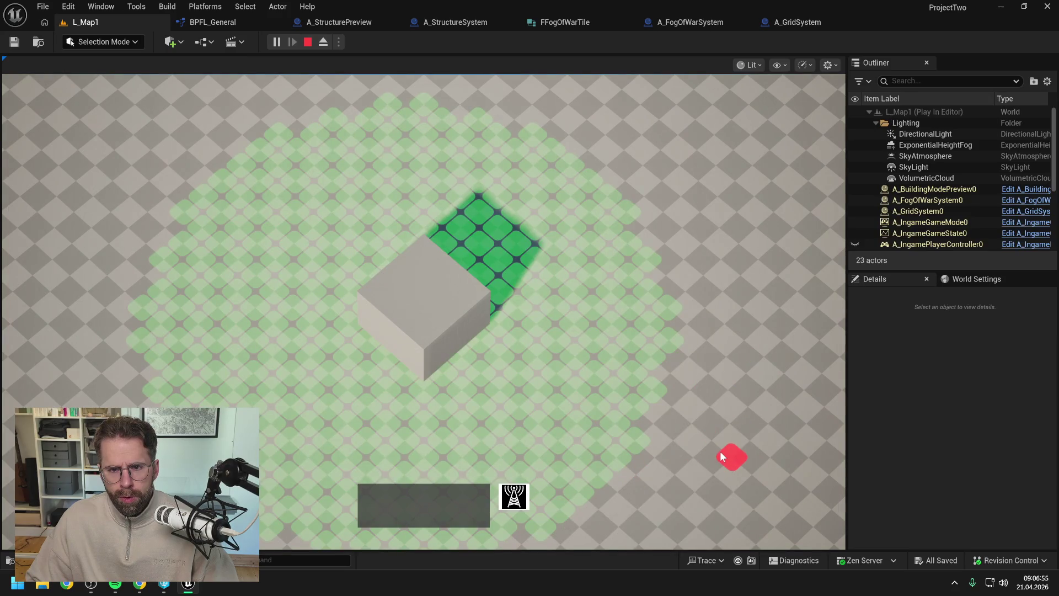
key("Escape")
Rewire the <= result to the Branch condition, delete the < node, and recompile
left_click(701, 21)
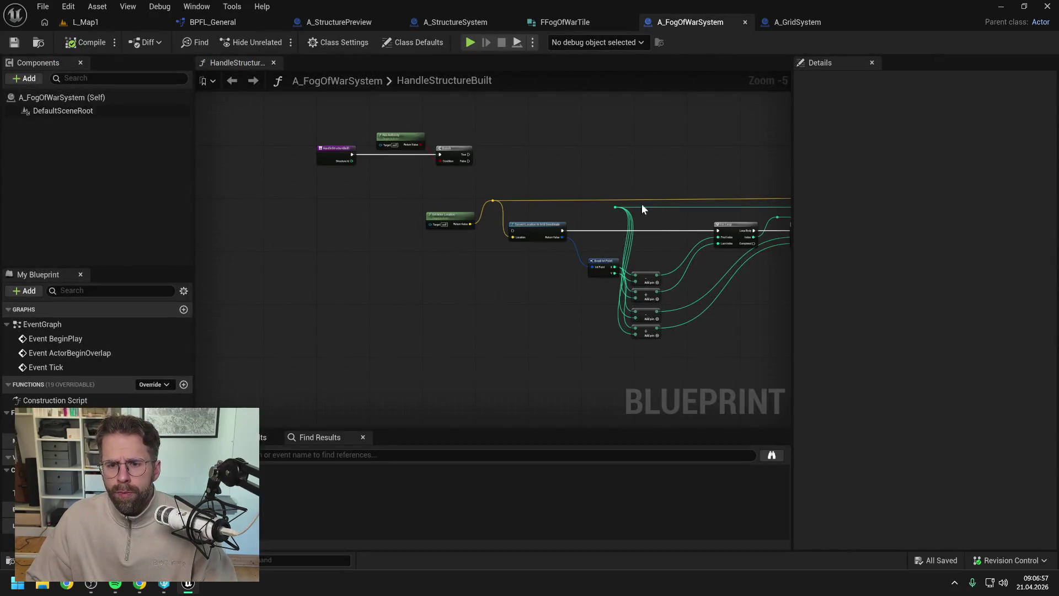
left_click(349, 22)
left_click(455, 22)
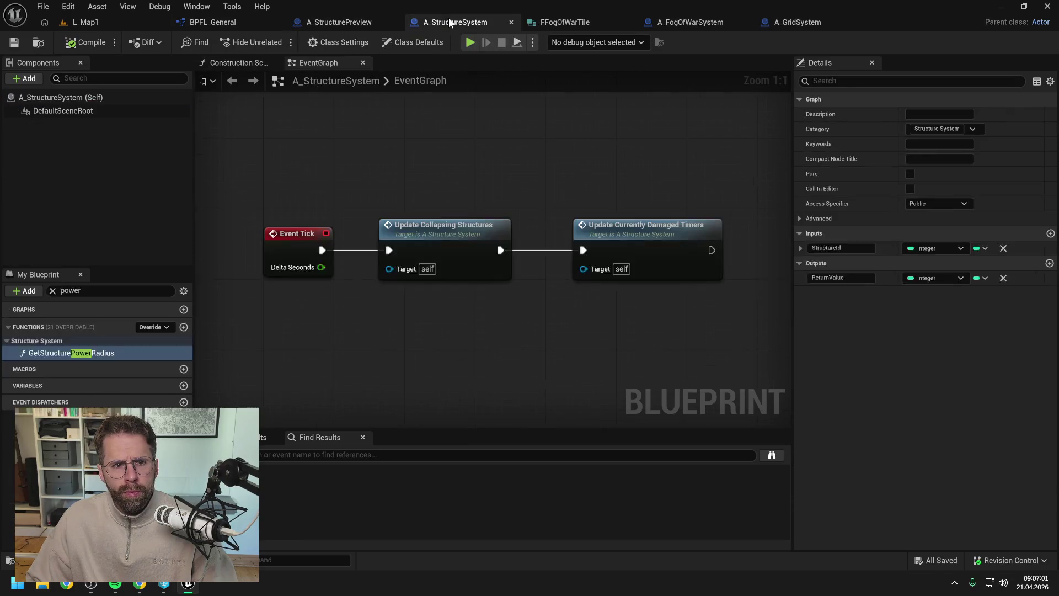
left_click(213, 24)
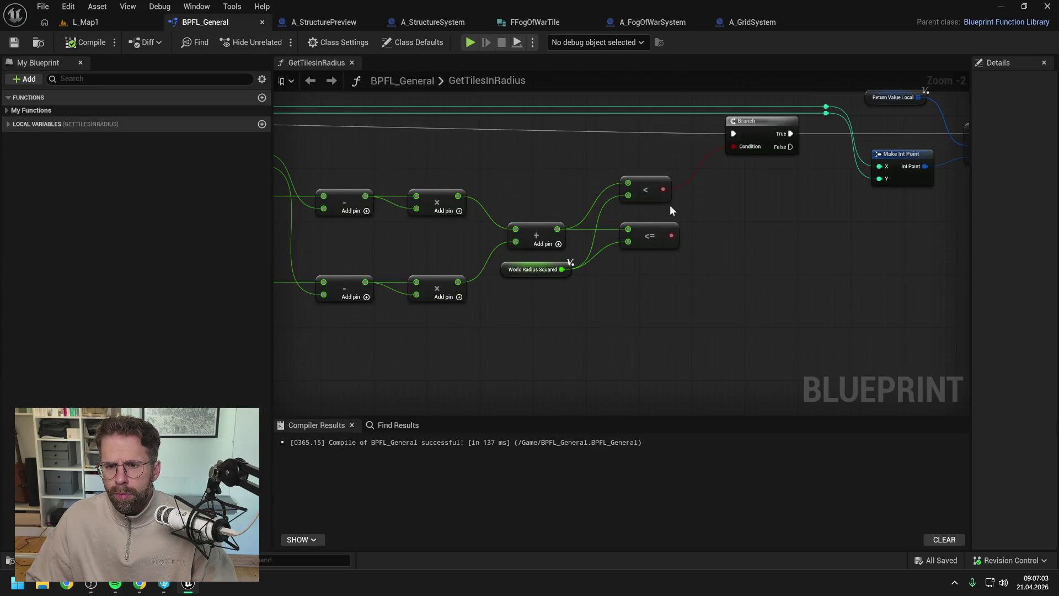
left_click_drag(671, 236, 734, 146)
left_click(649, 185)
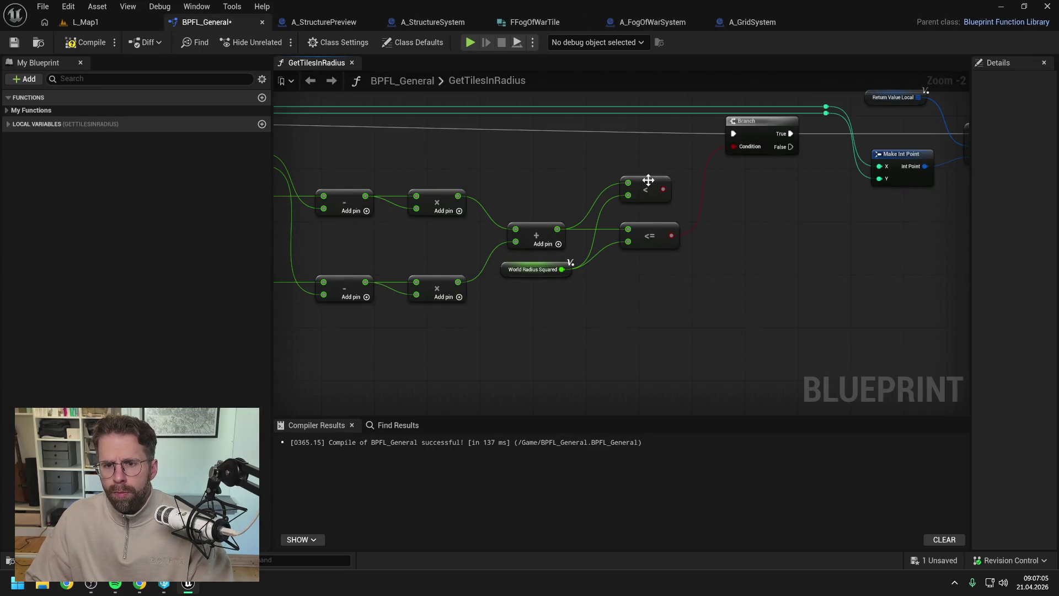
key("Delete")
scroll(650, 173, "down", 1)
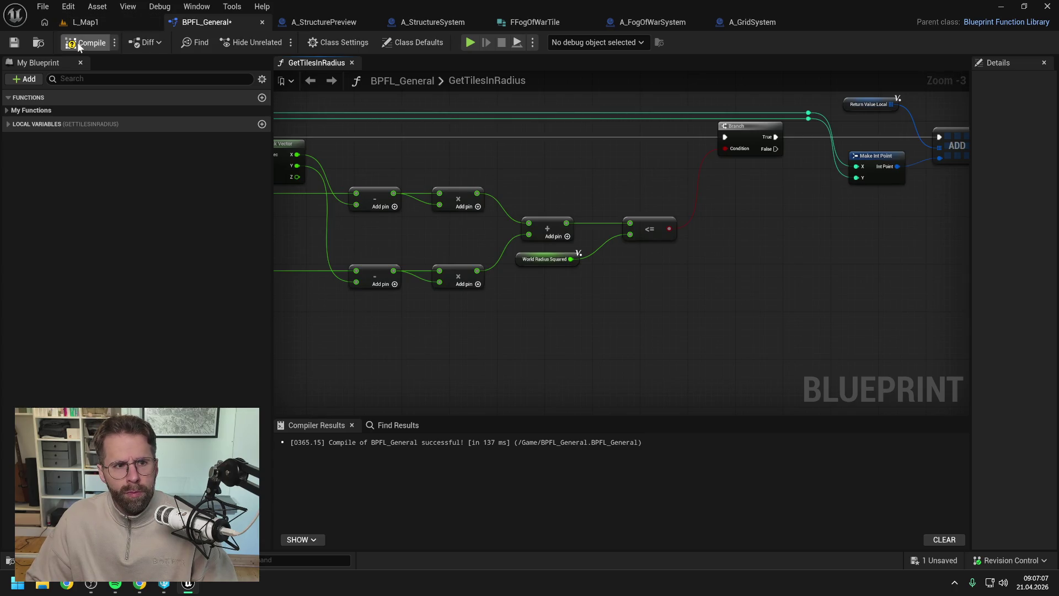
left_click(100, 22)
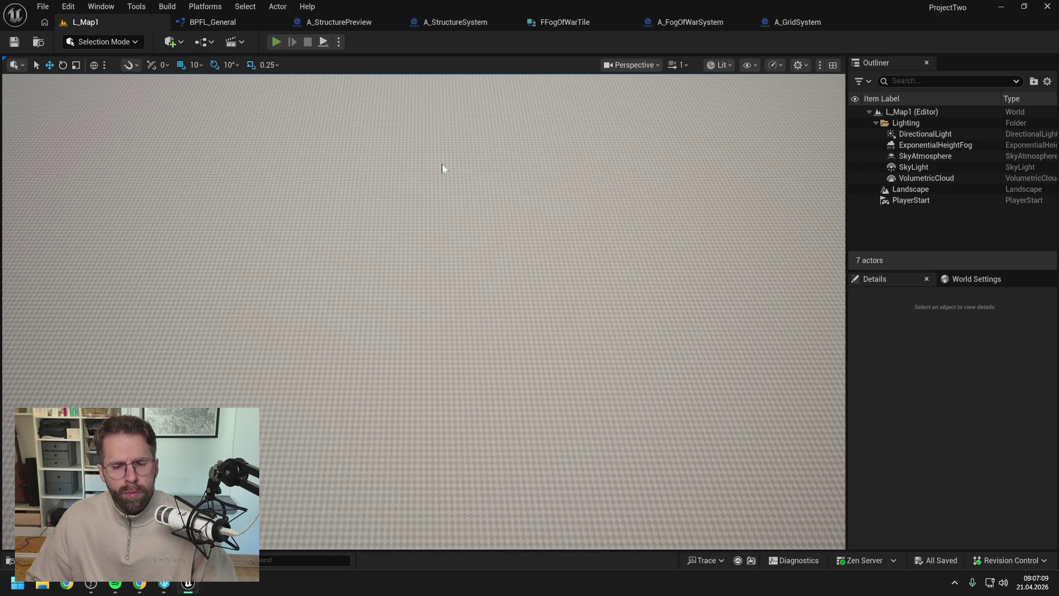
Playtest the level in build mode to view the tile circle, then switch to Claude in Chrome
key("alt+p")
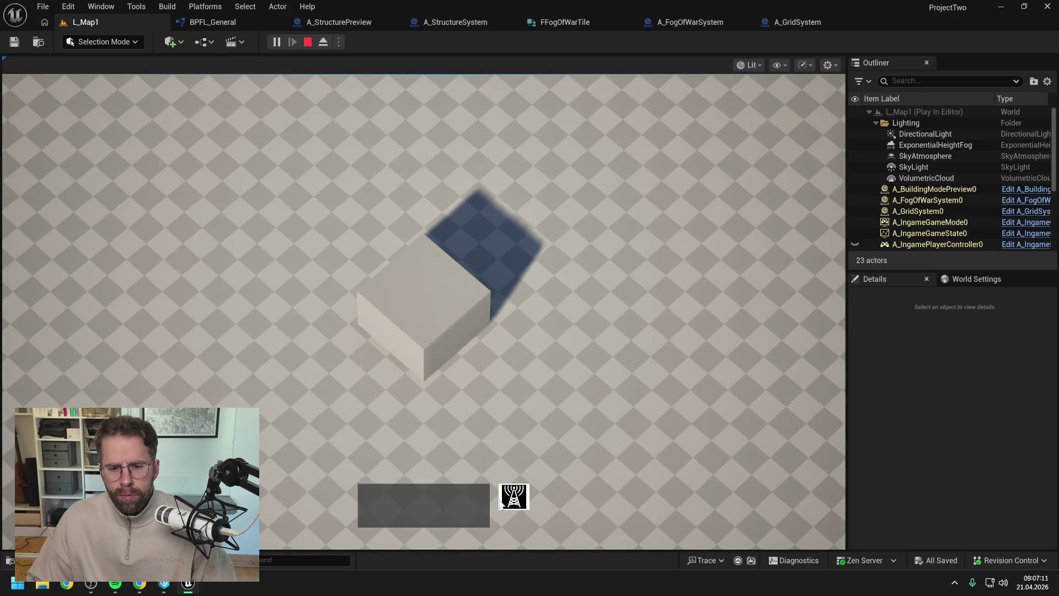
left_click(500, 502)
scroll(820, 421, "down", 3)
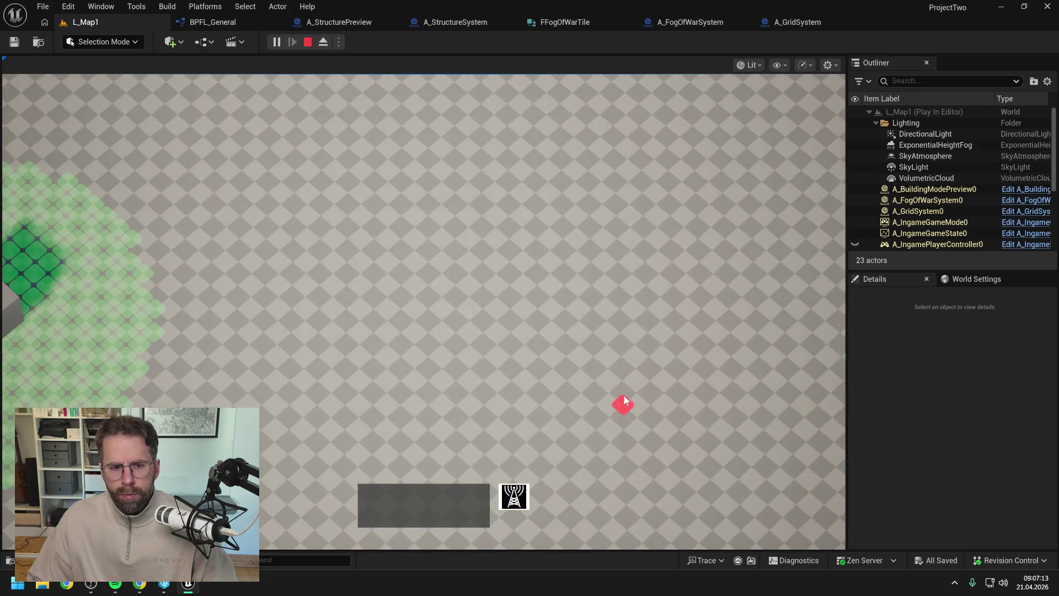
scroll(628, 395, "up", 2)
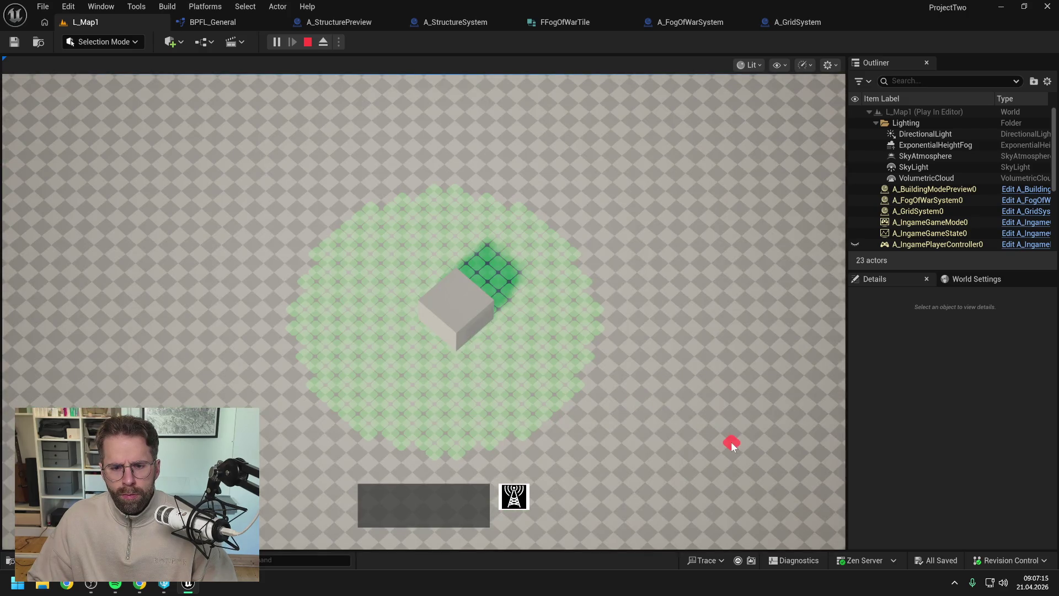
key("s")
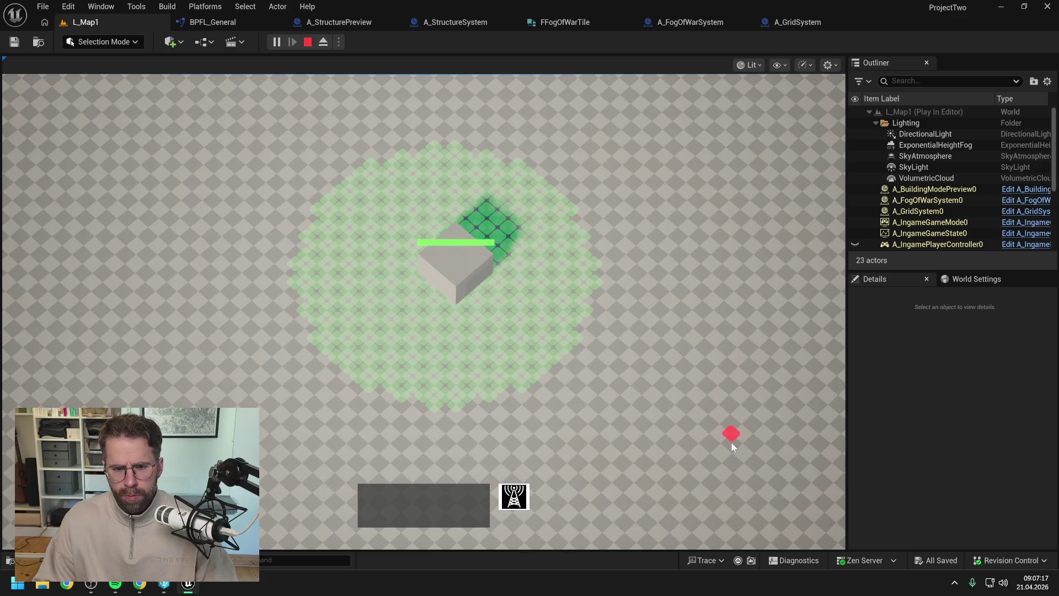
key("Escape")
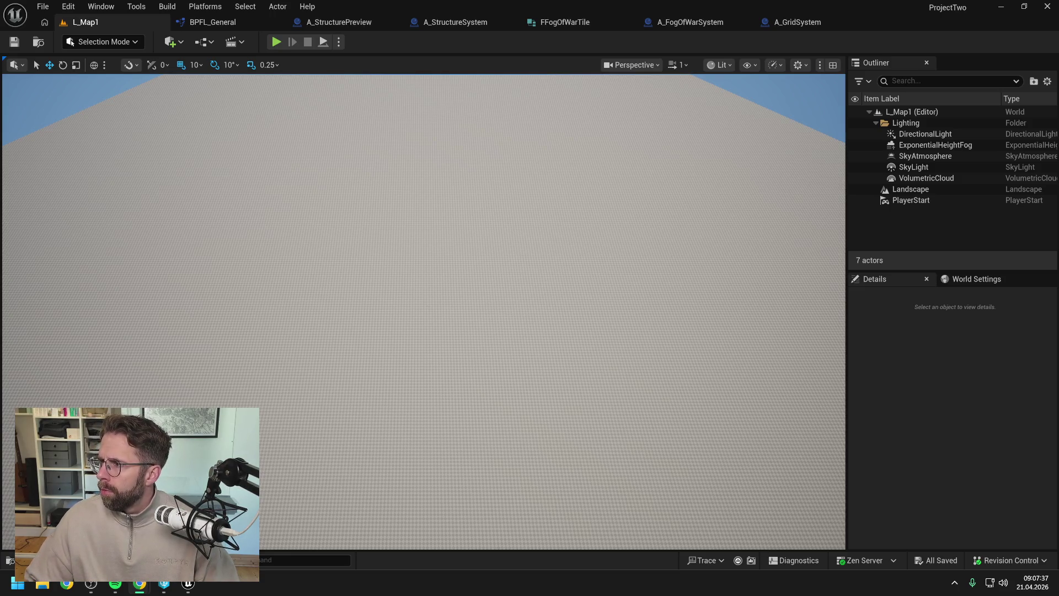
key("alt+Tab")
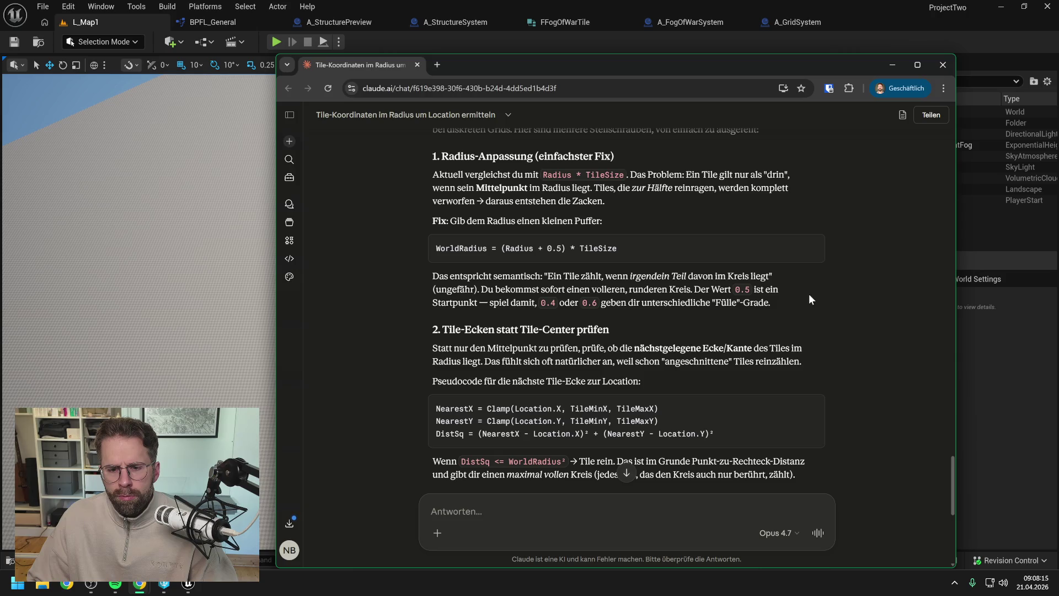
Read Claude's reply through to its Variant 1 (Radius + 0.5) recommendation, then drag the browser aside
scroll(810, 295, "down", 1)
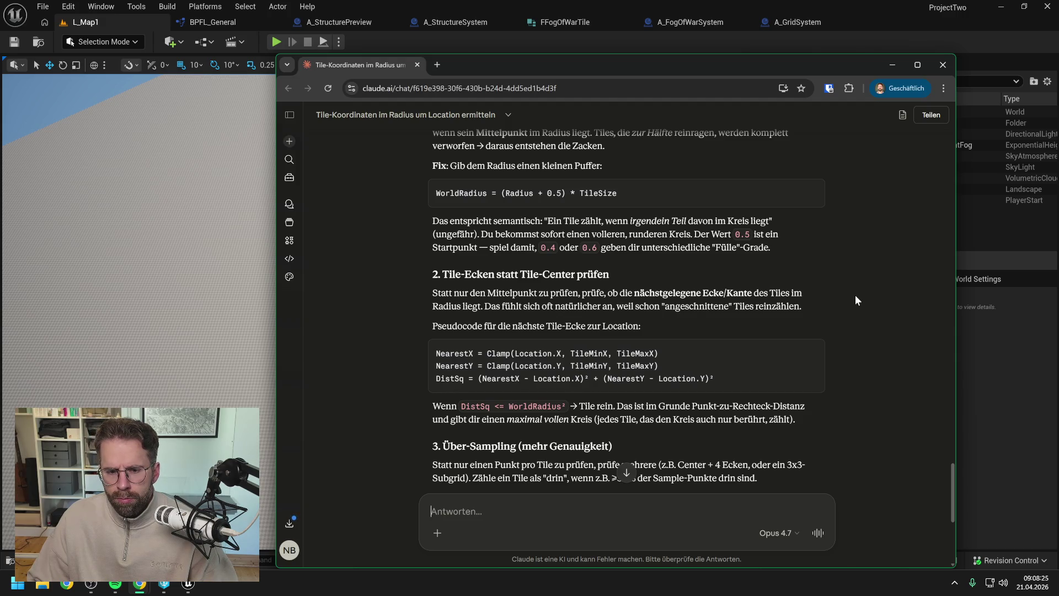
scroll(855, 295, "down", 3)
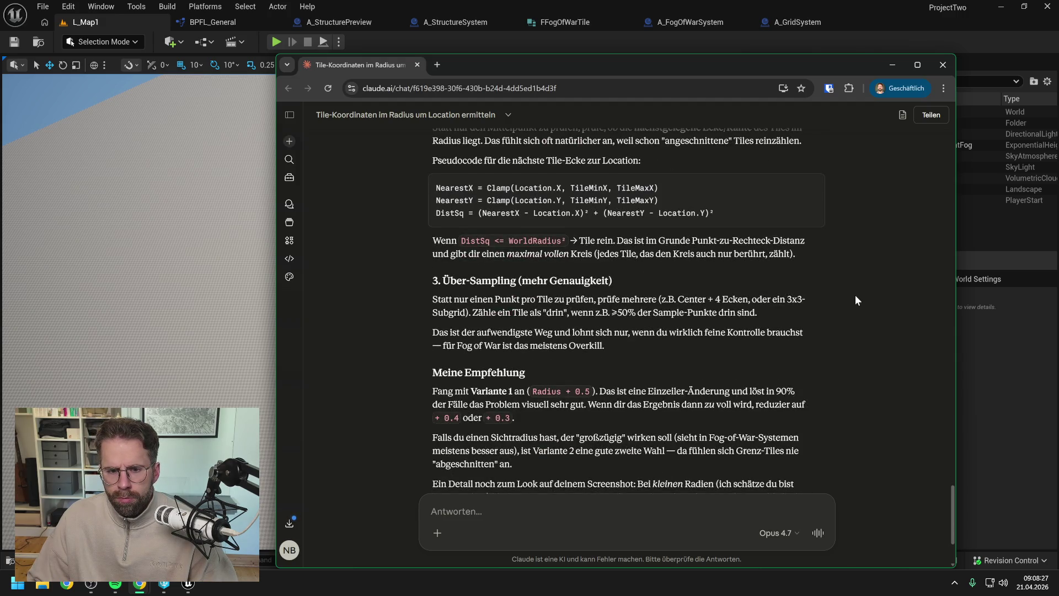
scroll(856, 296, "down", 2)
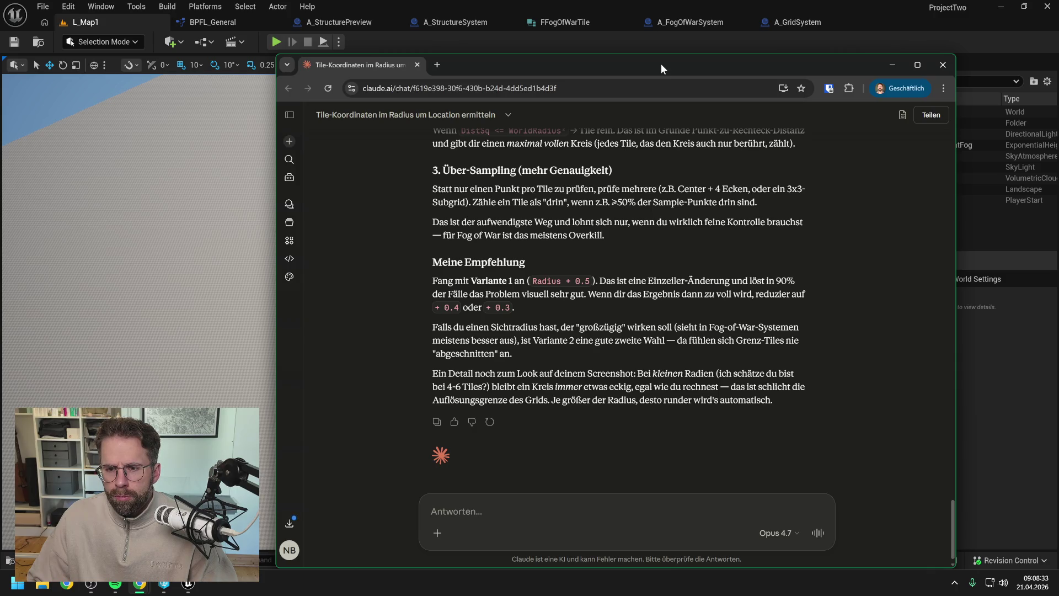
left_click_drag(661, 64, 1058, 65)
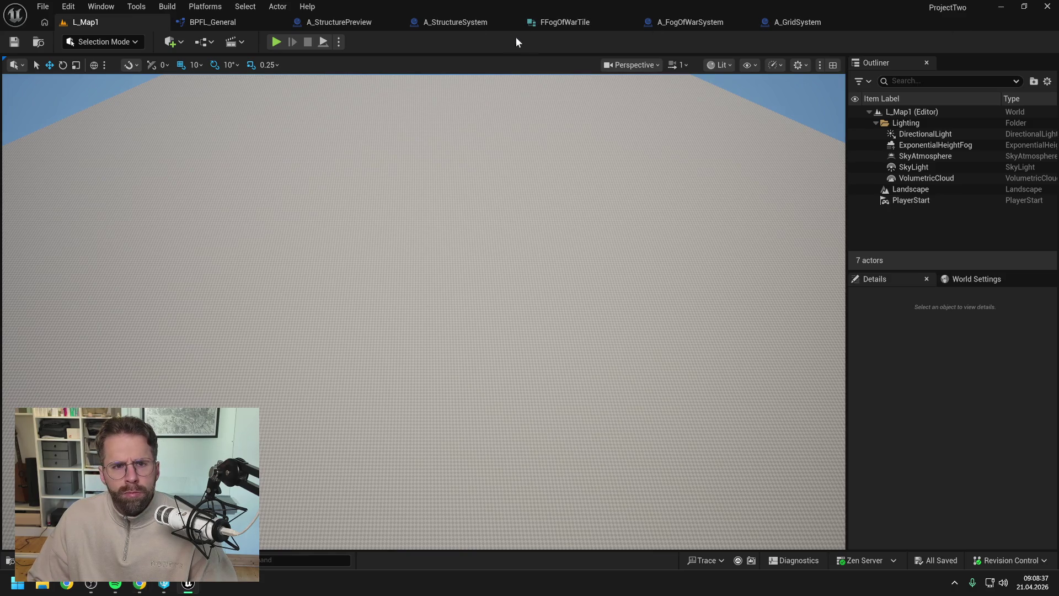
In BPFL_General's GetTilesInRadius graph, create an Add node wired from the Radius pin
left_click(229, 23)
mouse_move(531, 303)
left_mouse_down()
mouse_move(752, 300)
mouse_move(804, 265)
mouse_move(808, 243)
mouse_move(864, 247)
mouse_move(723, 263)
mouse_move(643, 256)
mouse_move(700, 264)
mouse_move(658, 252)
left_mouse_up()
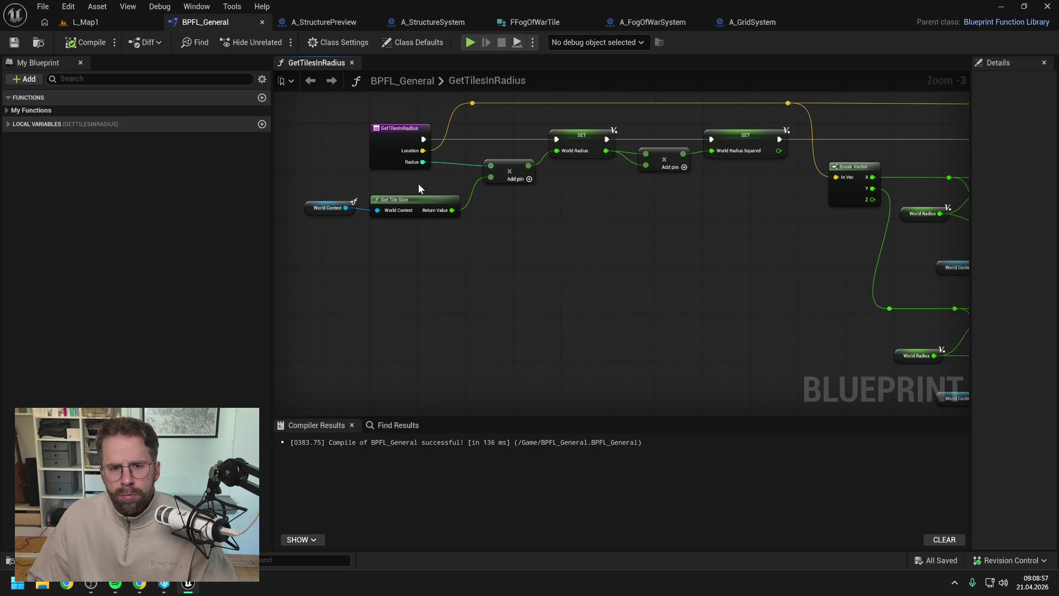
left_click_drag(419, 183, 456, 200)
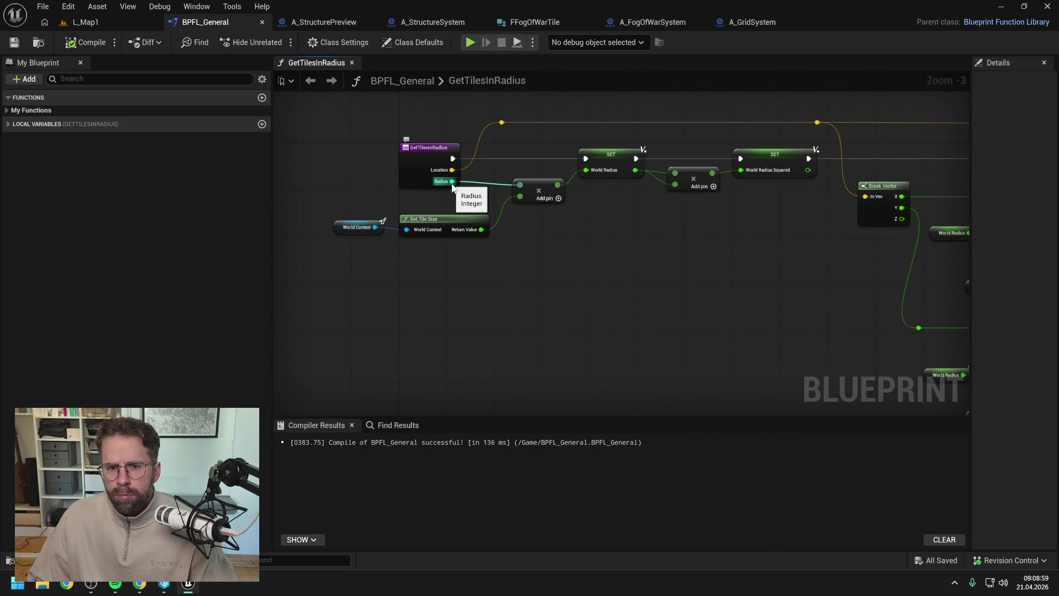
left_click_drag(452, 181, 475, 192)
type("+")
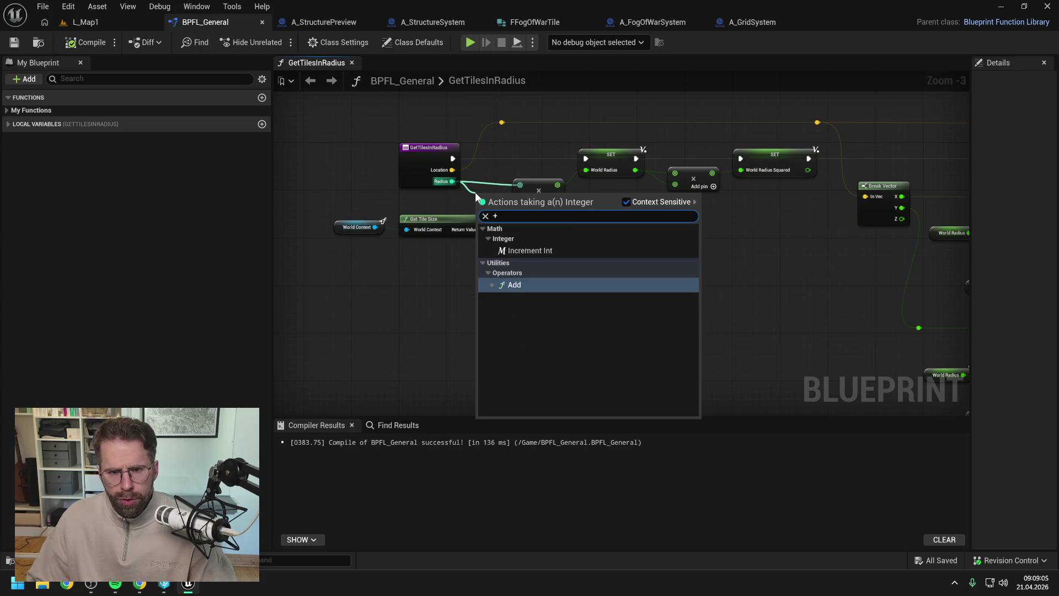
key("Return")
Move the following nodes to make room for the Add node and check its input options
left_click_drag(391, 128, 551, 266)
mouse_move(544, 218)
left_mouse_down()
mouse_move(461, 218)
mouse_move(469, 204)
left_mouse_up()
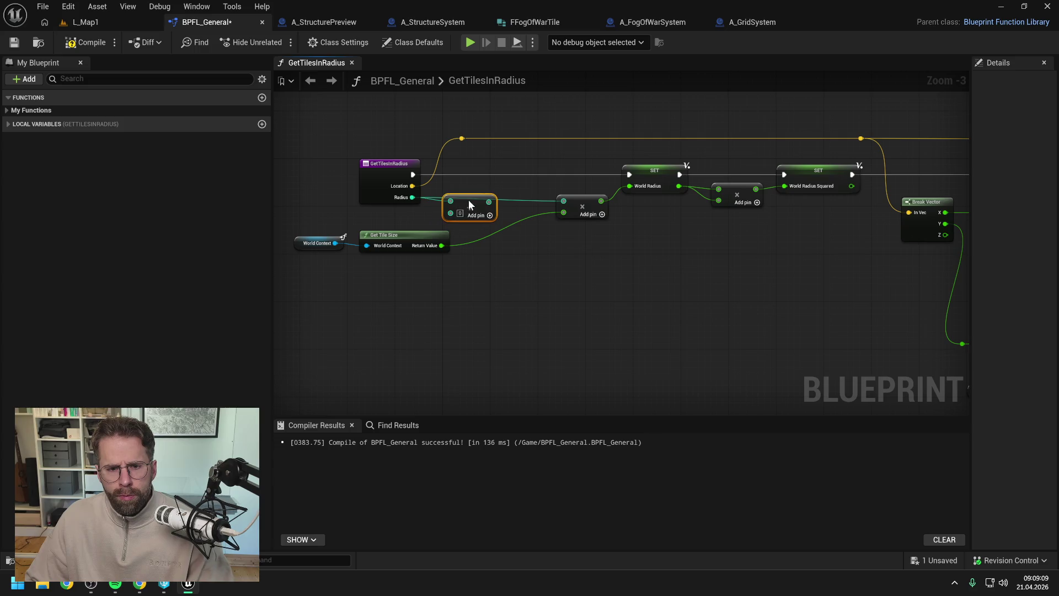
right_click(452, 214)
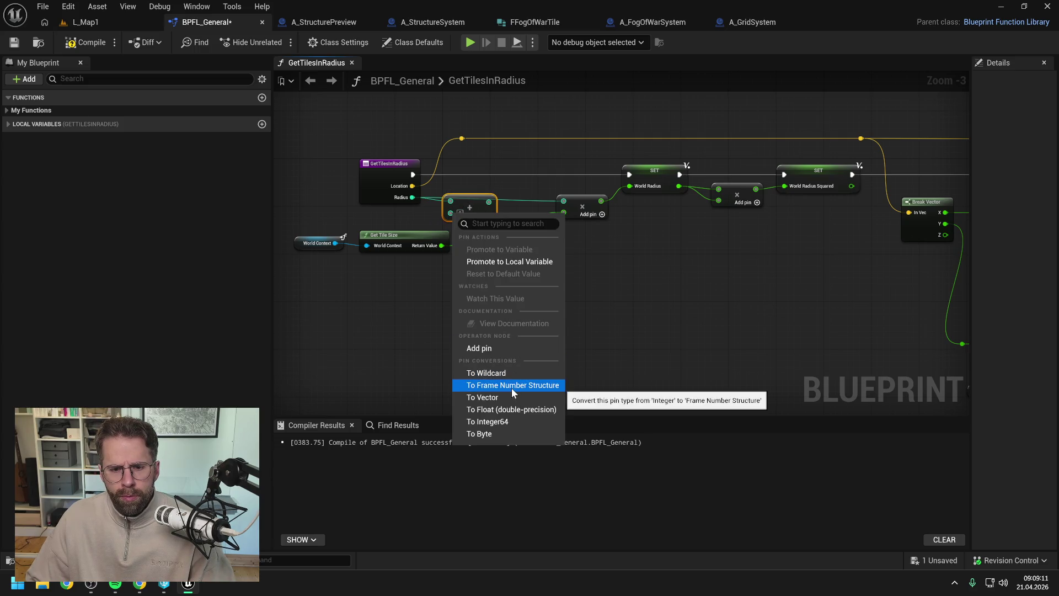
left_click(604, 350)
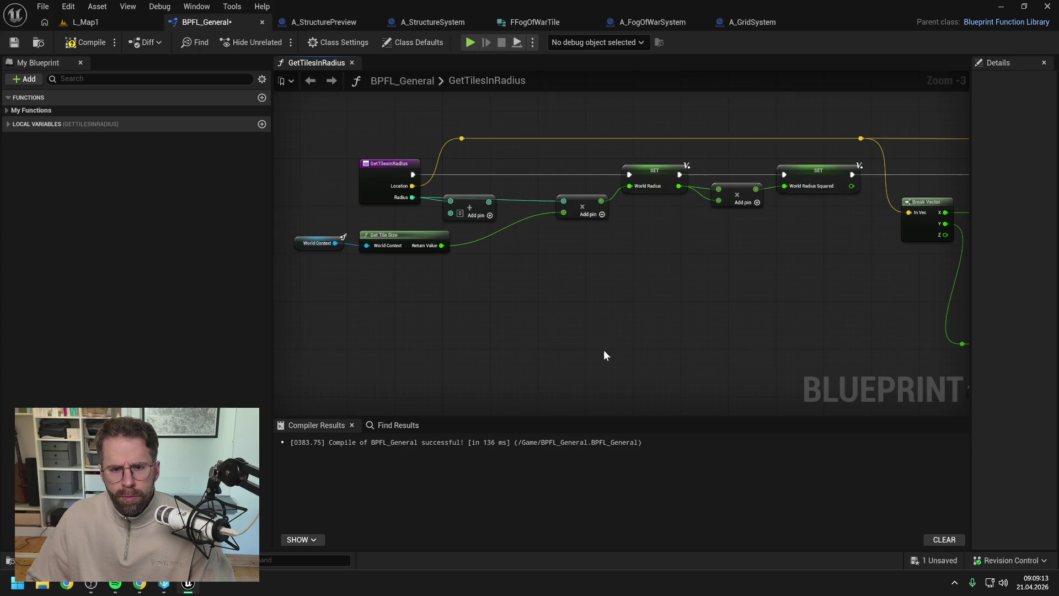
mouse_move(604, 350)
left_mouse_down()
mouse_move(589, 239)
mouse_move(604, 260)
left_mouse_up()
right_click(494, 137)
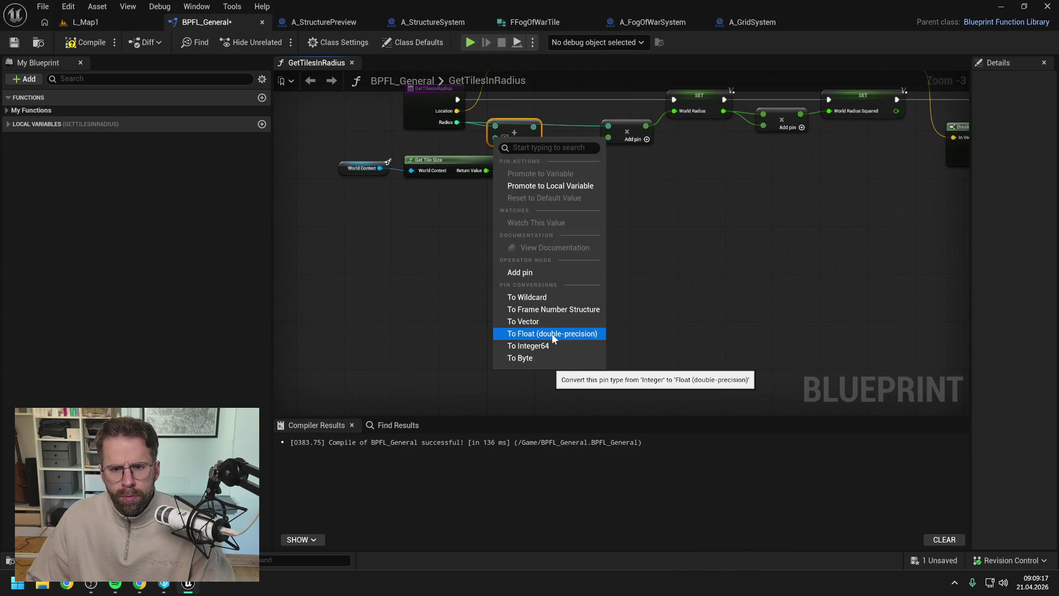
left_click(640, 241)
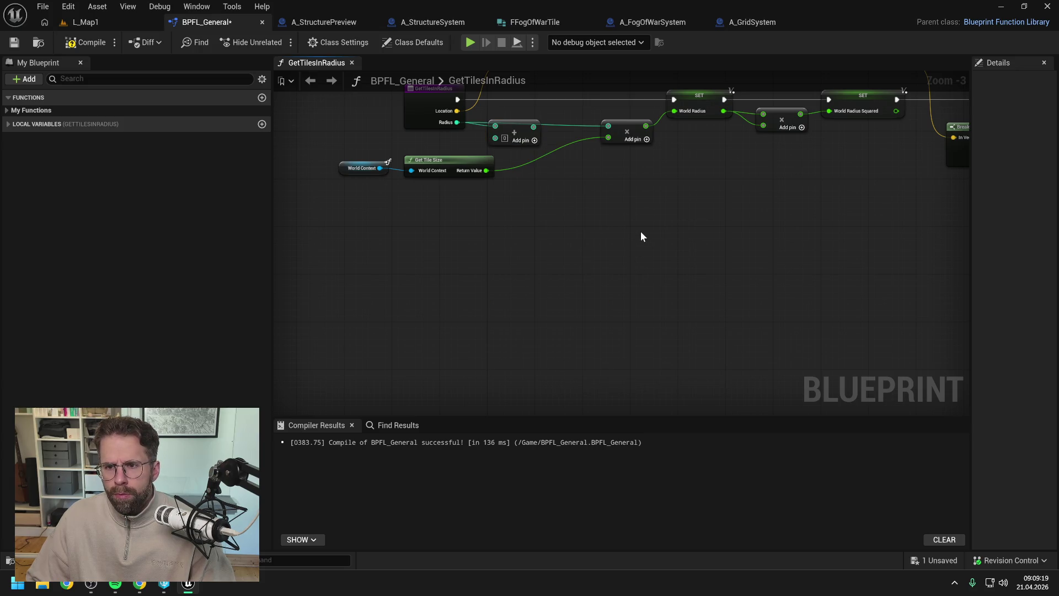
Try creating Add nodes from the graph search and delete the unwanted one
right_click(642, 232)
type("+")
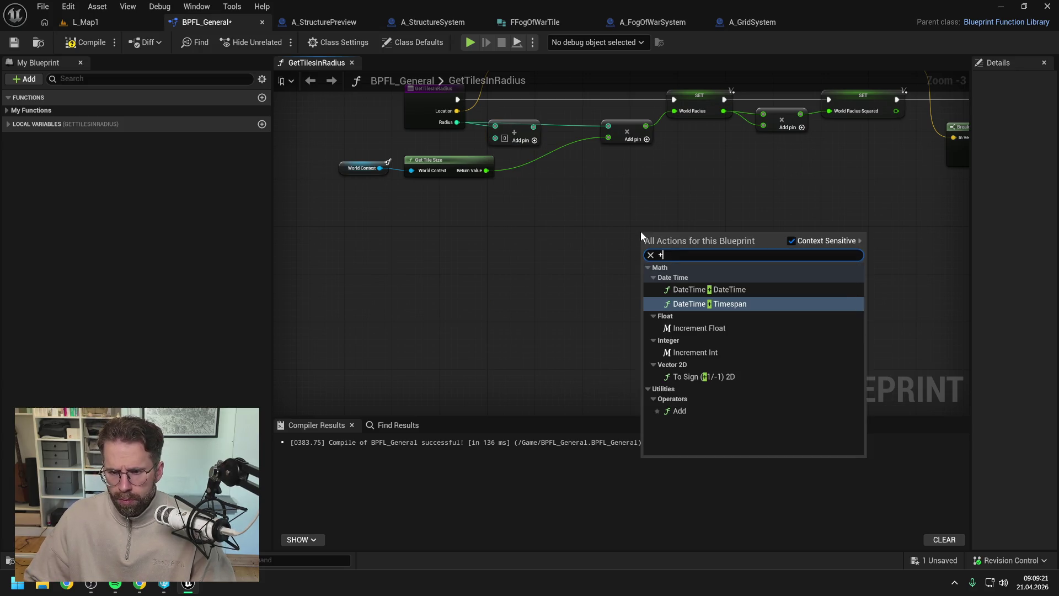
type(" floa")
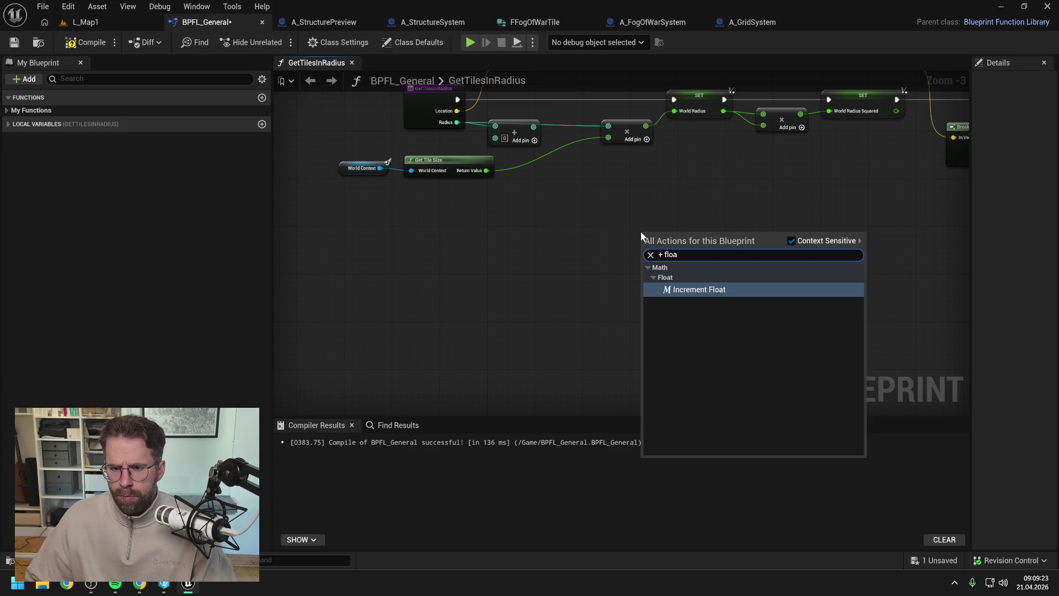
right_click(559, 230)
type("+")
key("Return")
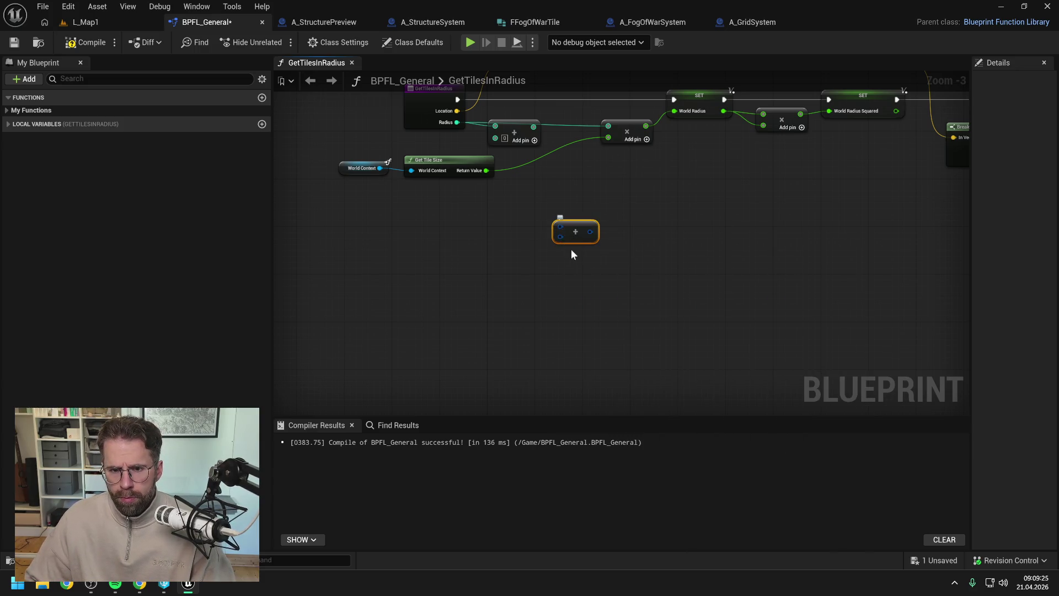
right_click(560, 238)
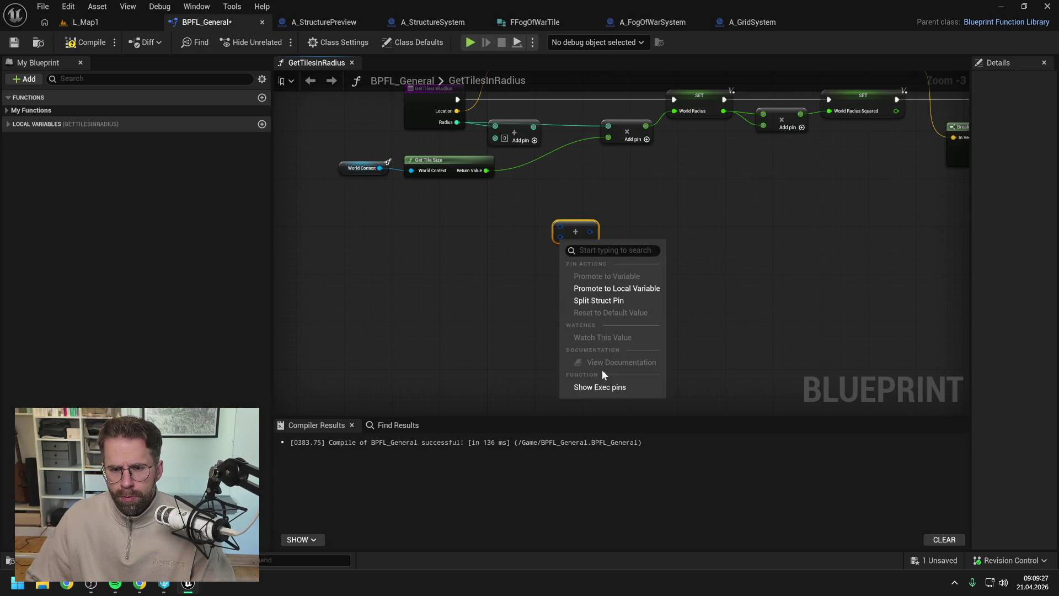
left_click(554, 241)
right_click(561, 237)
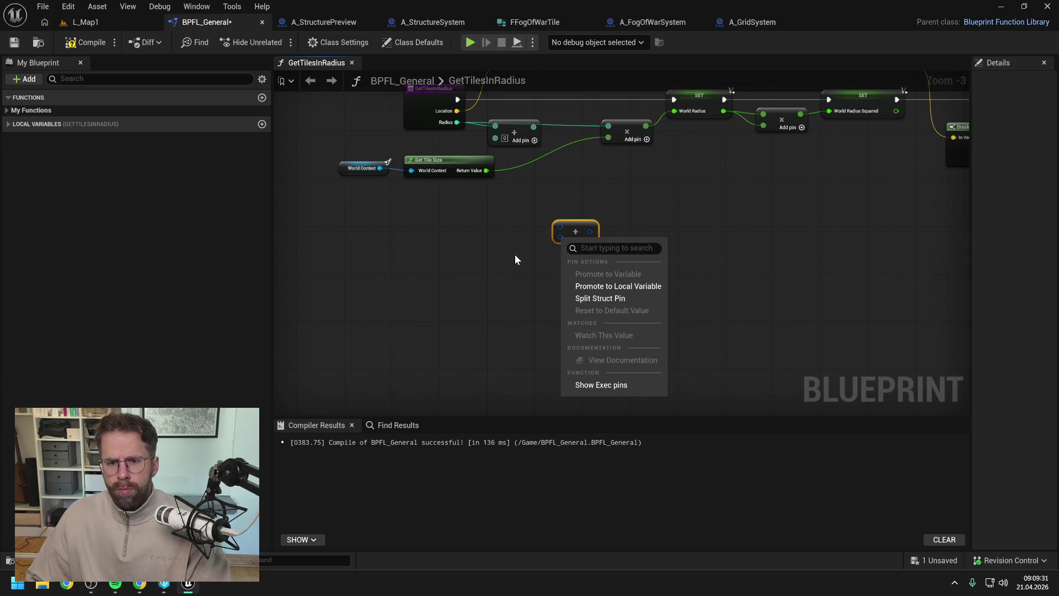
left_click_drag(535, 215, 601, 270)
key("Delete")
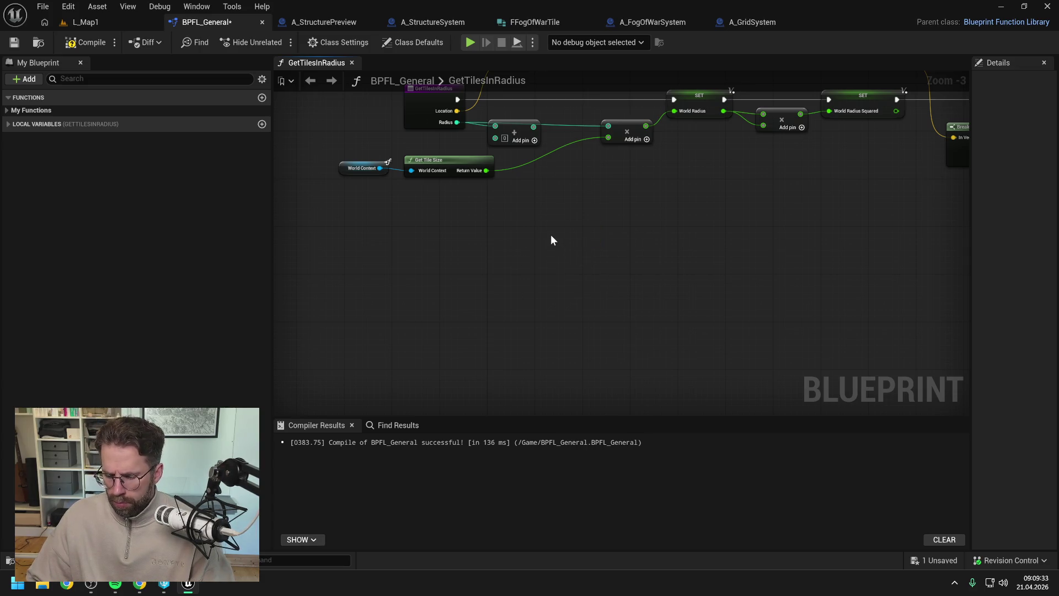
Place a new Add node and make it a float add
right_click(552, 240)
type("+")
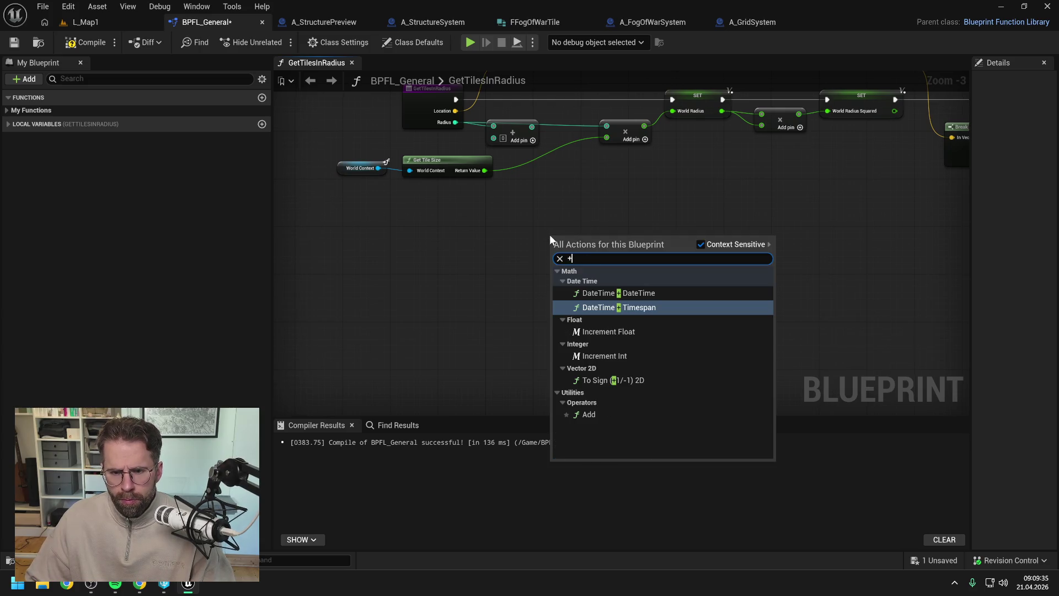
left_click(589, 413)
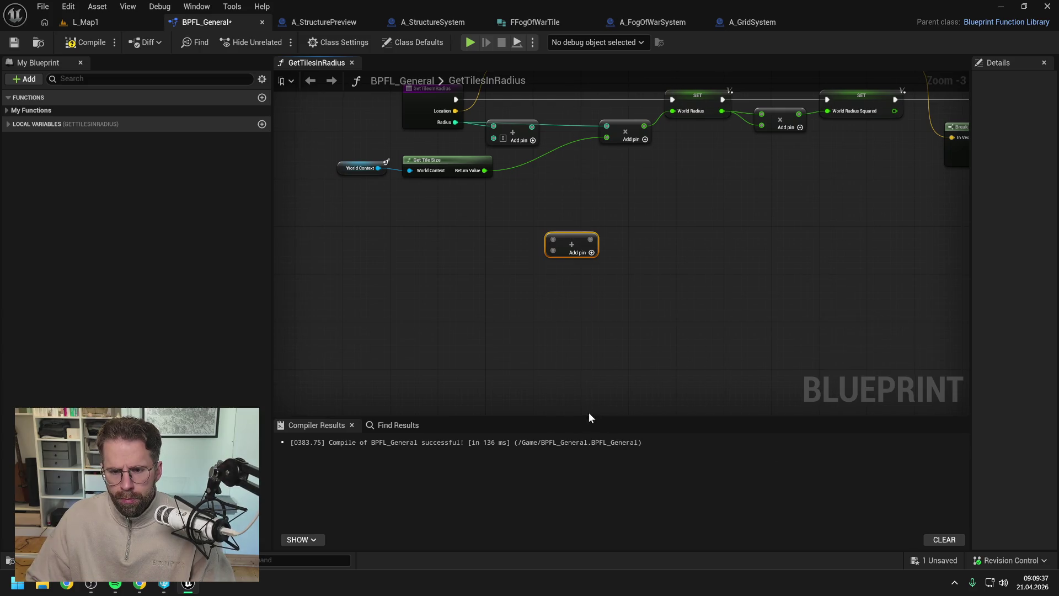
right_click(554, 248)
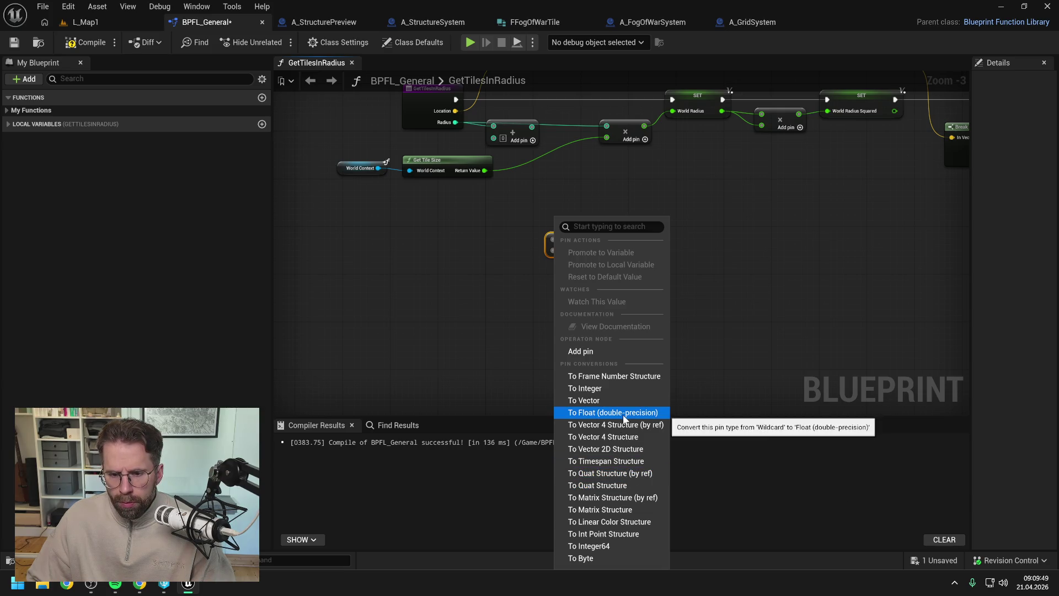
left_click(493, 175)
left_click_drag(493, 171, 553, 253)
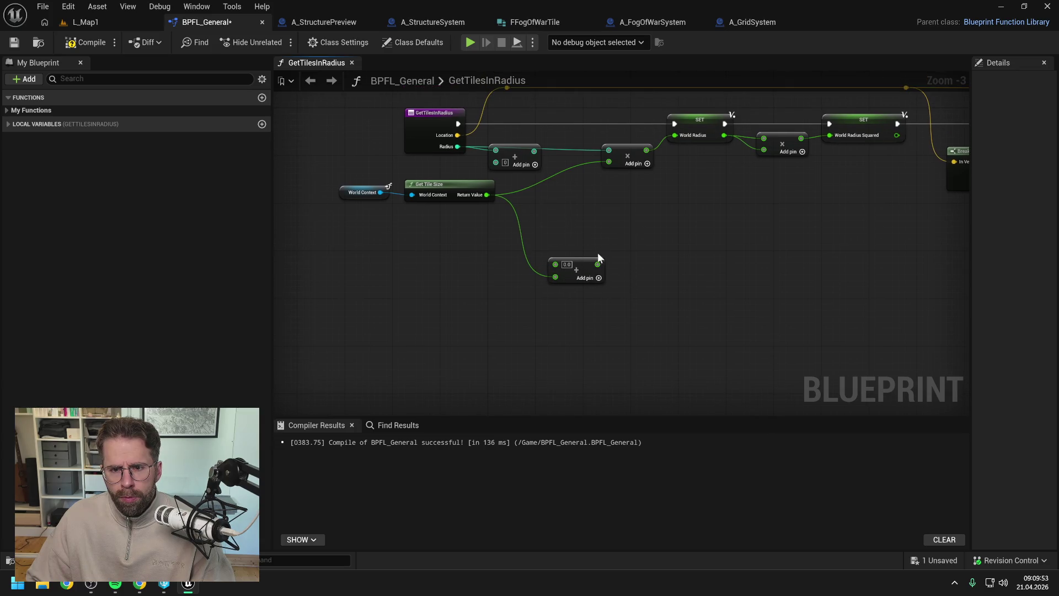
Wire Radius into the float Add node with 0.5 and feed its result into the multiply
left_click(608, 151, "alt")
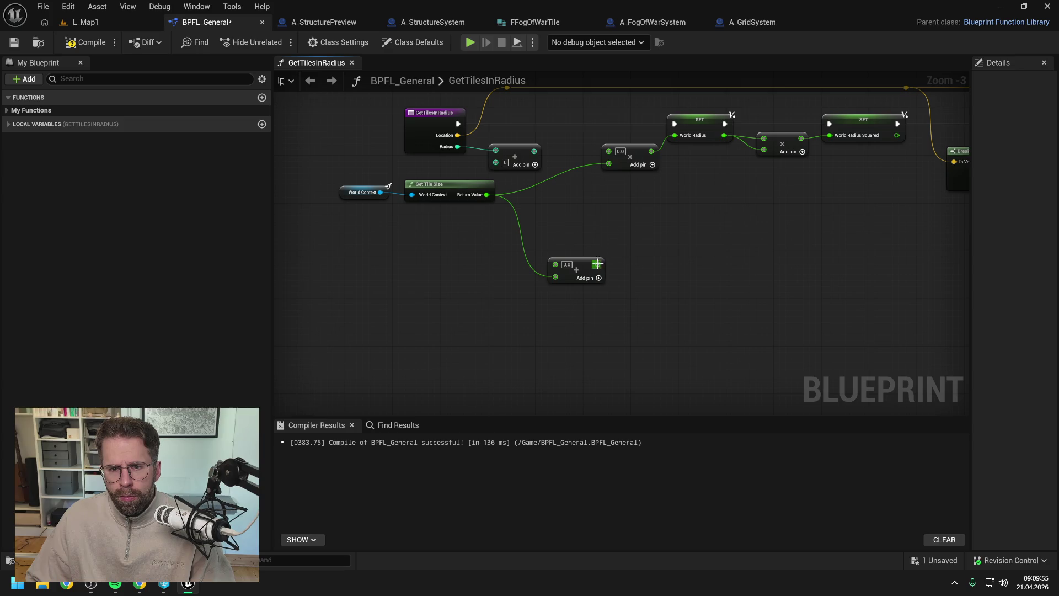
left_click_drag(598, 264, 609, 150)
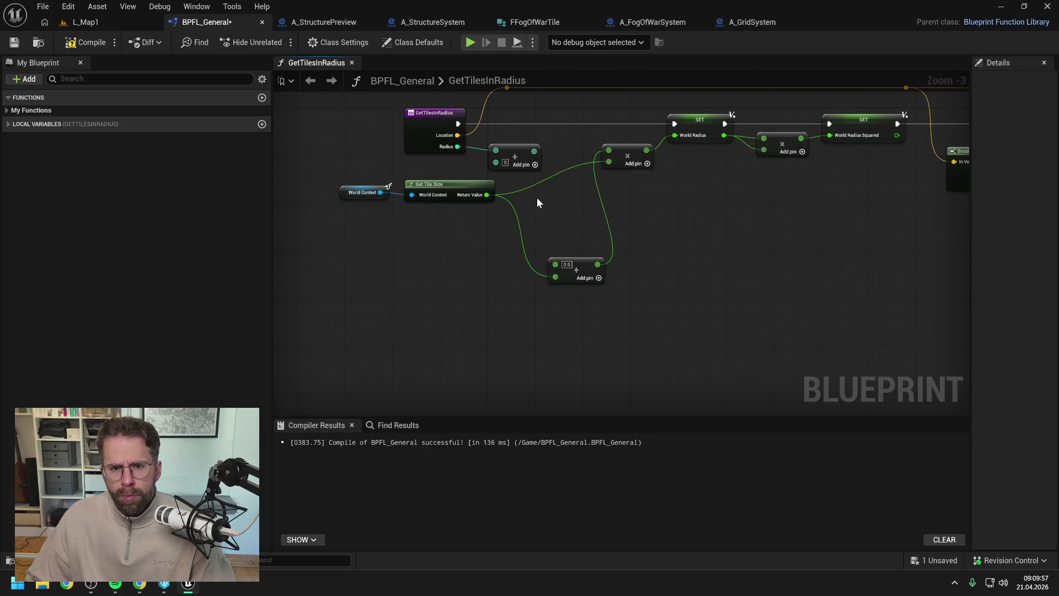
left_click_drag(458, 146, 558, 265)
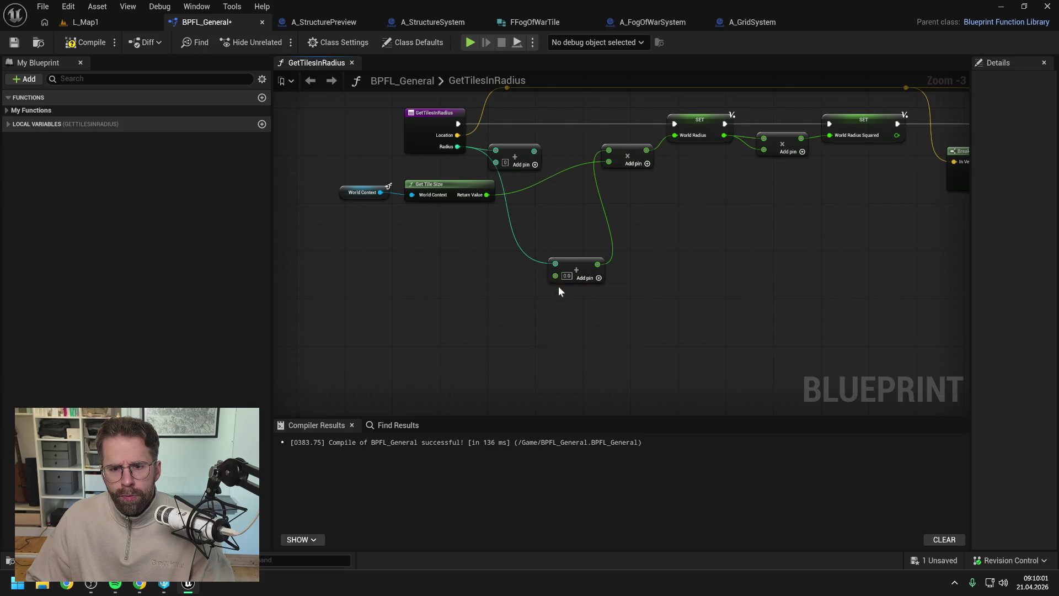
type("0.5")
key("Return")
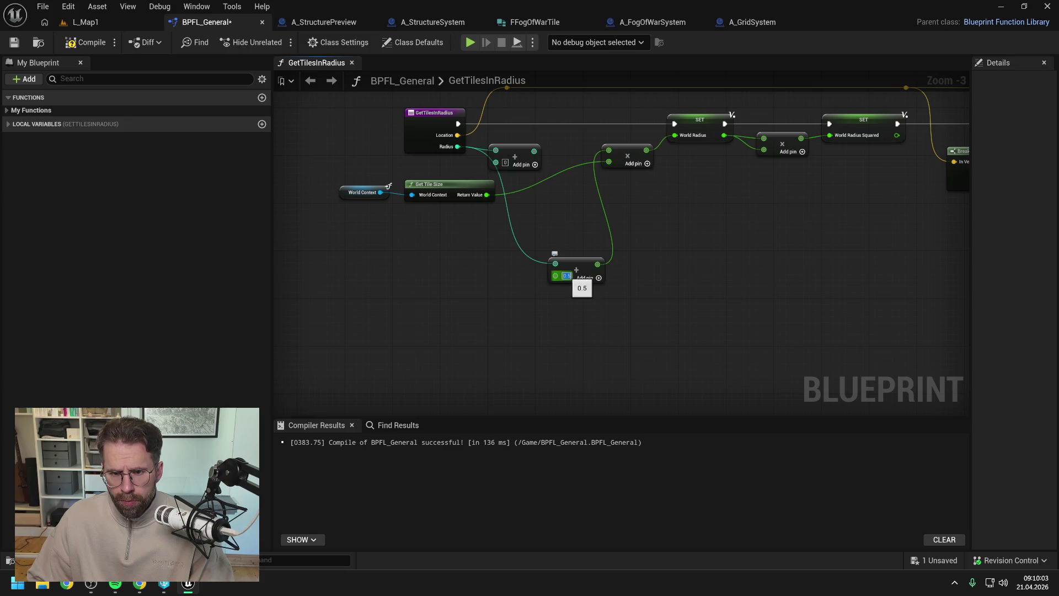
Delete the leftover integer Add node and move the 0.5 Add node into its place
left_click(524, 152)
key("Delete")
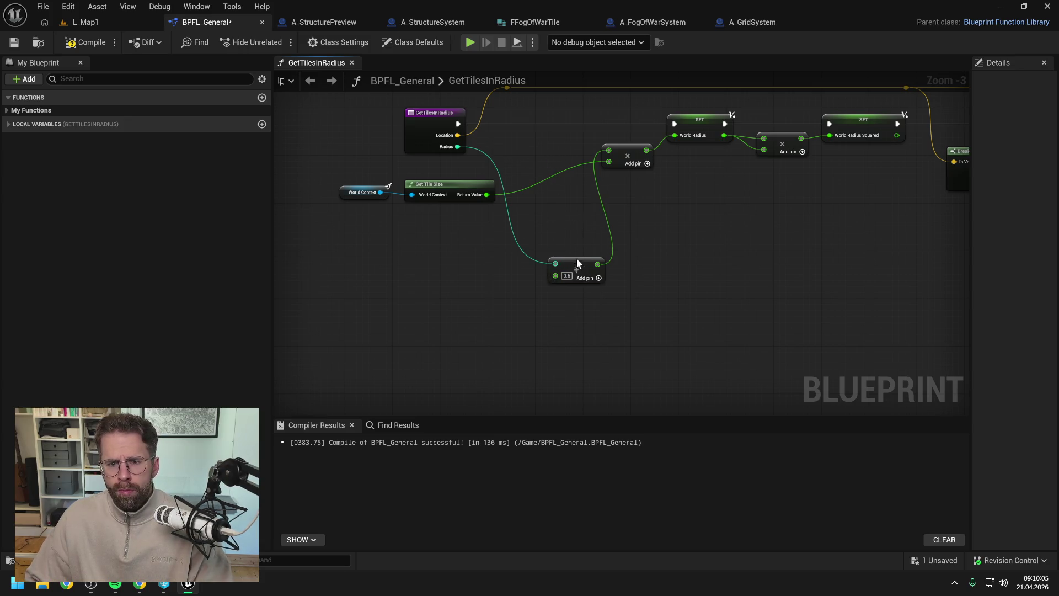
mouse_move(577, 258)
left_mouse_down()
mouse_move(522, 144)
mouse_move(542, 149)
left_mouse_up()
left_click(540, 187)
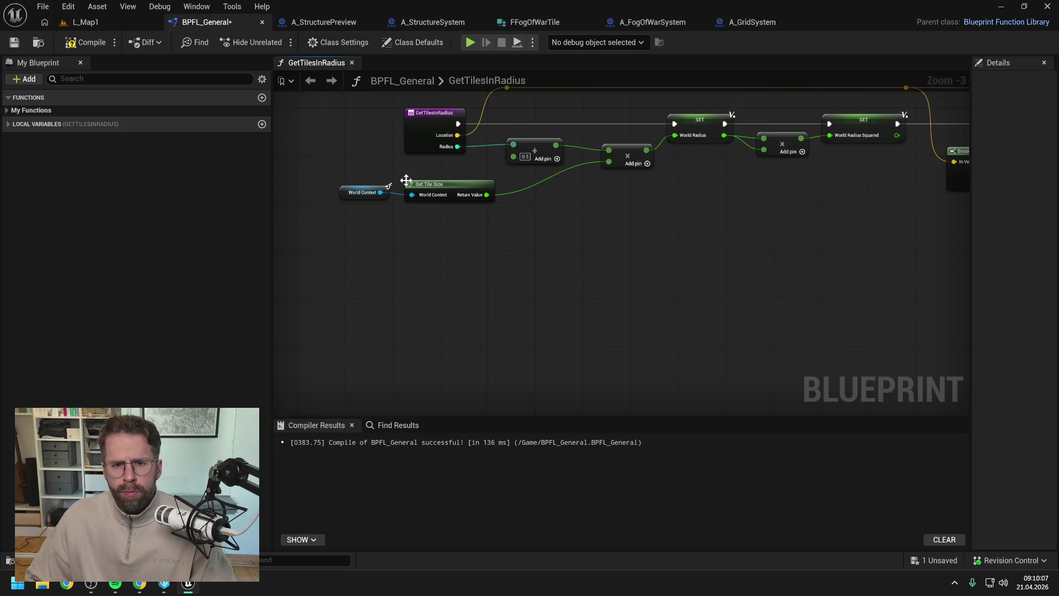
Line up the Get Tile Size and multiply nodes, compile, and return to L_Map1
left_click_drag(445, 237, 375, 188)
left_click_drag(453, 190, 526, 189)
left_click(524, 230)
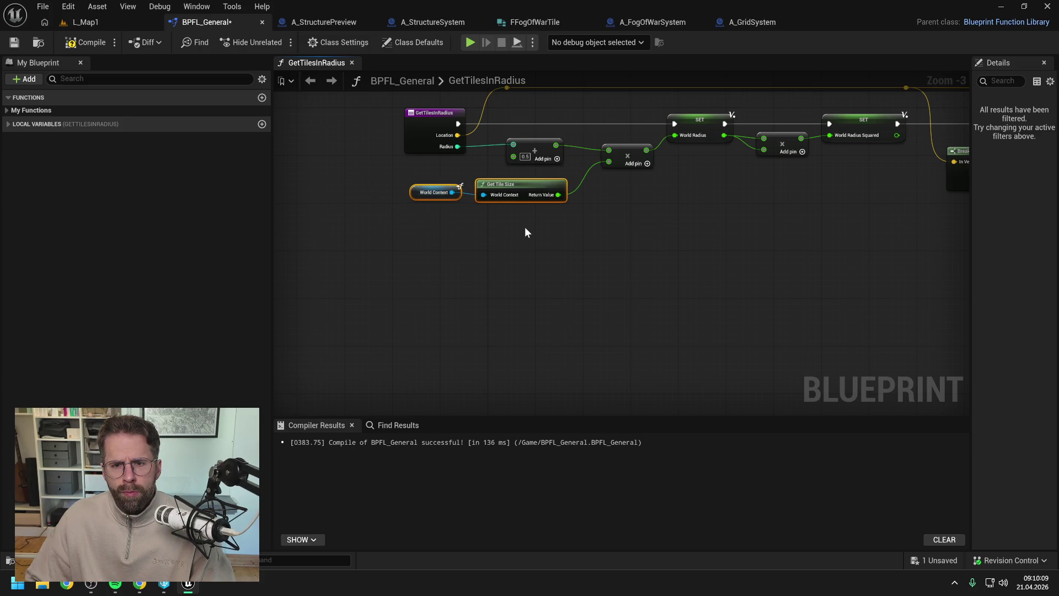
left_click_drag(524, 229, 526, 283)
left_click_drag(535, 190, 605, 267)
key("q")
left_click(602, 272)
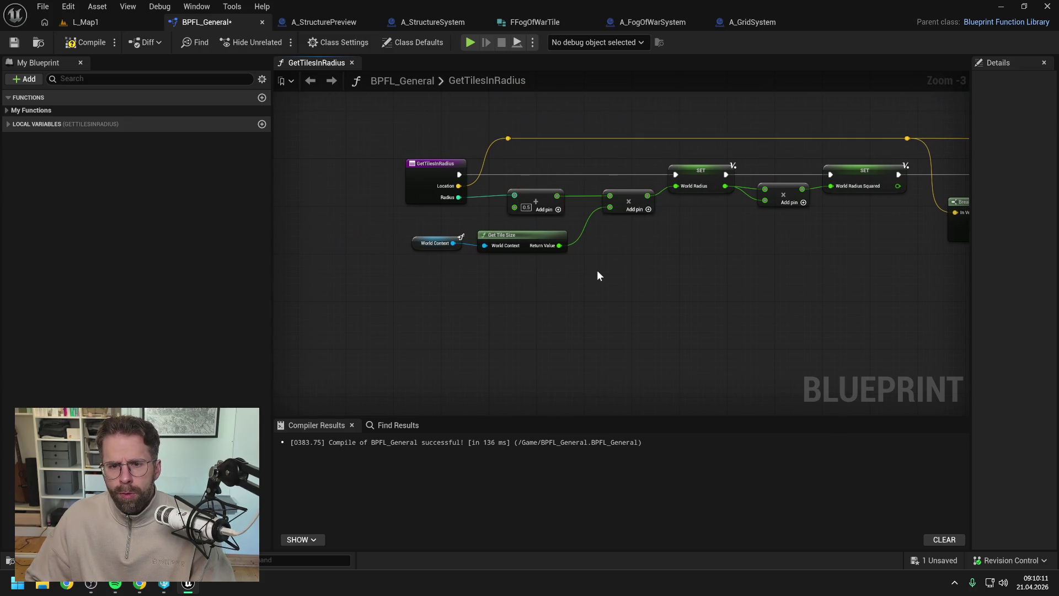
left_click(93, 47)
left_click(110, 21)
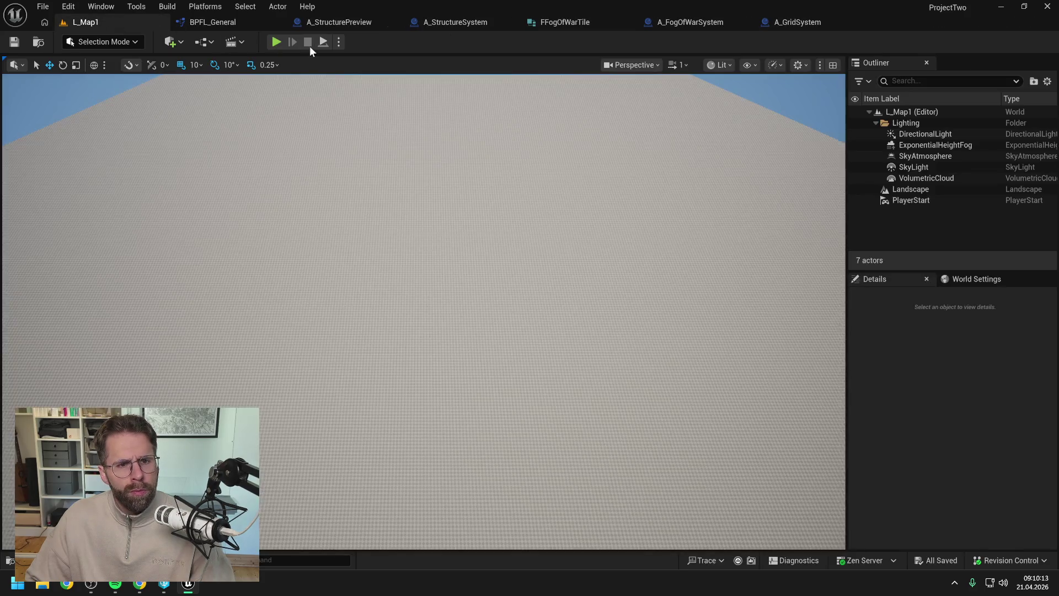
Playtest the +0.5 radius in the level, then return to BPFL_General's GetTilesInRadius graph
key("alt+p")
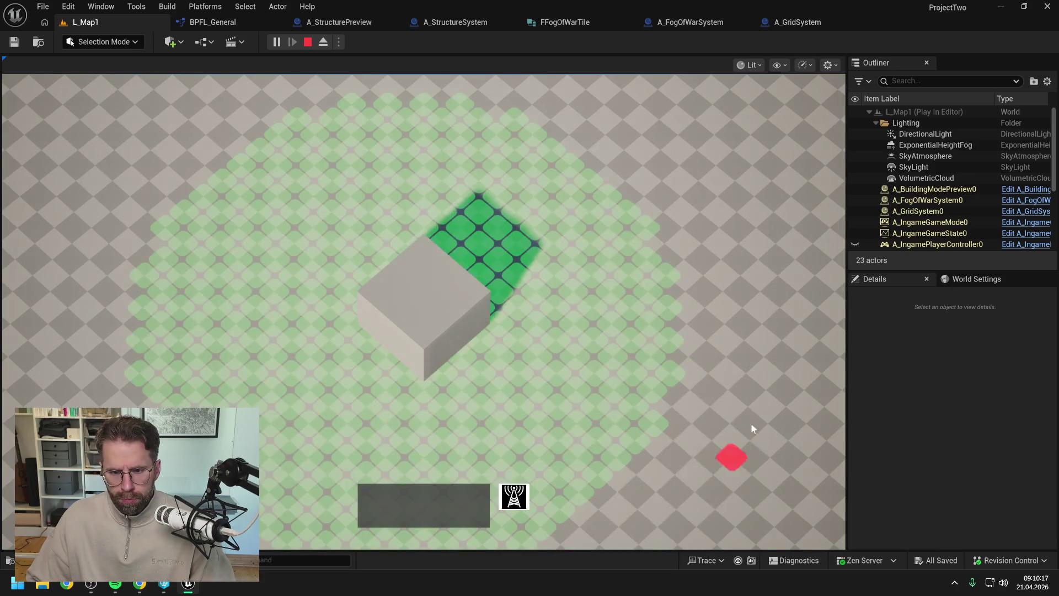
scroll(780, 392, "down", 3)
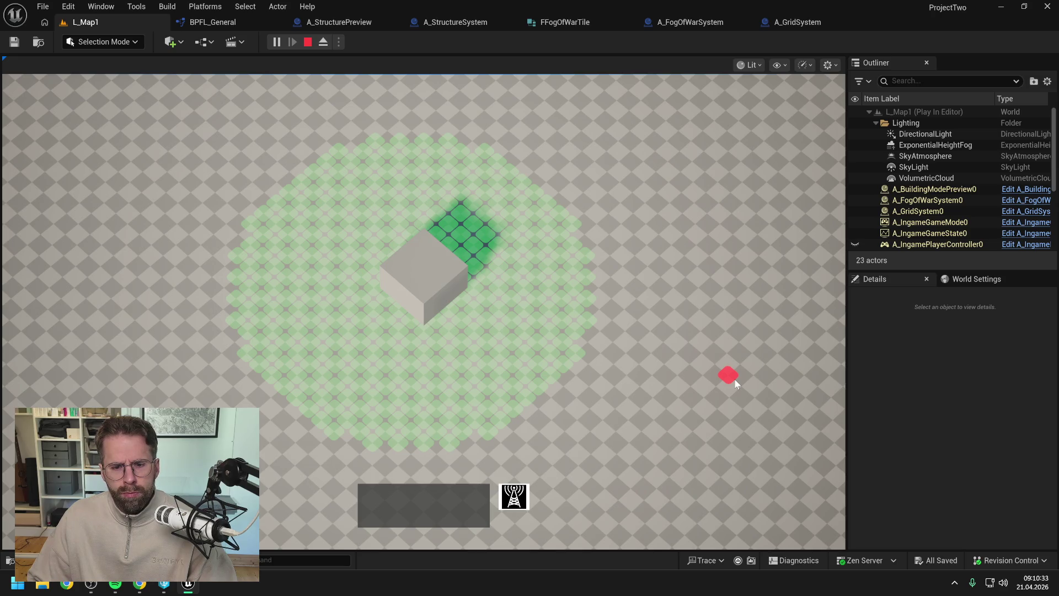
key("Escape")
left_click(217, 22)
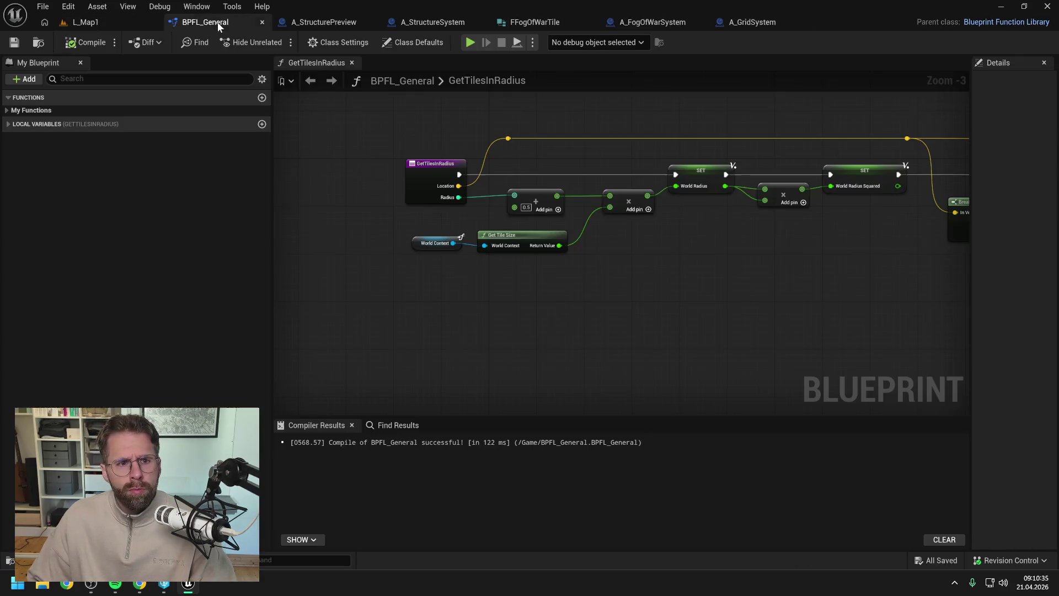
Change the added value to 0.7, compile, and return to L_Map1
scroll(533, 216, "up", 1)
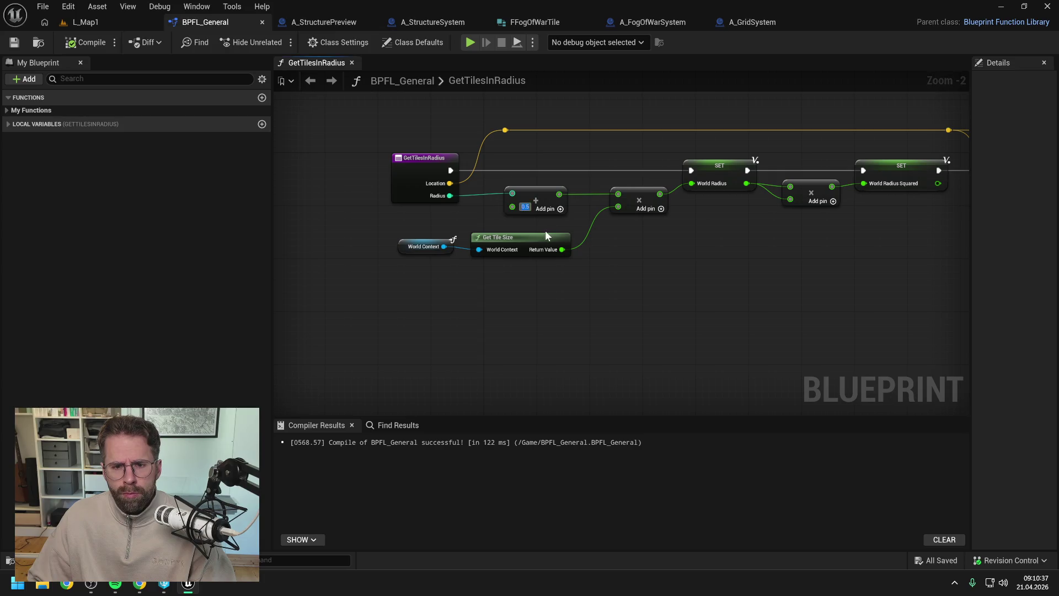
scroll(545, 230, "up", 1)
type("0.7")
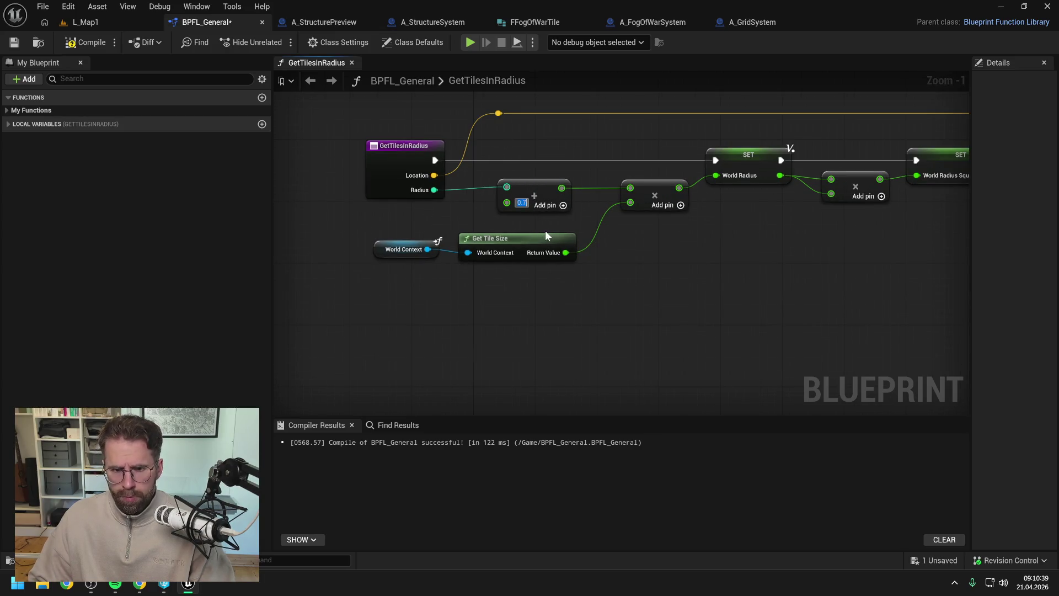
left_click(86, 42)
left_click(110, 24)
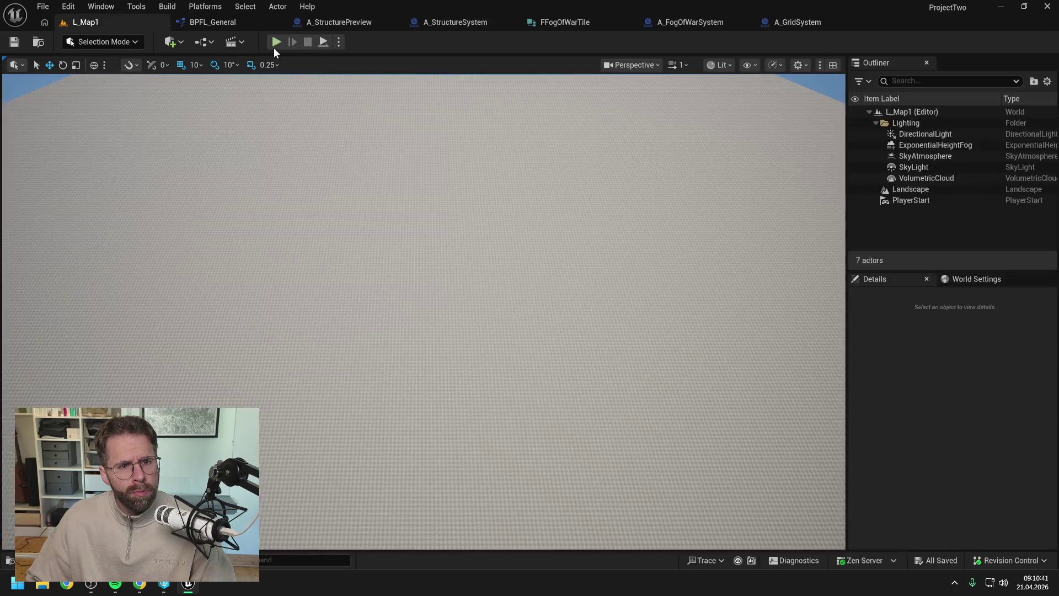
Playtest the 0.7 offset by previewing a tower placement, then go back to BPFL_General
key("alt+p")
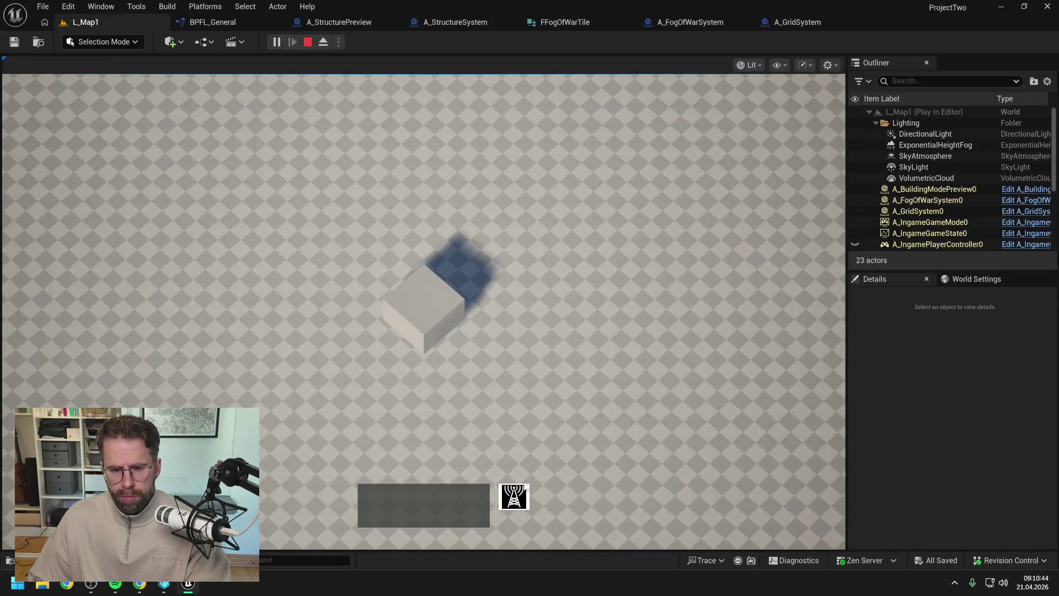
left_click(524, 488)
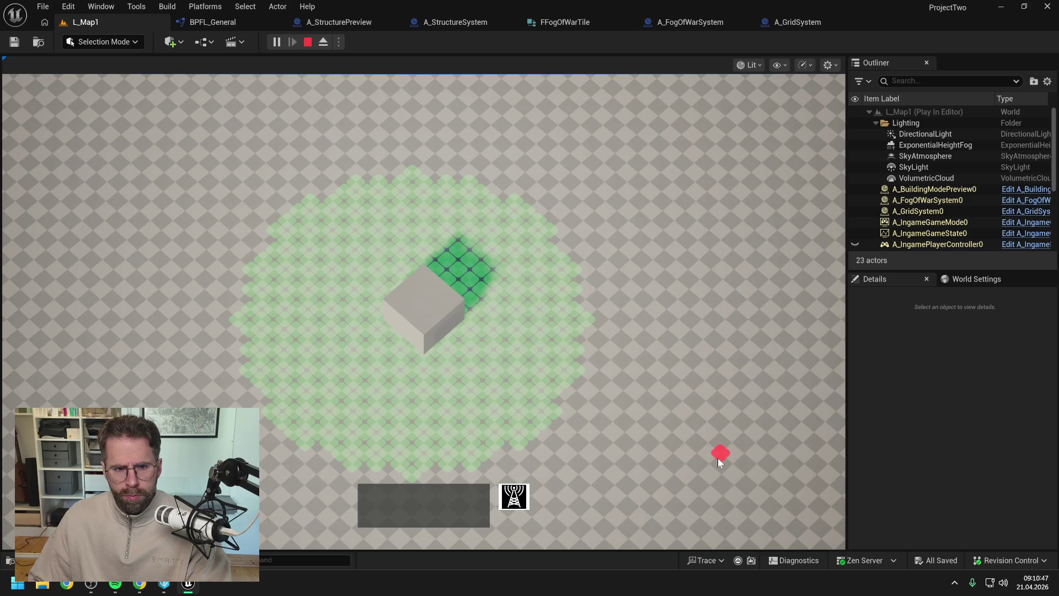
left_click(307, 42)
left_click(223, 22)
Change the added value to 0.2, compile and save, and return to the level
left_click(521, 203)
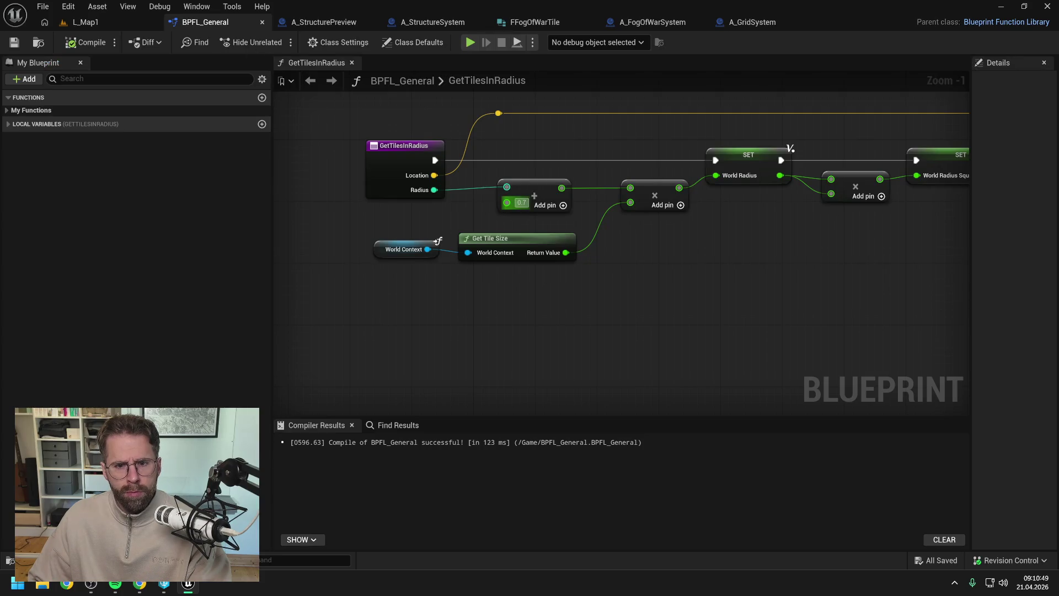
type("0.2")
key("Return")
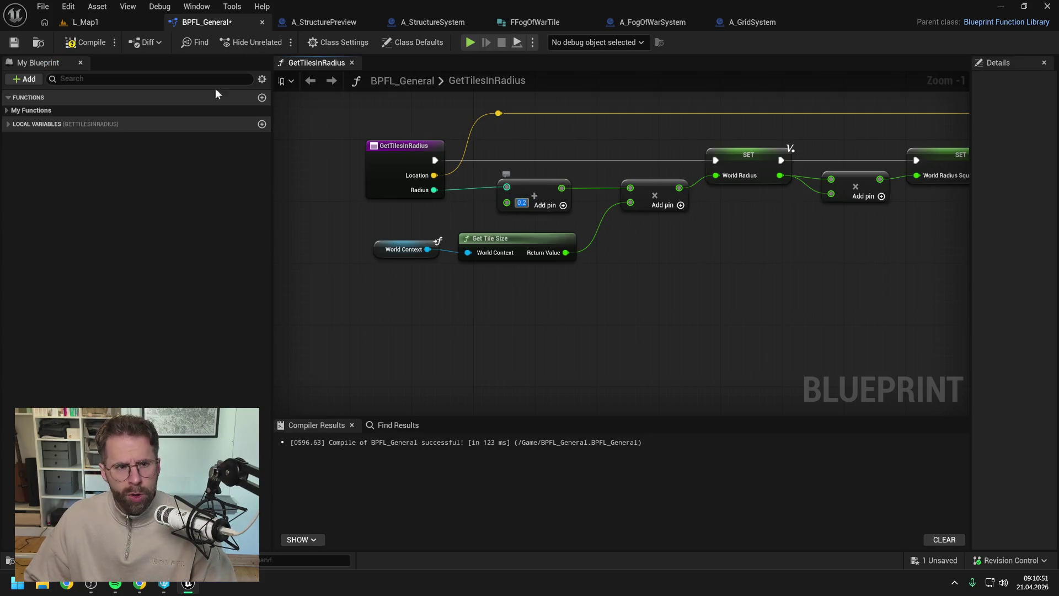
left_click(84, 41)
left_click(107, 21)
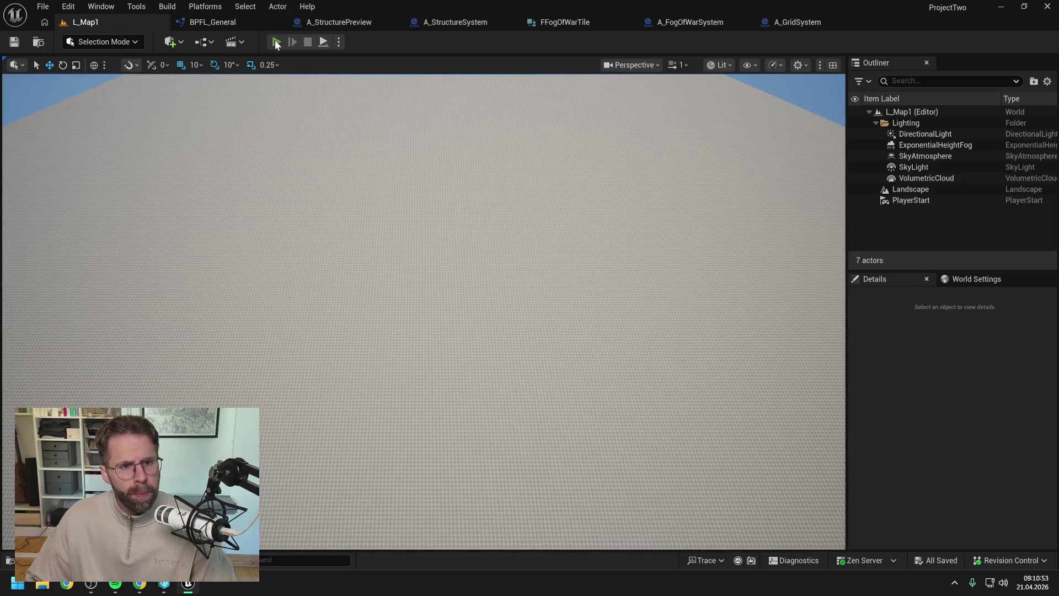
Playtest the 0.2 offset, then change it to 0.1 and compile
left_click(276, 42)
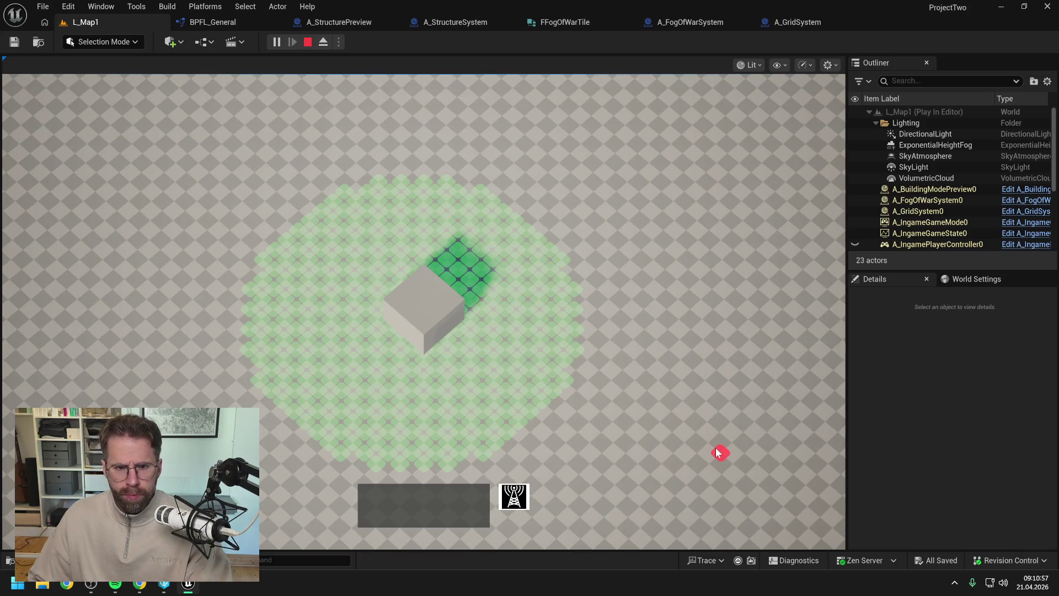
left_click(307, 42)
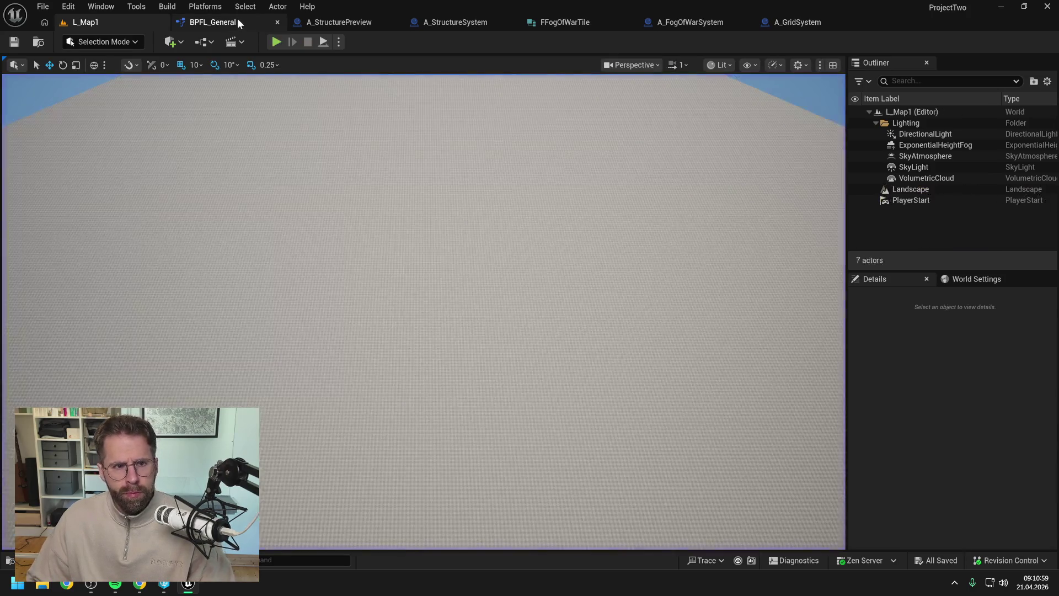
left_click(237, 21)
type("0.1")
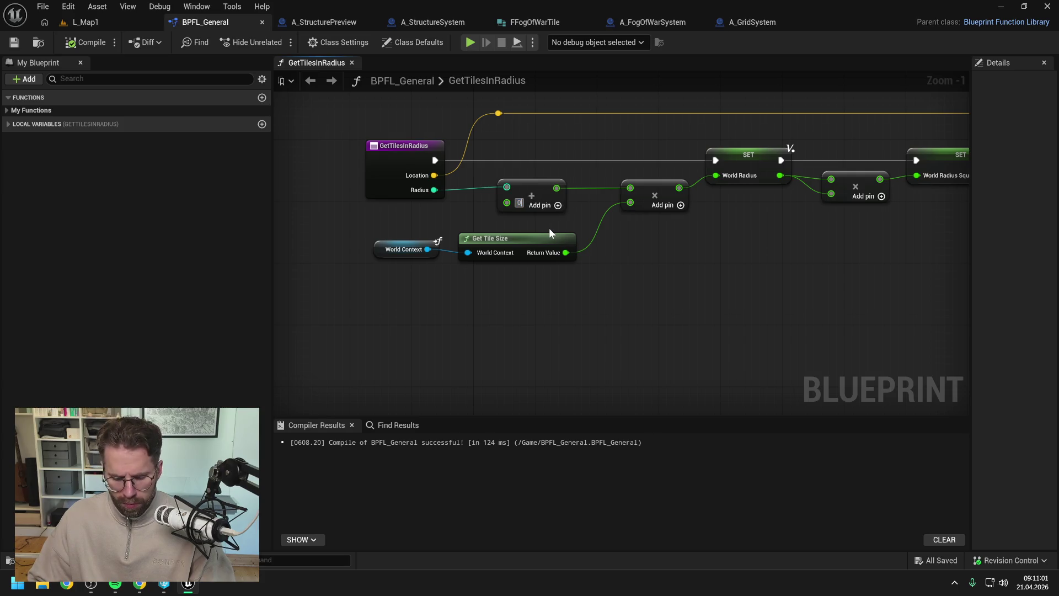
key("Return")
left_click(107, 42)
left_click(106, 21)
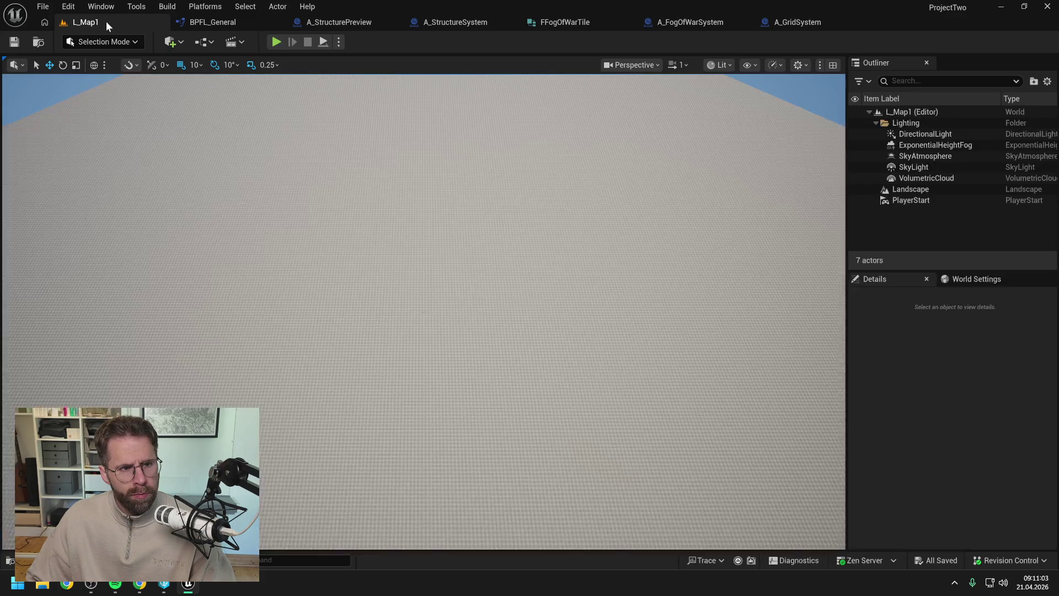
Playtest the 0.1 offset and return to the GetTilesInRadius graph
key("alt+p")
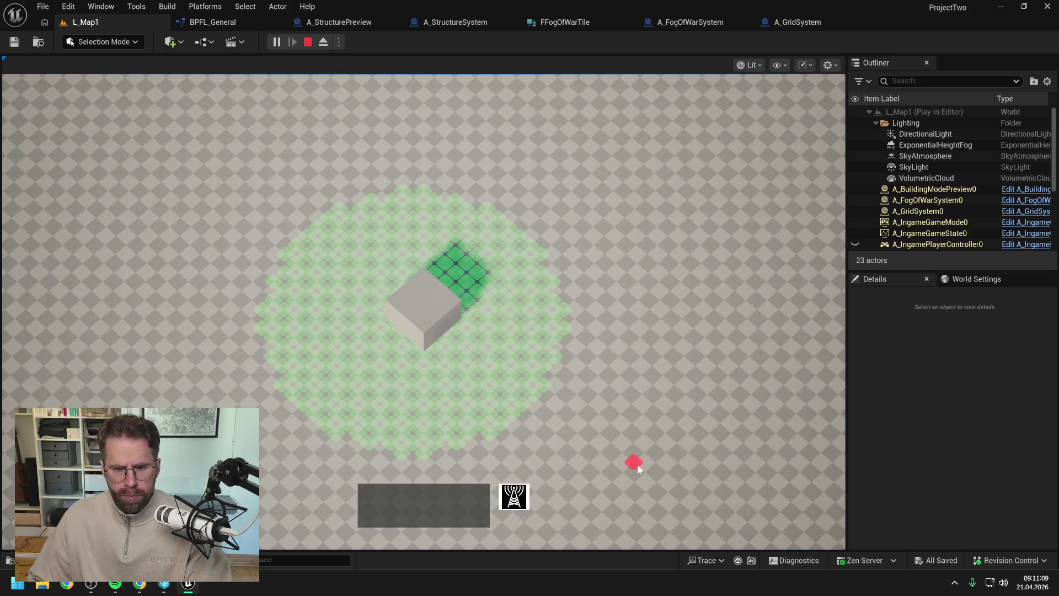
key("Escape")
left_click(217, 22)
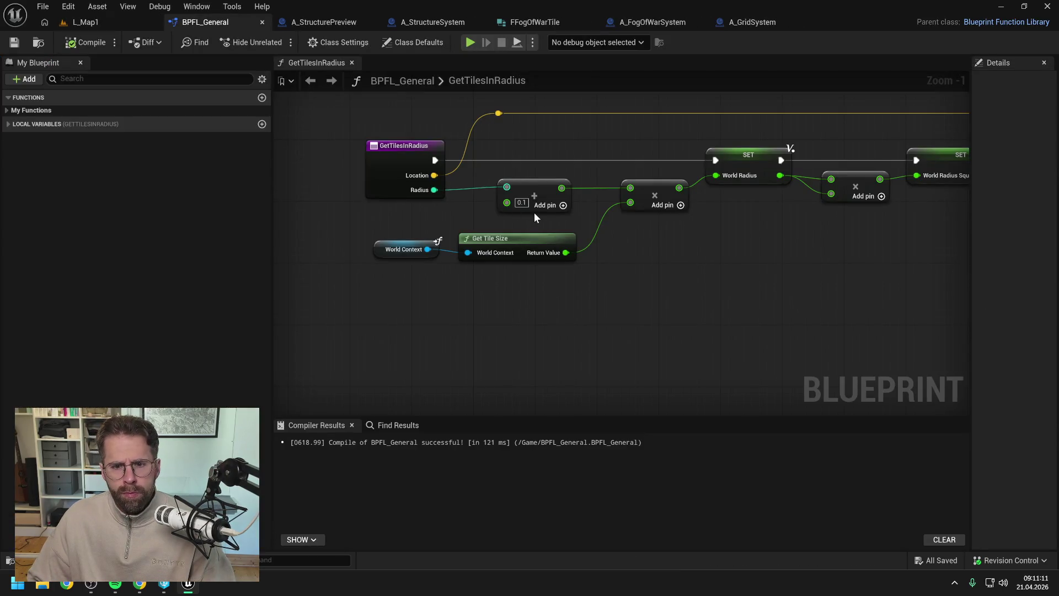
scroll(465, 204, "up", 1)
scroll(473, 231, "down", 1)
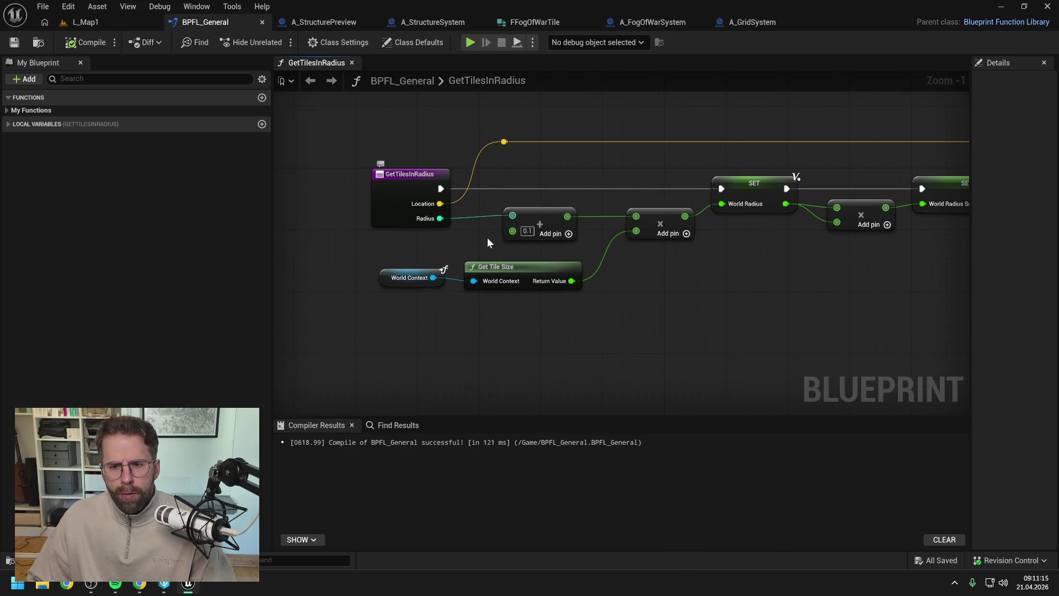
Add a Subtract node taking 0.2 from Radius and feed it into the multiply
right_click(633, 322)
type("-")
key("Return")
left_click_drag(691, 325, 635, 232)
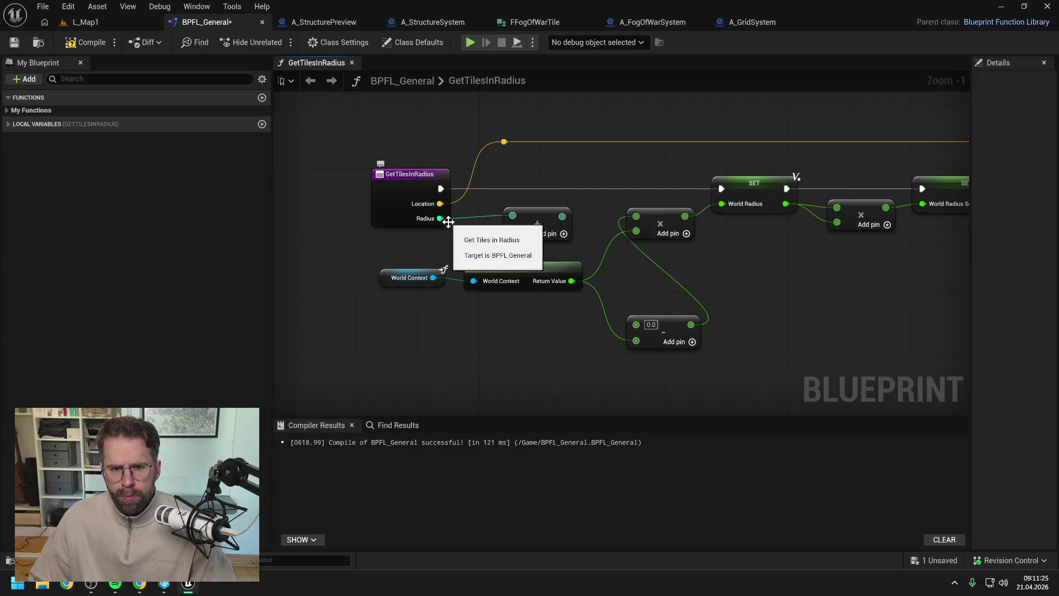
left_click_drag(440, 219, 637, 325)
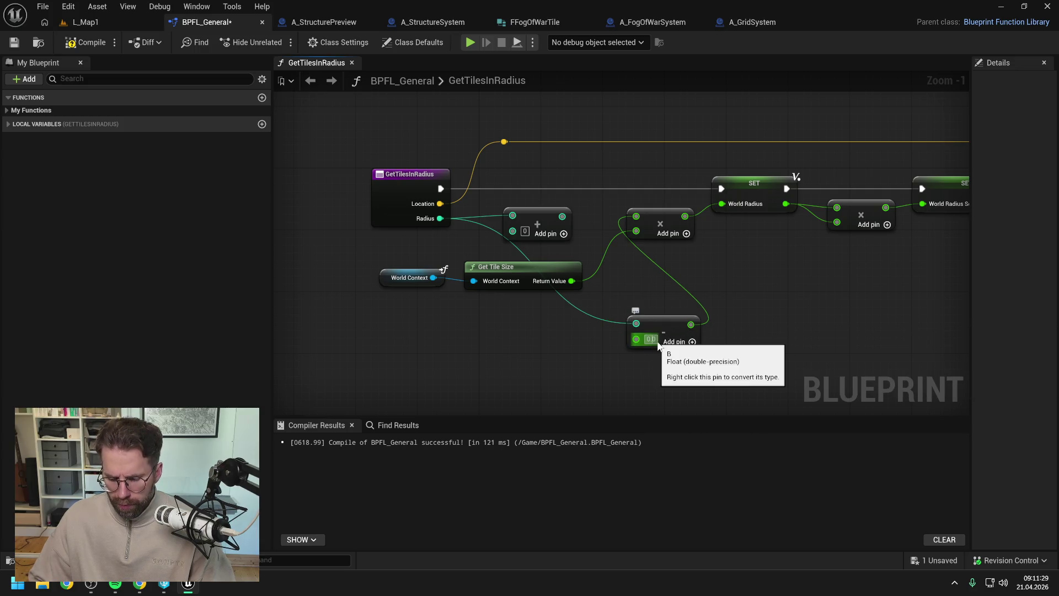
left_click(657, 341)
type("0.2")
key("Return")
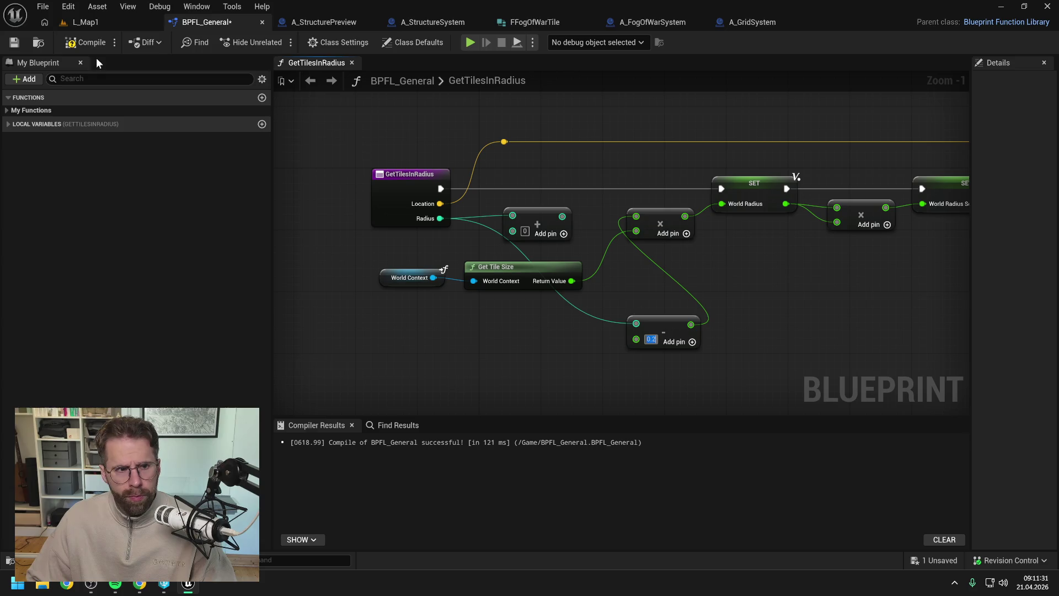
left_click(99, 21)
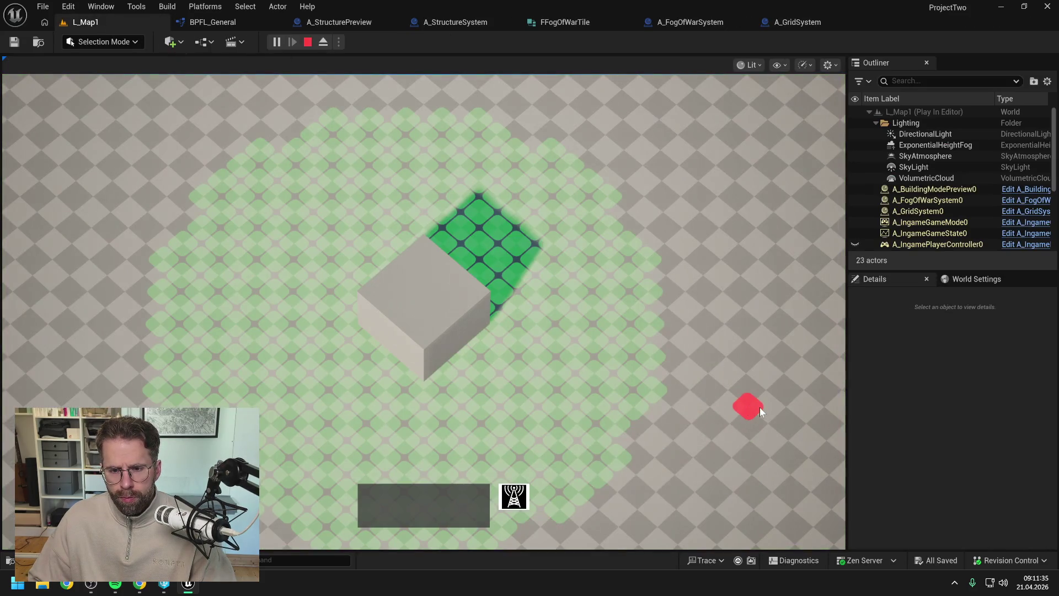
Playtest the subtraction, then change its value to 0.5 and compile and save
scroll(760, 407, "down", 2)
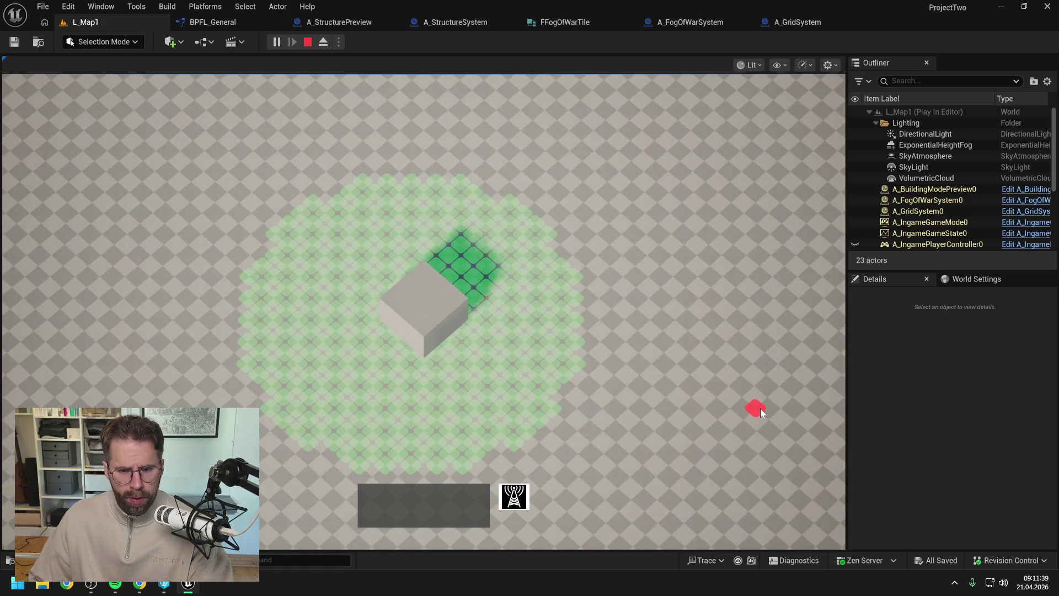
key("Escape")
left_click(214, 23)
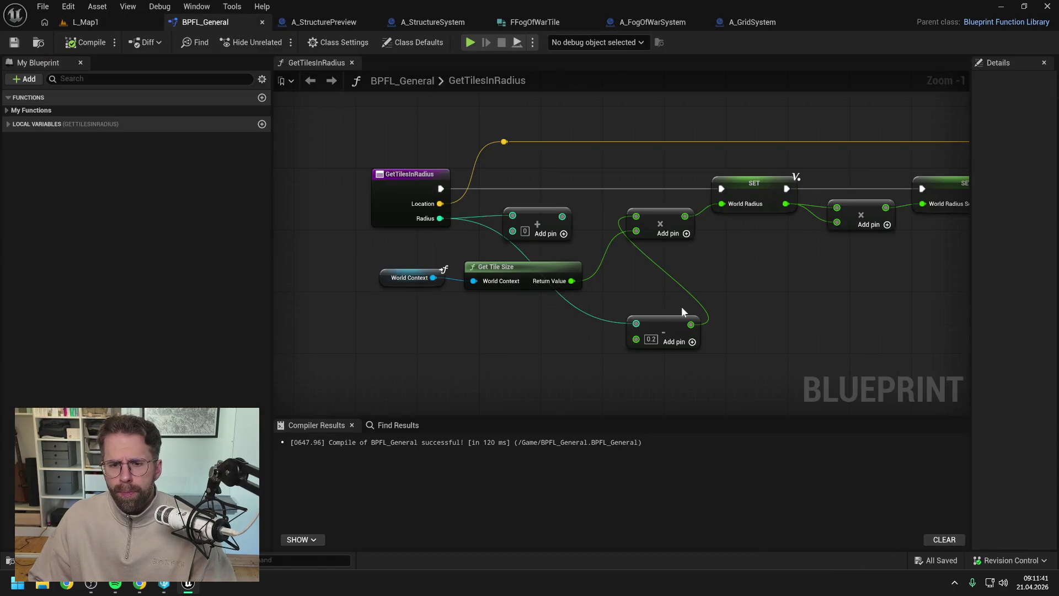
left_click(651, 339)
type("0.5")
key("Return")
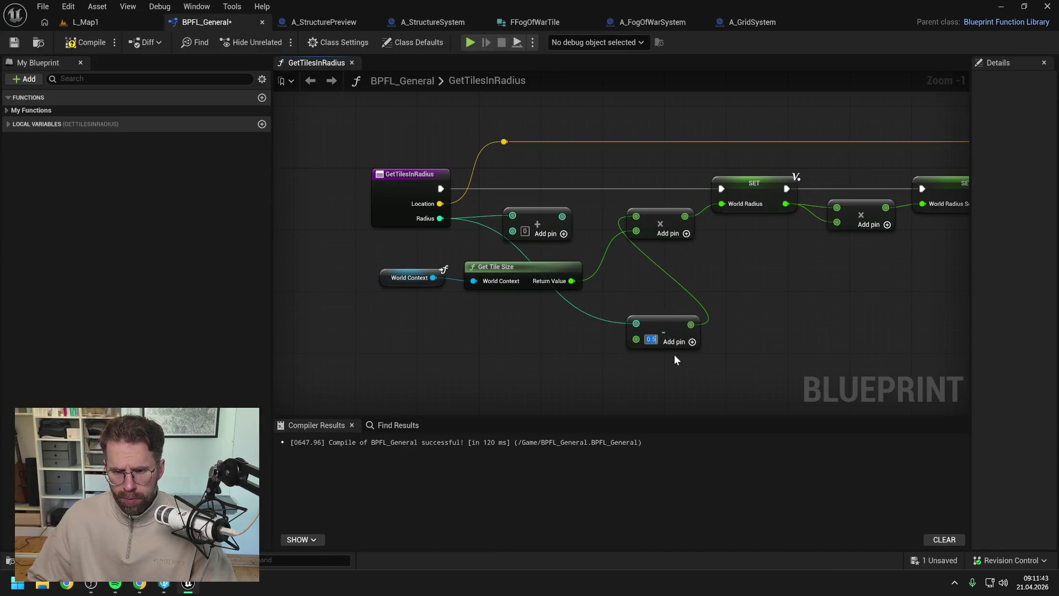
left_click(84, 41)
left_click(107, 24)
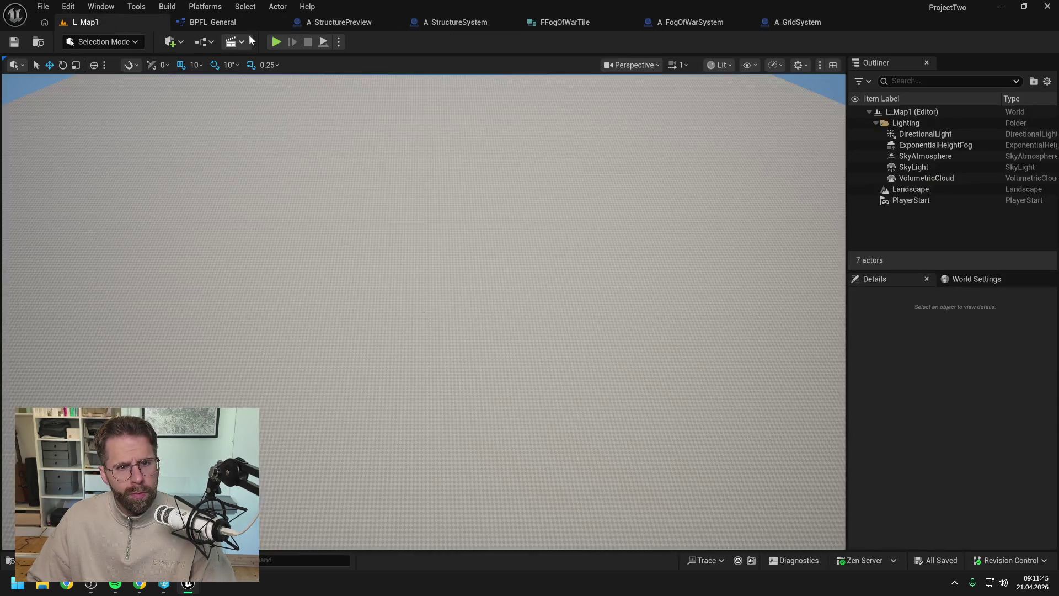
After another playtest, delete the Subtract node and rewire the Add node with 0.2
key("alt+p")
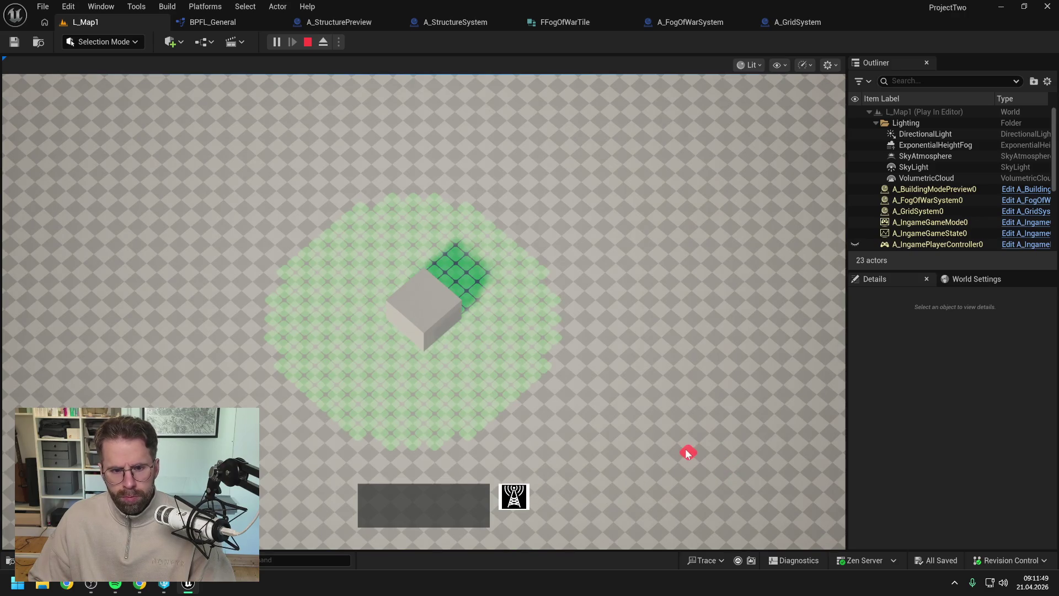
key("Escape")
left_click(201, 21)
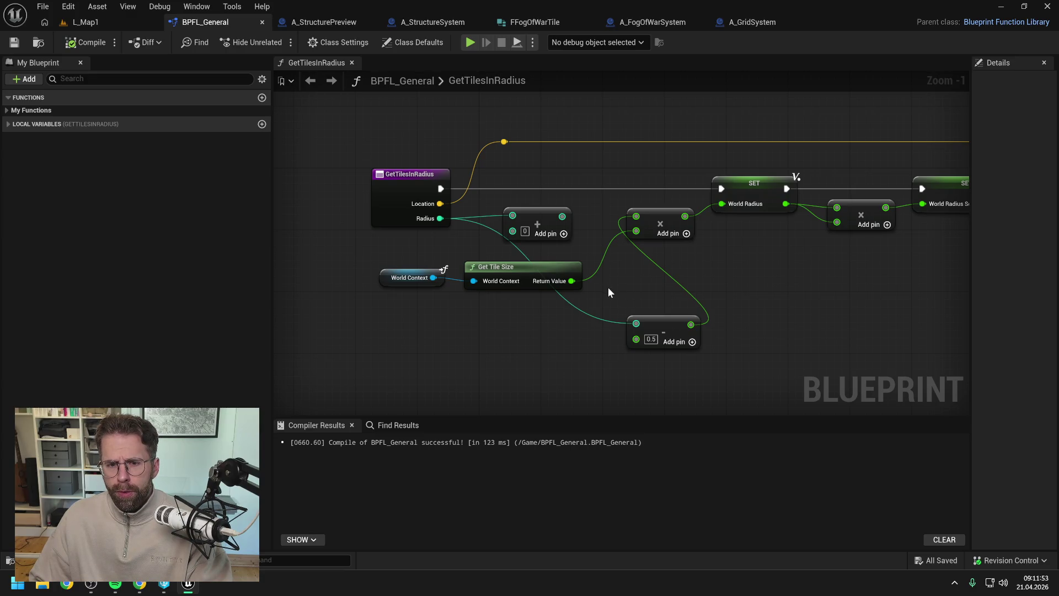
left_click_drag(609, 288, 669, 366)
key("Delete")
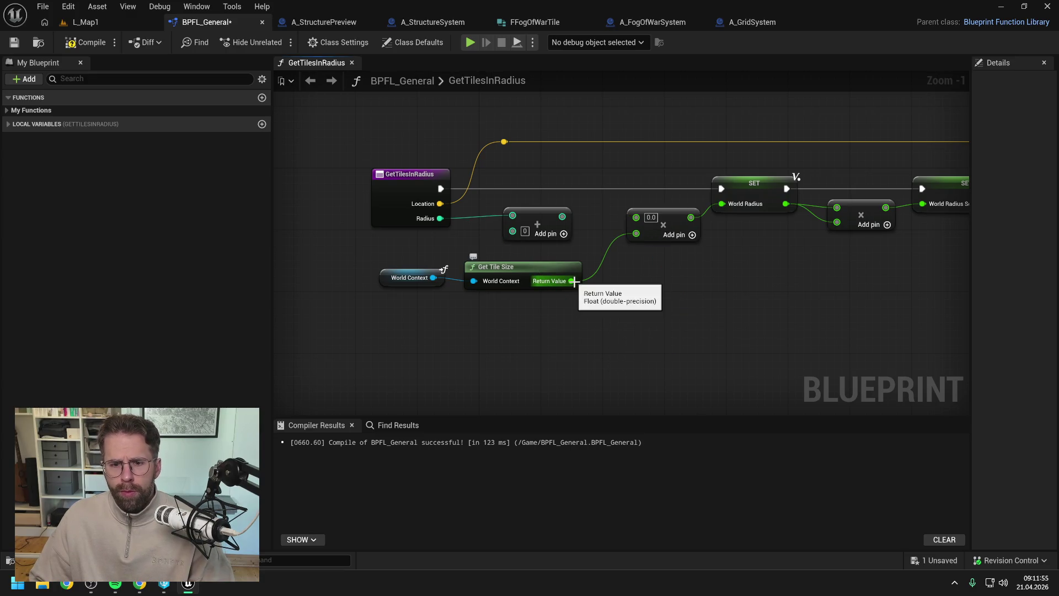
mouse_move(574, 281)
left_mouse_down()
mouse_move(512, 230)
mouse_move(636, 217)
left_mouse_up()
left_click(512, 231, "alt")
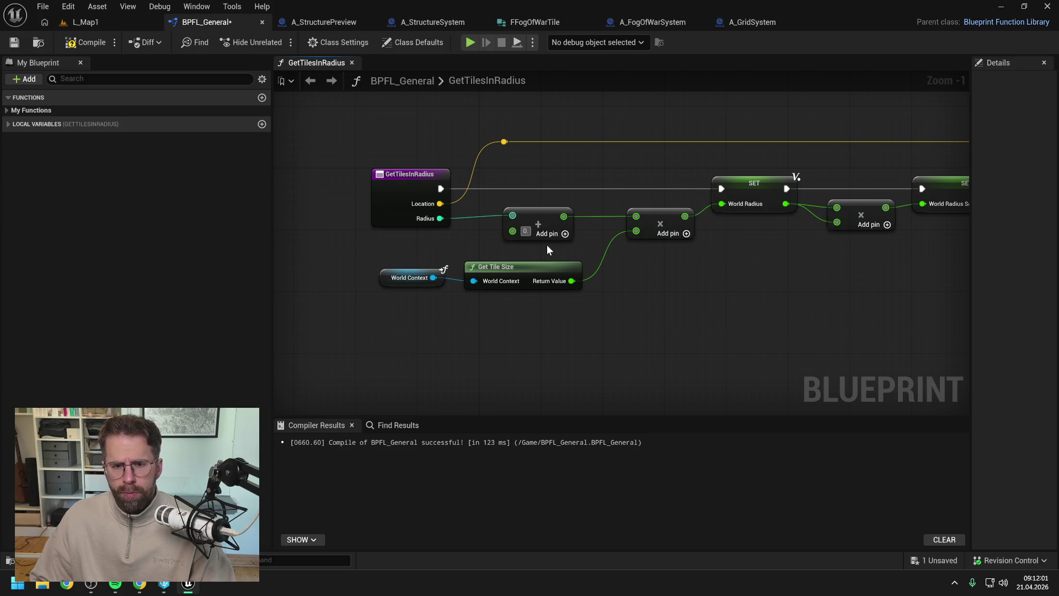
type(".2")
key("Return")
Compile and playtest the 0.2 offset, panning the camera to inspect the revealed circle
left_click(86, 45)
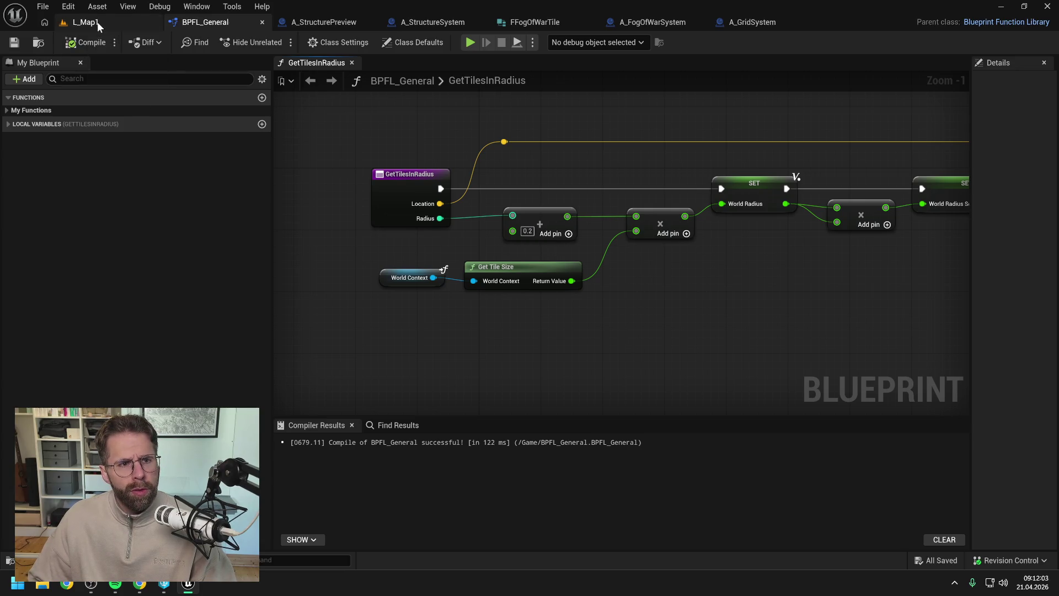
left_click(97, 22)
key("alt+p")
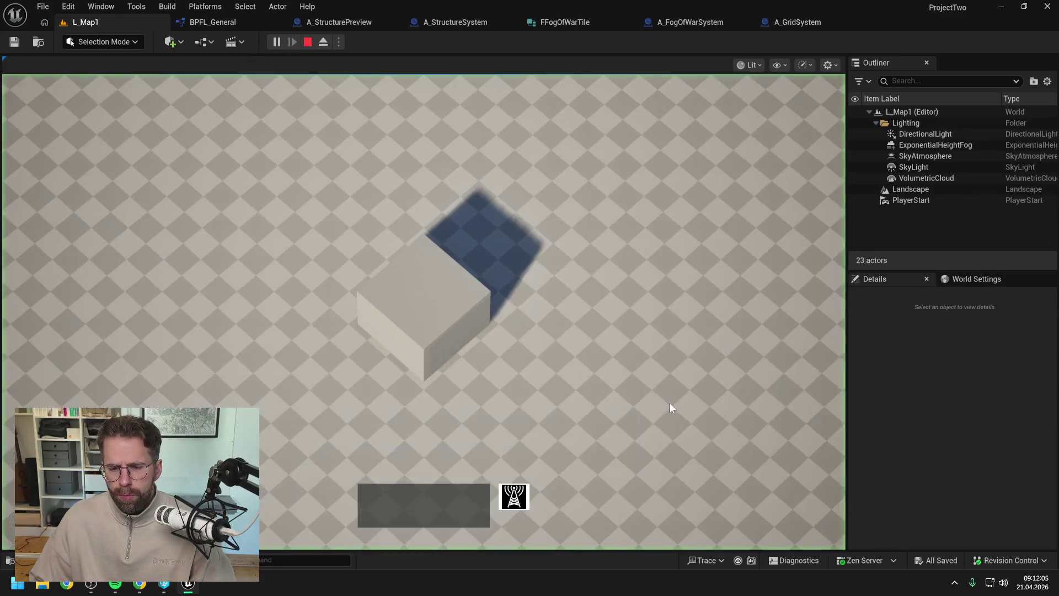
key("s")
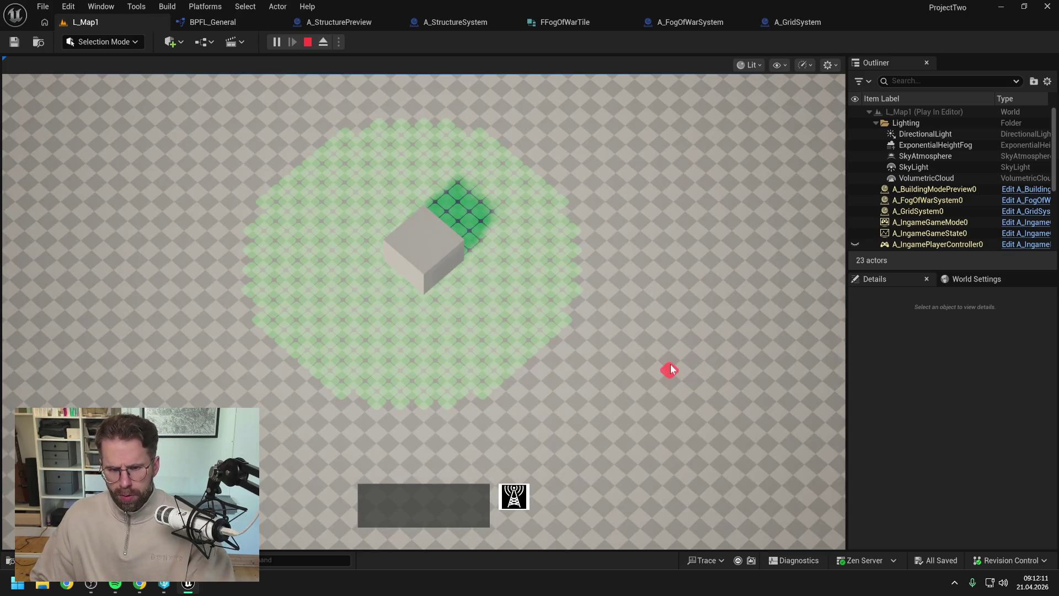
key("Escape")
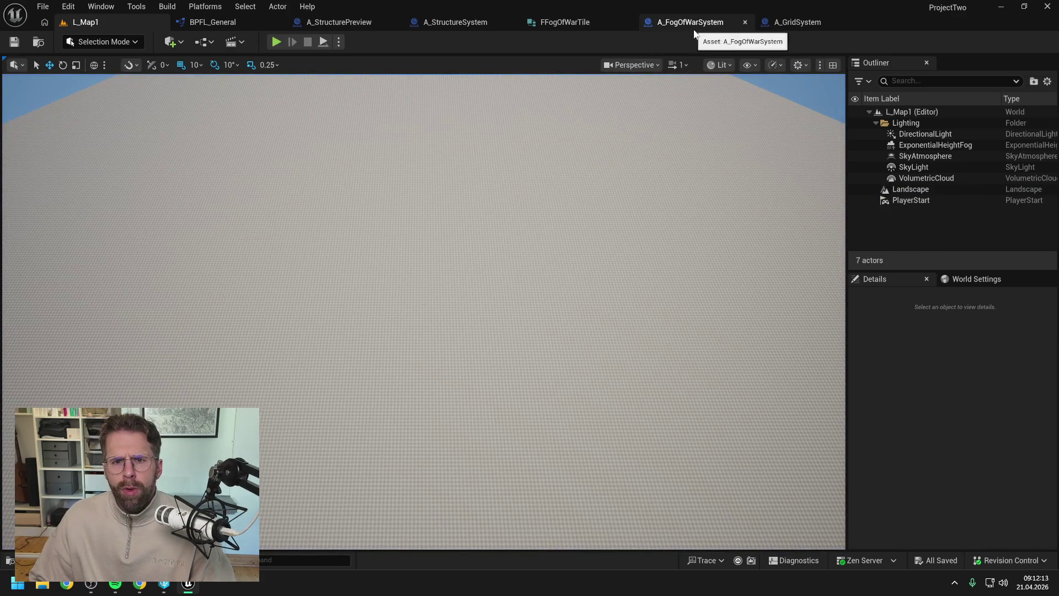
In A_FogOfWarSystem's HandleStructureBuilt graph, select Get Tile Size with its multiply and add nodes
left_click(692, 22)
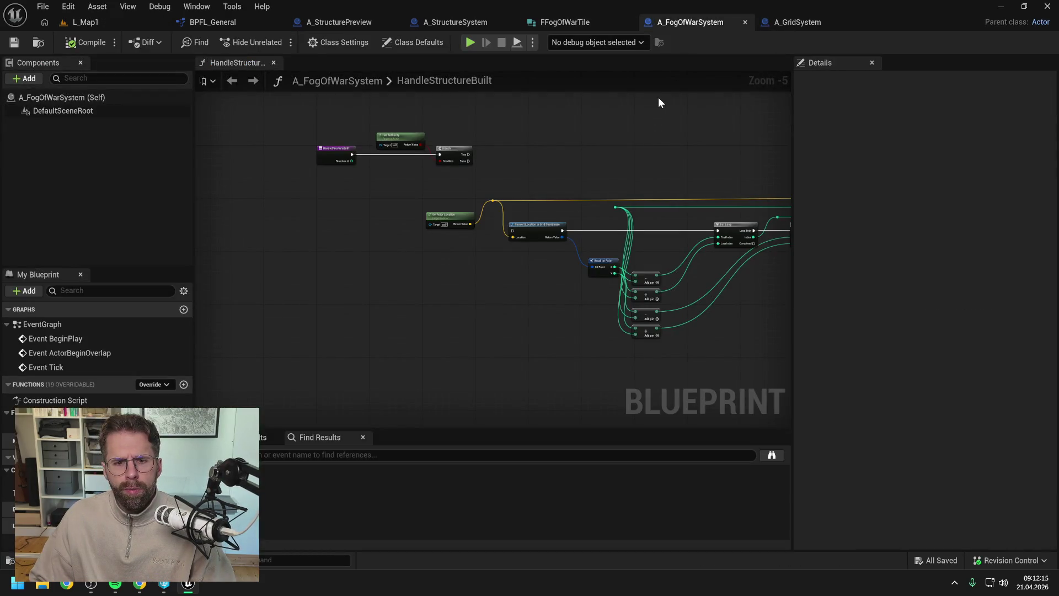
mouse_move(657, 99)
left_mouse_down()
mouse_move(575, 141)
mouse_move(622, 155)
left_mouse_up()
scroll(662, 231, "up", 4)
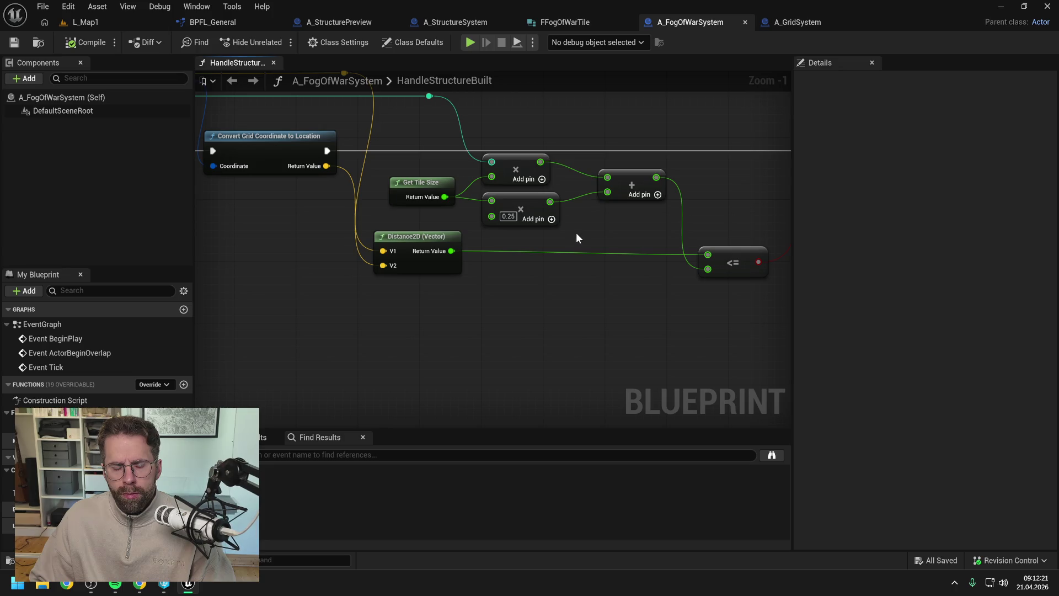
scroll(584, 234, "down", 1)
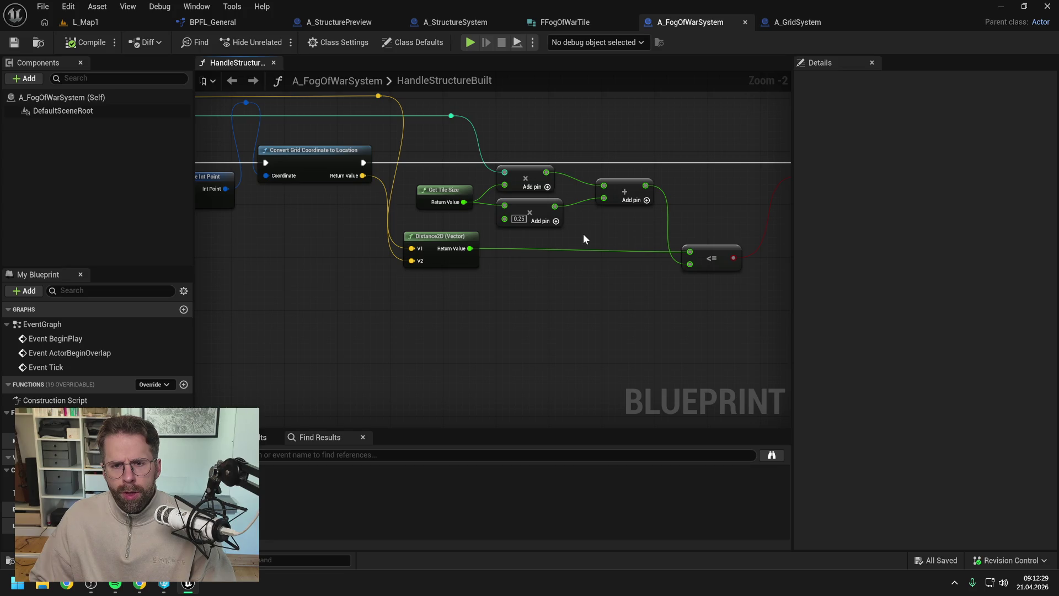
scroll(682, 164, "down", 2)
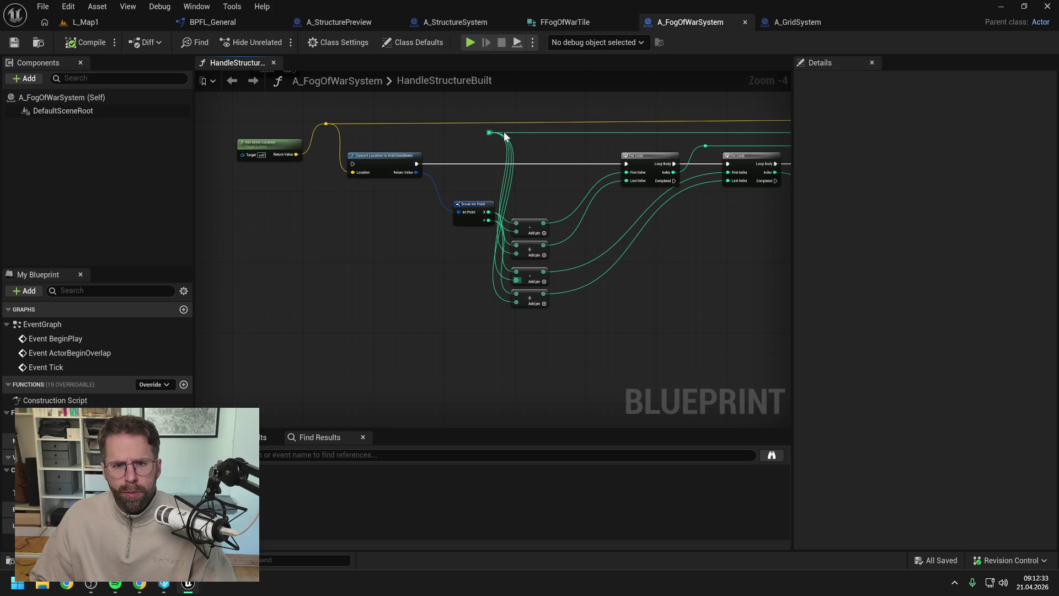
left_click_drag(664, 192, 467, 195)
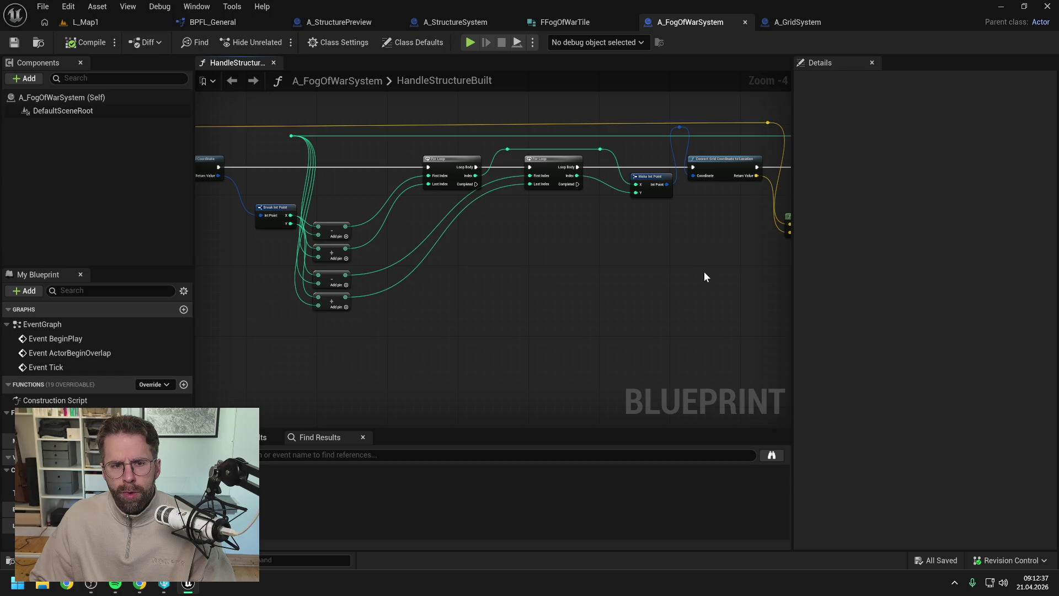
left_click_drag(704, 272, 461, 260)
scroll(648, 204, "up", 2)
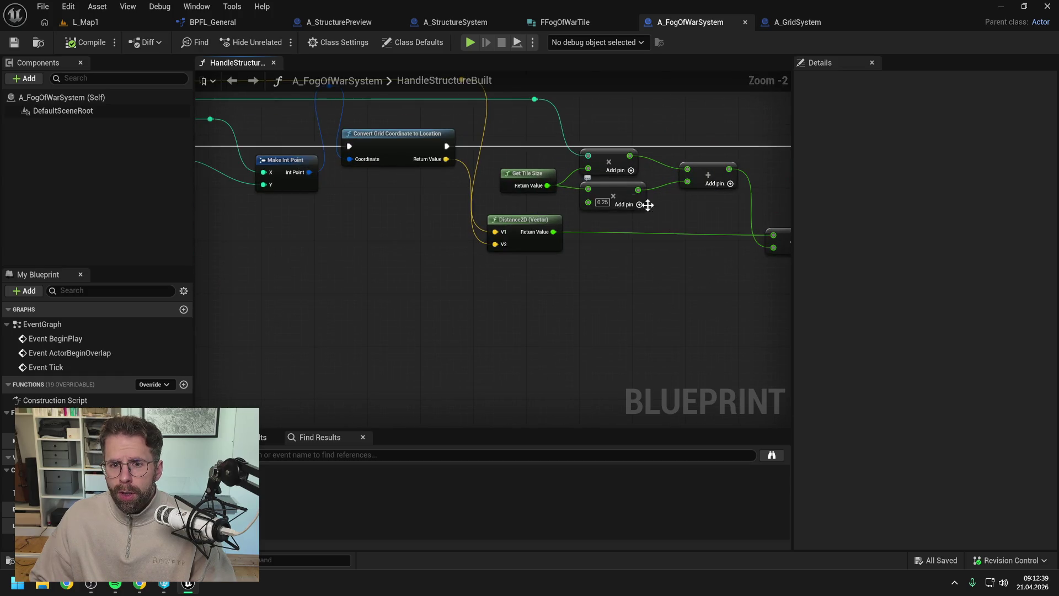
left_click_drag(648, 205, 590, 246)
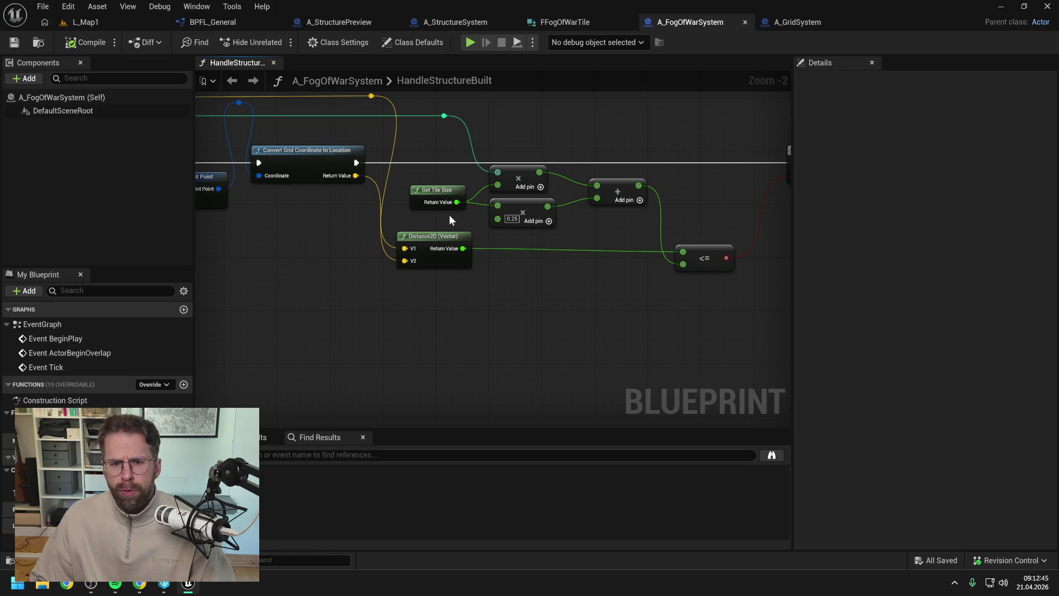
left_click_drag(449, 214, 624, 167)
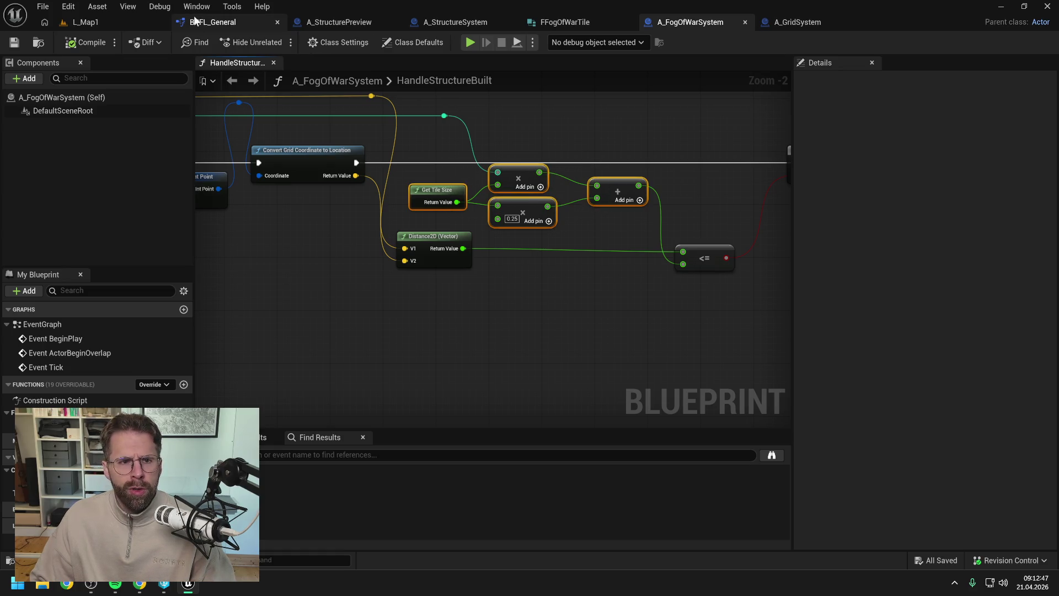
Paste the tile-size math into GetTilesInRadius, feed the existing Get Tile Size into the 0.25 multiply, and delete the duplicate
left_click(196, 21)
key("ctrl+v")
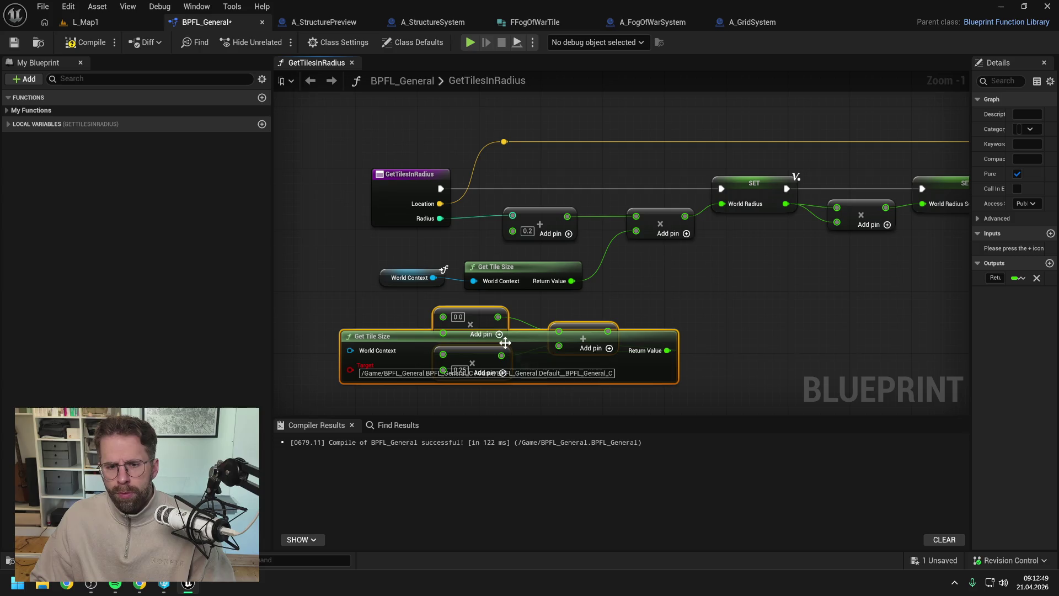
mouse_move(649, 337)
left_mouse_down()
mouse_move(645, 375)
mouse_move(643, 309)
mouse_move(365, 300)
mouse_move(326, 265)
left_mouse_up()
mouse_move(604, 231)
left_mouse_down()
mouse_move(688, 231)
mouse_move(655, 218)
mouse_move(533, 267)
left_mouse_up()
left_click_drag(660, 215, 531, 289)
key("Delete")
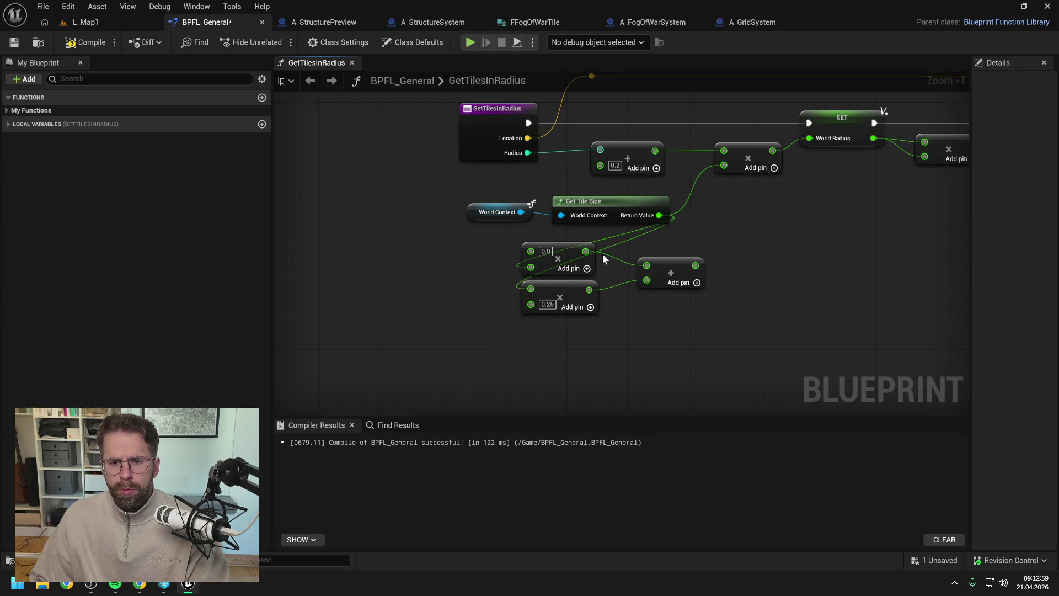
Rearrange the entry, World Context, Get Tile Size and new math nodes beside Radius
scroll(638, 211, "down", 1)
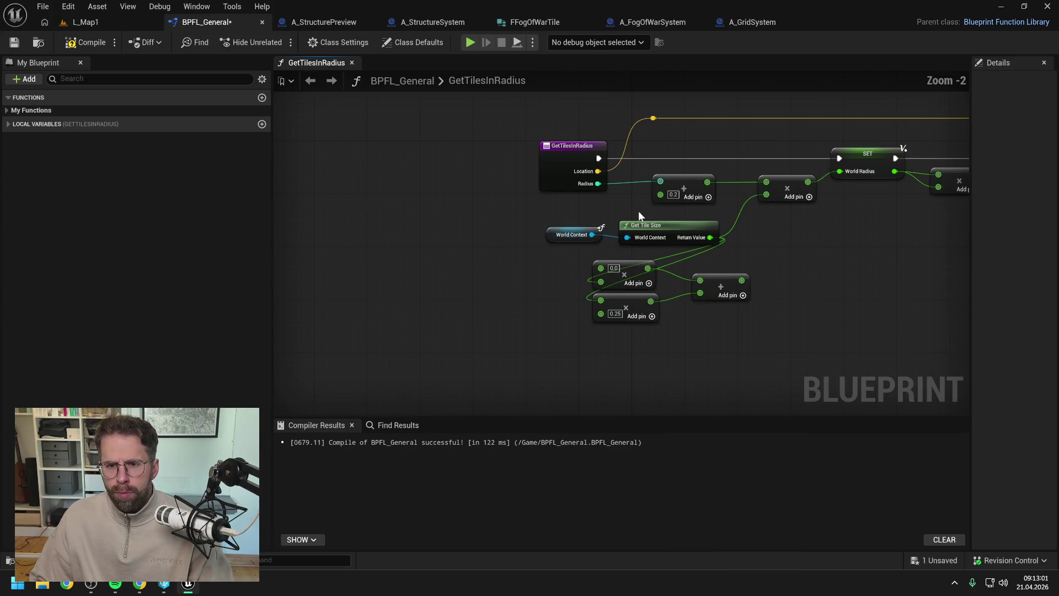
mouse_move(539, 109)
left_mouse_down()
mouse_move(704, 205)
mouse_move(578, 204)
mouse_move(651, 245)
mouse_move(428, 299)
left_mouse_up()
left_click_drag(587, 253, 717, 323)
mouse_move(641, 268)
left_mouse_down()
mouse_move(661, 222)
mouse_move(641, 178)
mouse_move(531, 221)
left_mouse_up()
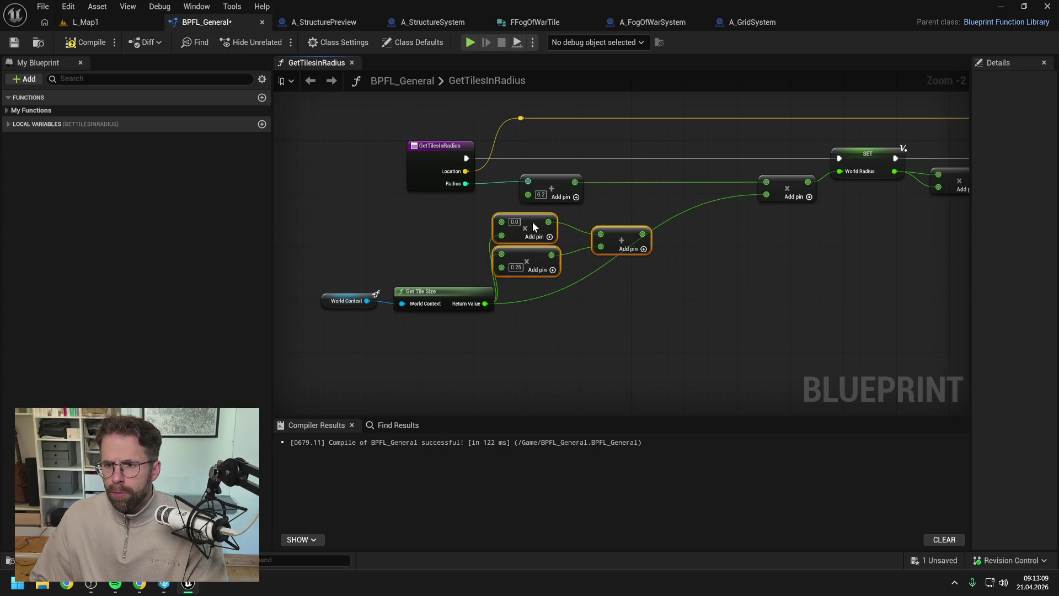
left_click(622, 210)
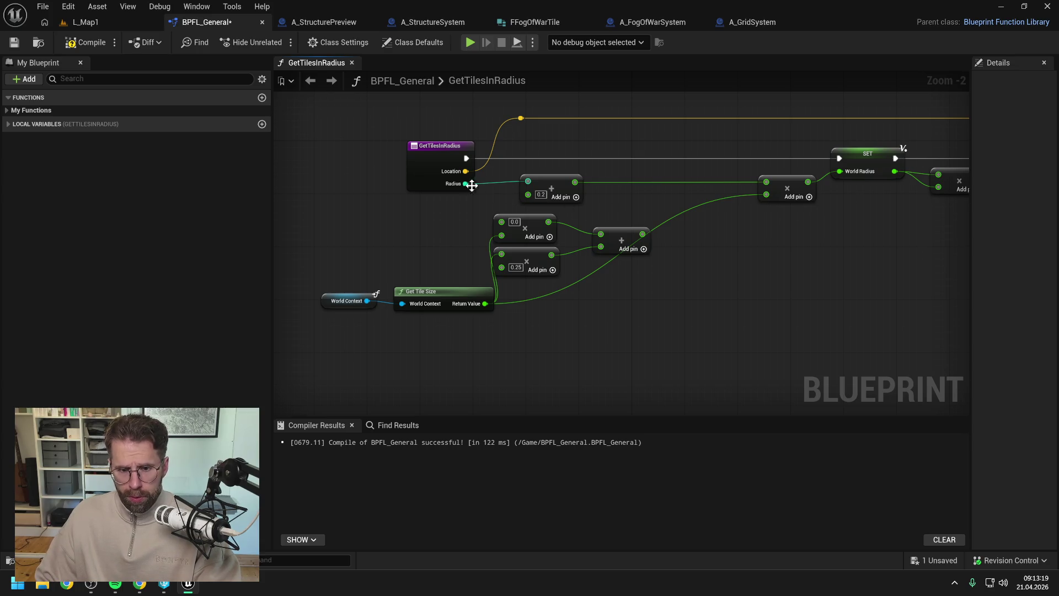
Wire Radius into the multiply and the add result into SET World Radius, then compile
left_click_drag(466, 183, 502, 222)
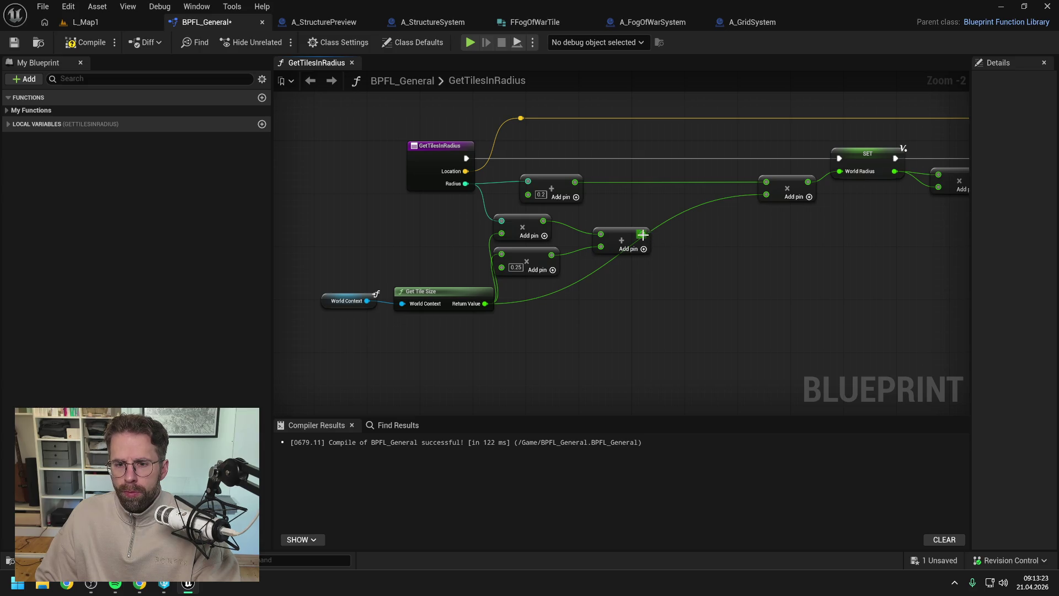
mouse_move(643, 234)
left_mouse_down()
mouse_move(832, 183)
mouse_move(840, 171)
left_mouse_up()
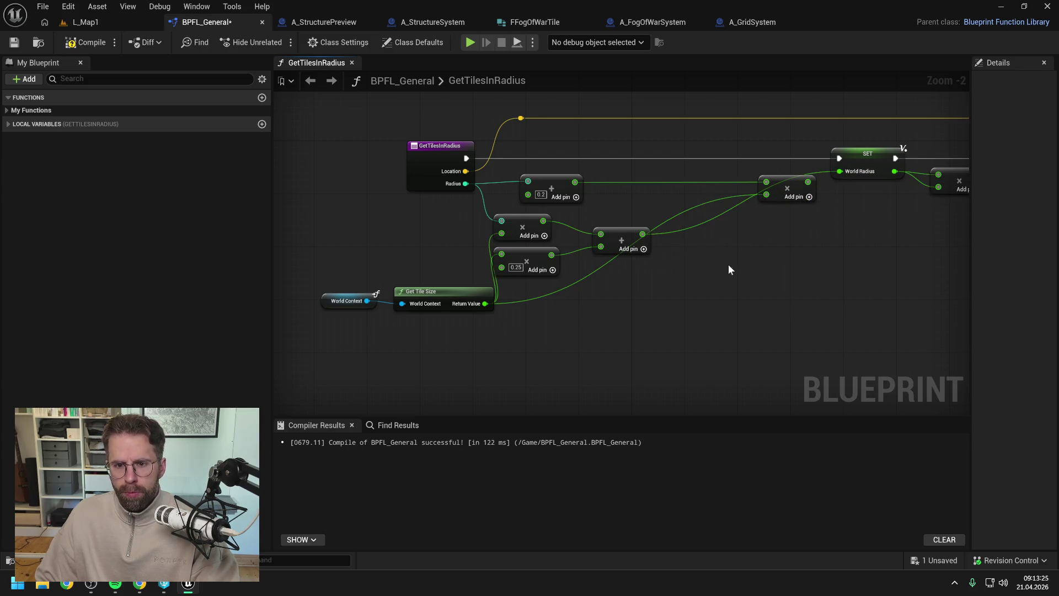
left_click(105, 47)
left_click(104, 26)
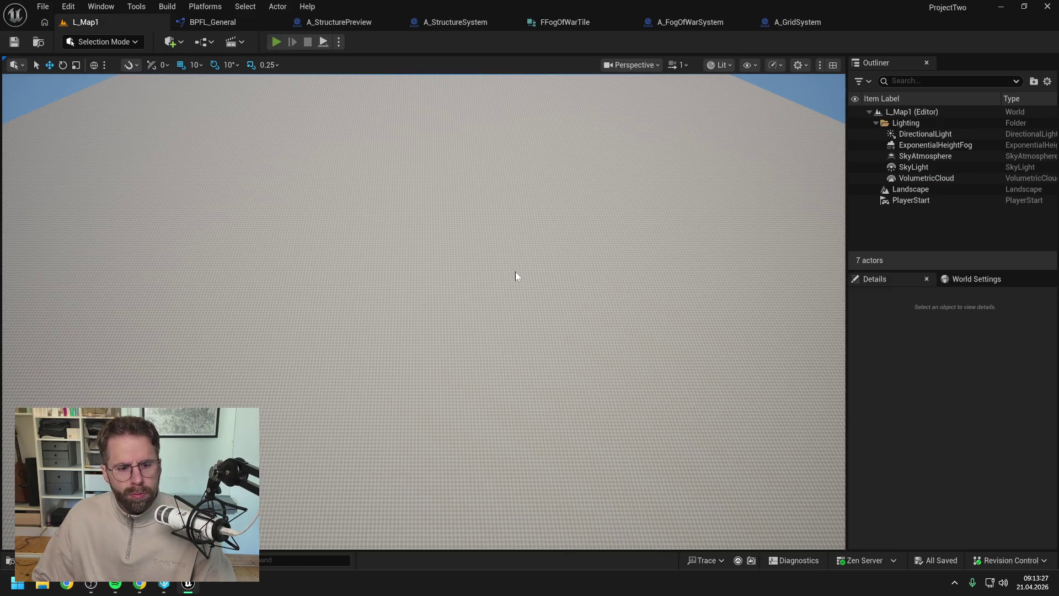
Play-test L_Map1, zoom out, and place a building to check the new fog reveal size
key("alt+p")
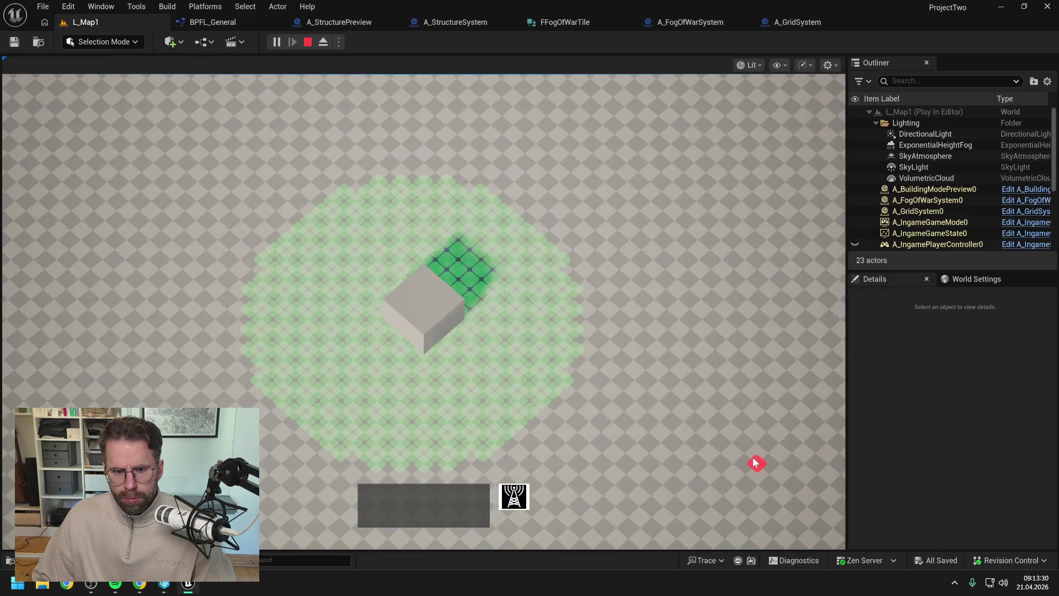
scroll(752, 457, "down", 3)
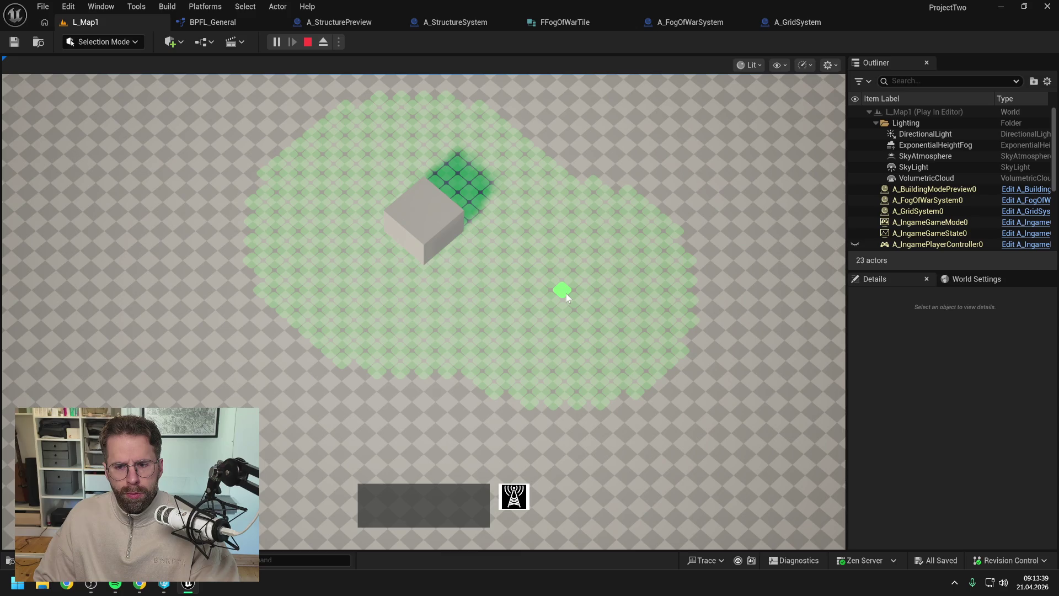
left_click(566, 293)
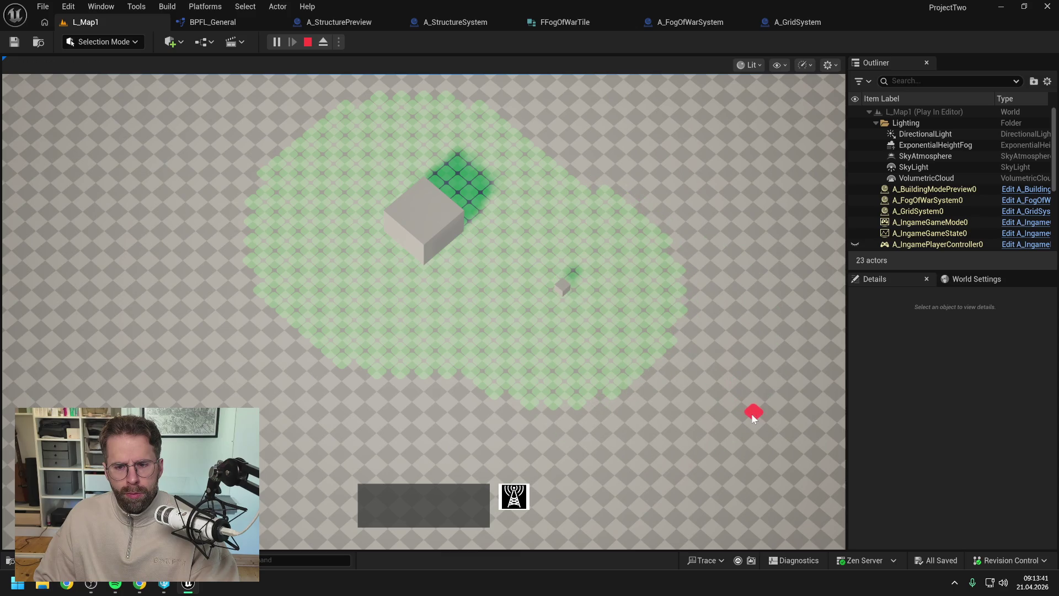
key("Escape")
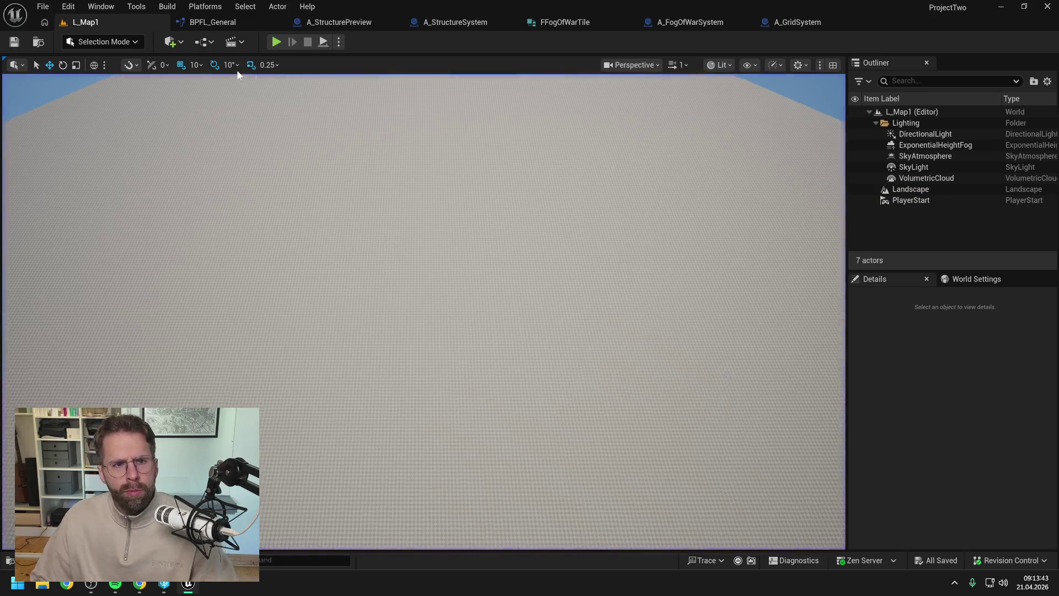
Move the old multiply and +0.2 add nodes down out of the way in GetTilesInRadius
left_click(213, 22)
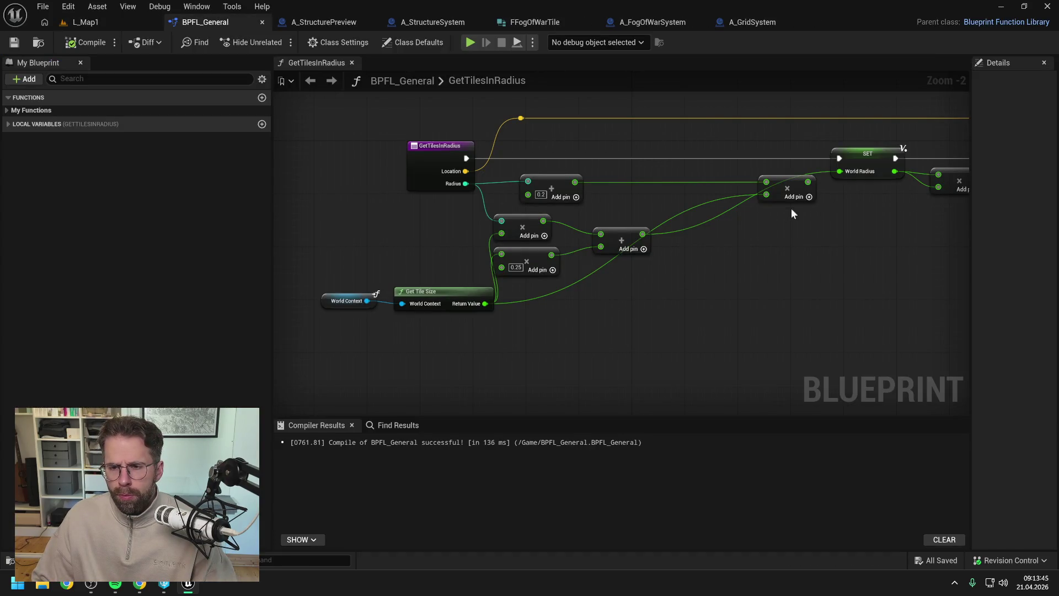
left_click_drag(789, 186, 786, 319)
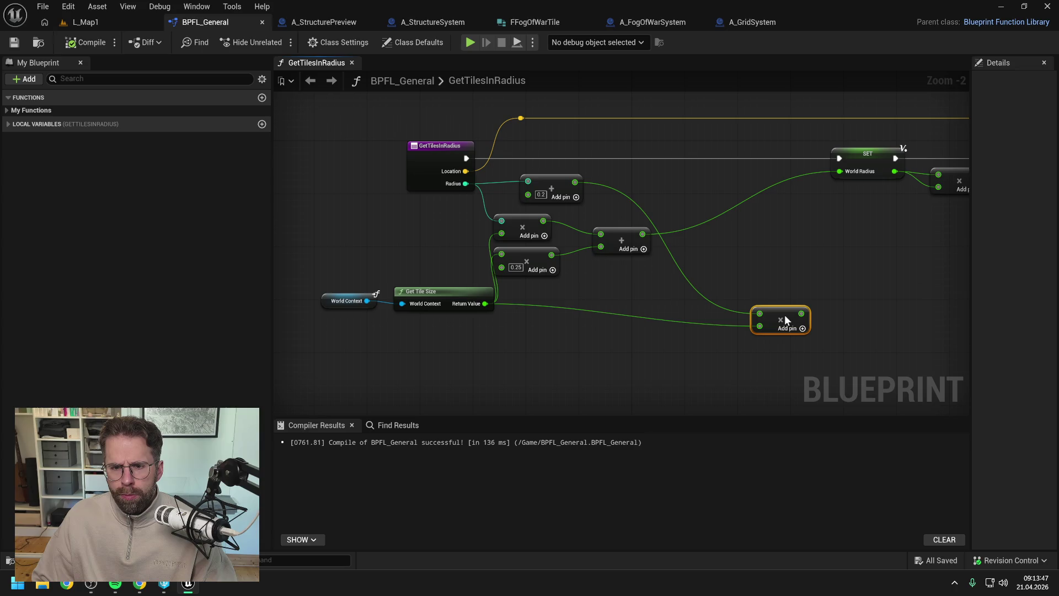
mouse_move(558, 182)
left_mouse_down()
mouse_move(574, 378)
mouse_move(710, 375)
left_mouse_up()
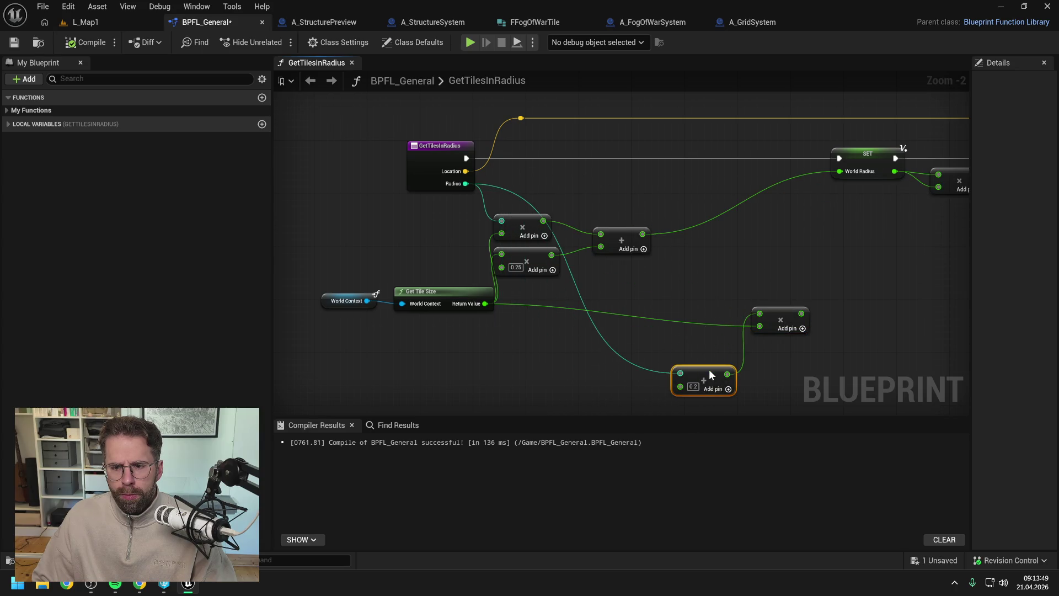
mouse_move(731, 331)
left_mouse_down()
mouse_move(735, 351)
mouse_move(789, 392)
left_mouse_up()
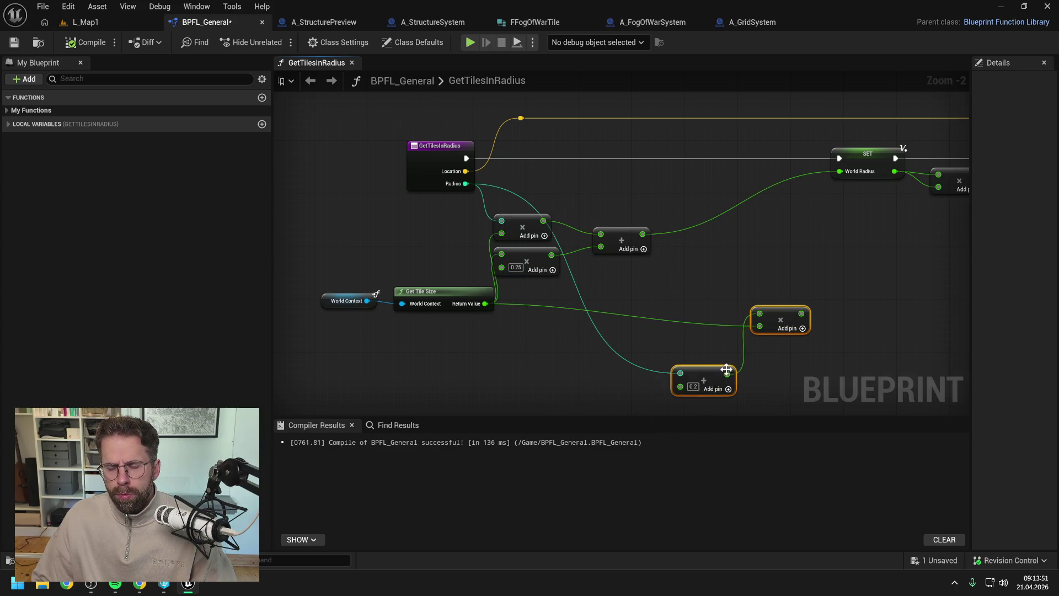
mouse_move(726, 369)
left_mouse_down()
mouse_move(709, 290)
mouse_move(711, 345)
left_mouse_up()
left_click_drag(770, 292, 764, 390)
Break the Radius and tile-size wires into the old nodes and place Get Tile Size beside the new math
left_click(674, 346, "alt")
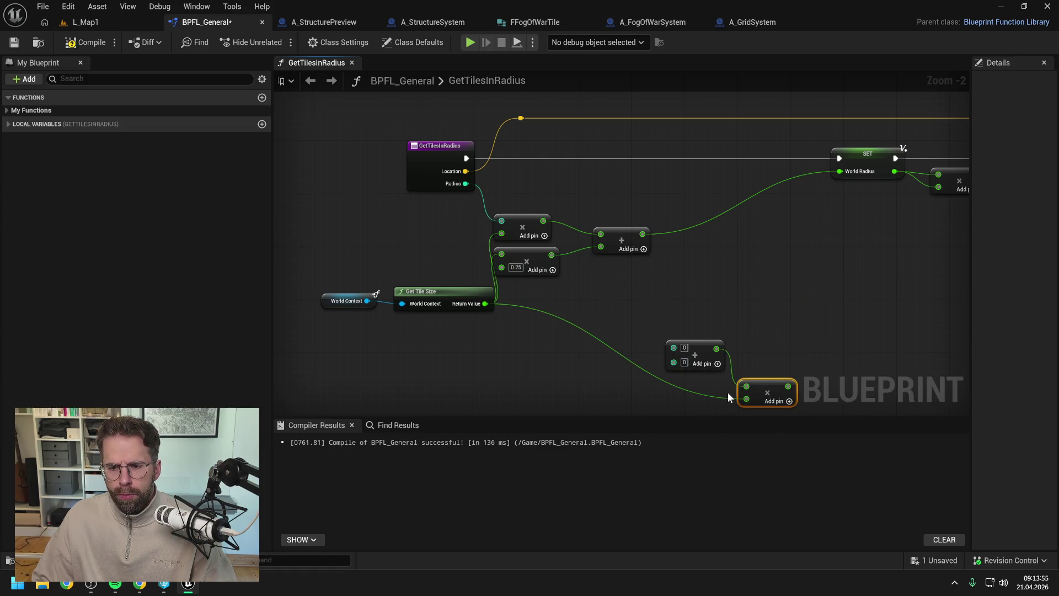
left_click(747, 398, "alt")
mouse_move(331, 264)
left_mouse_down()
mouse_move(485, 309)
mouse_move(401, 232)
left_mouse_up()
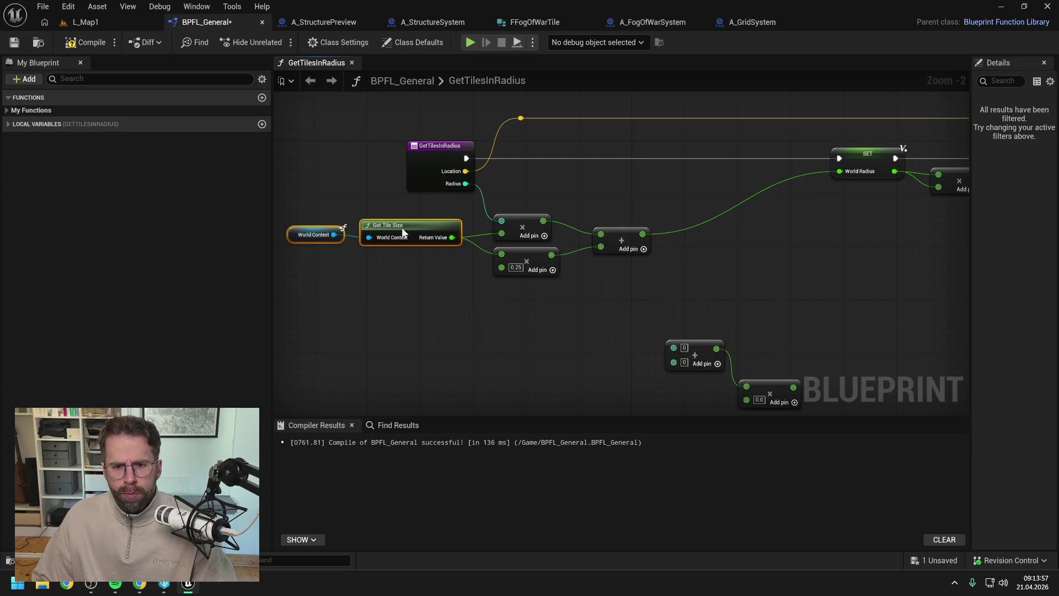
left_click(640, 180)
scroll(634, 184, "down", 1)
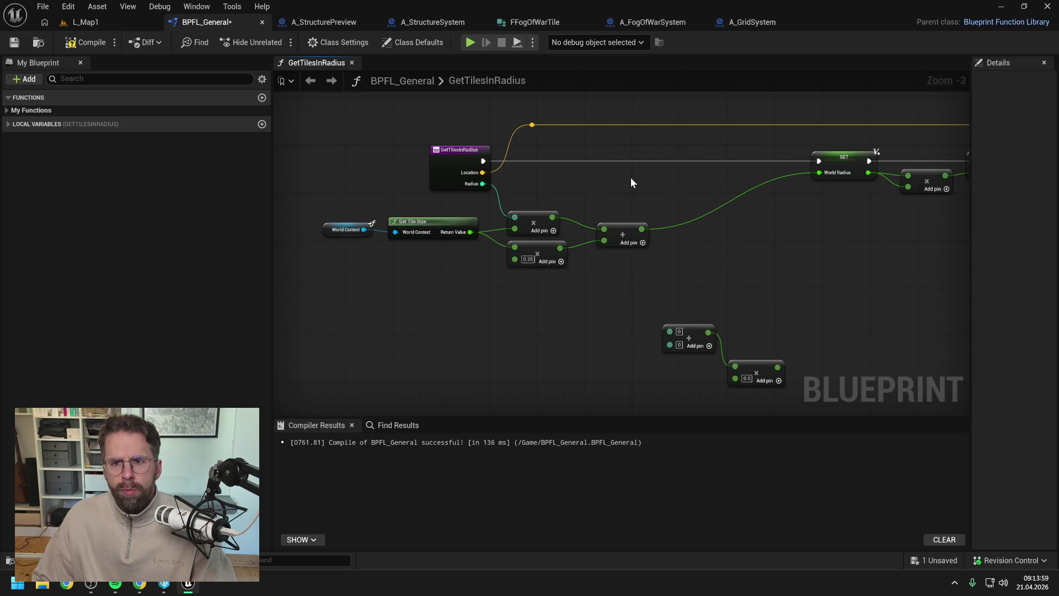
Inspect the radius math in A_GridSystem's RegisterPowerStructure
left_click(742, 22)
left_click_drag(746, 279, 652, 235)
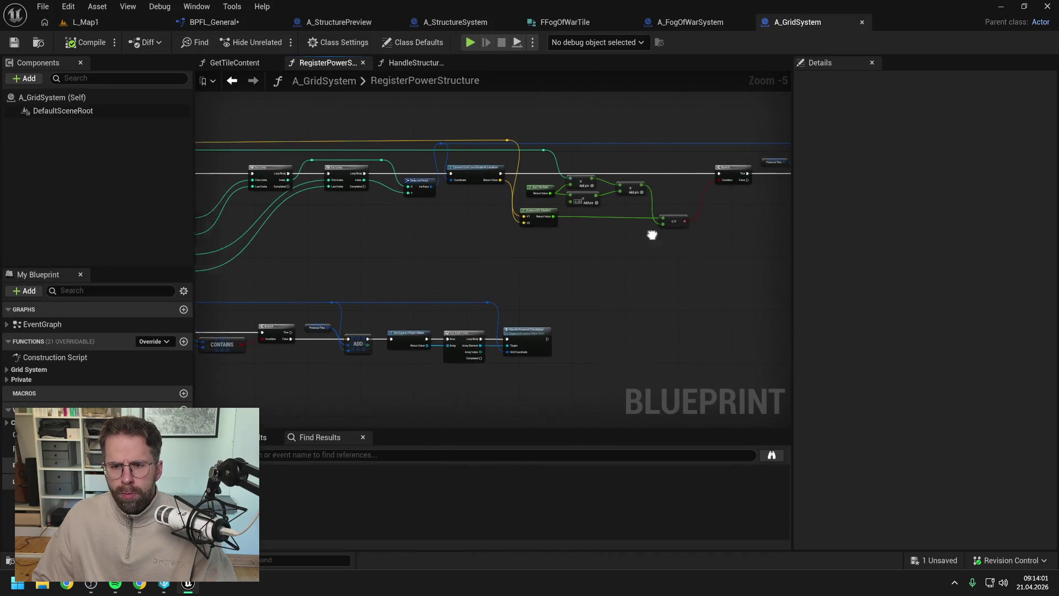
scroll(652, 235, "up", 3)
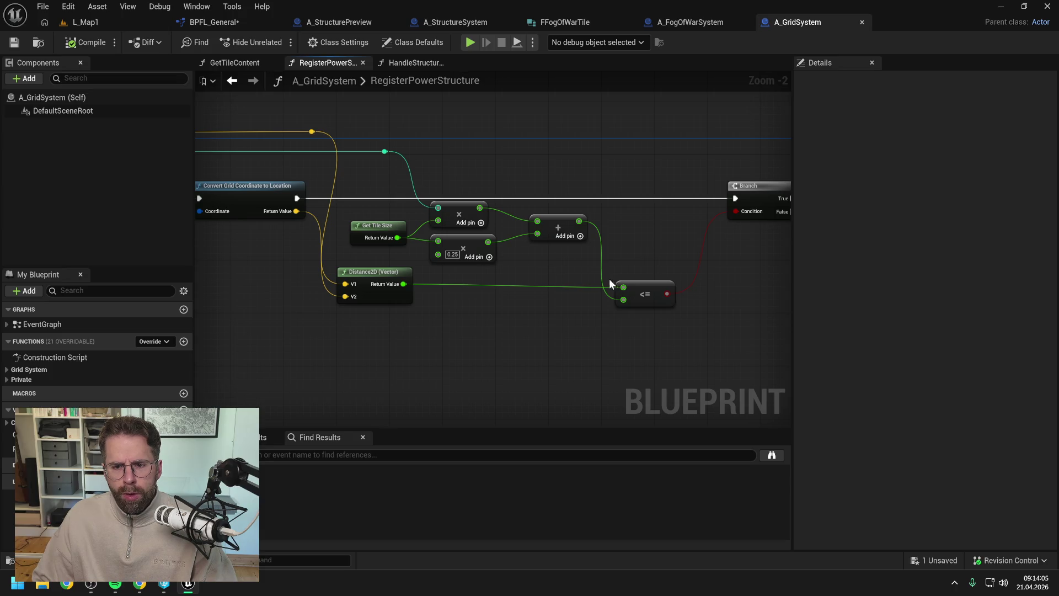
Review GetTilesInRadius's World Radius Squared and Break Vector nodes, then bring up HandleStructureBuilt
left_click(223, 21)
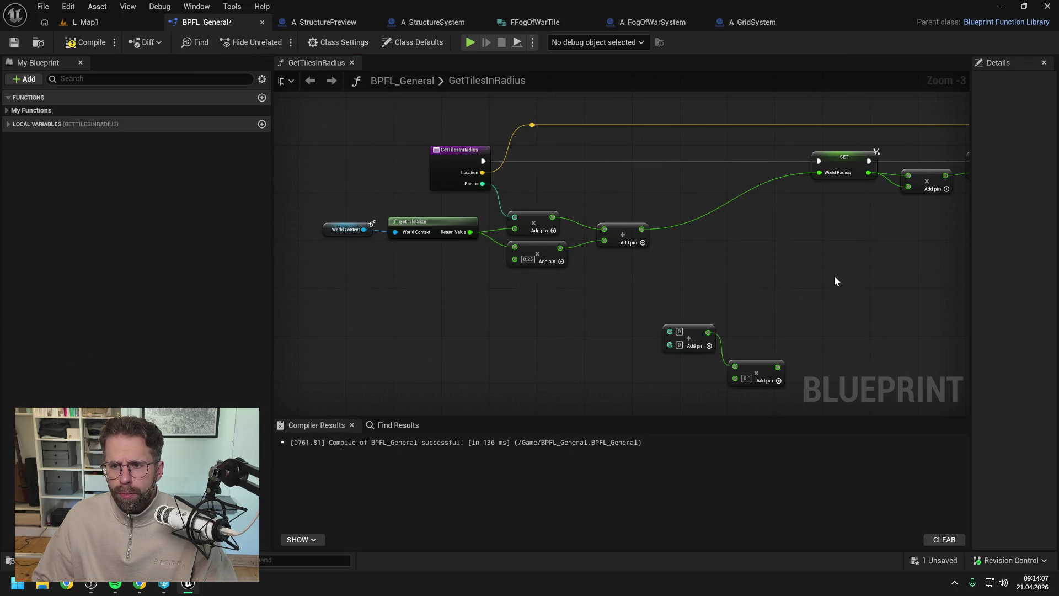
left_click_drag(833, 273, 651, 246)
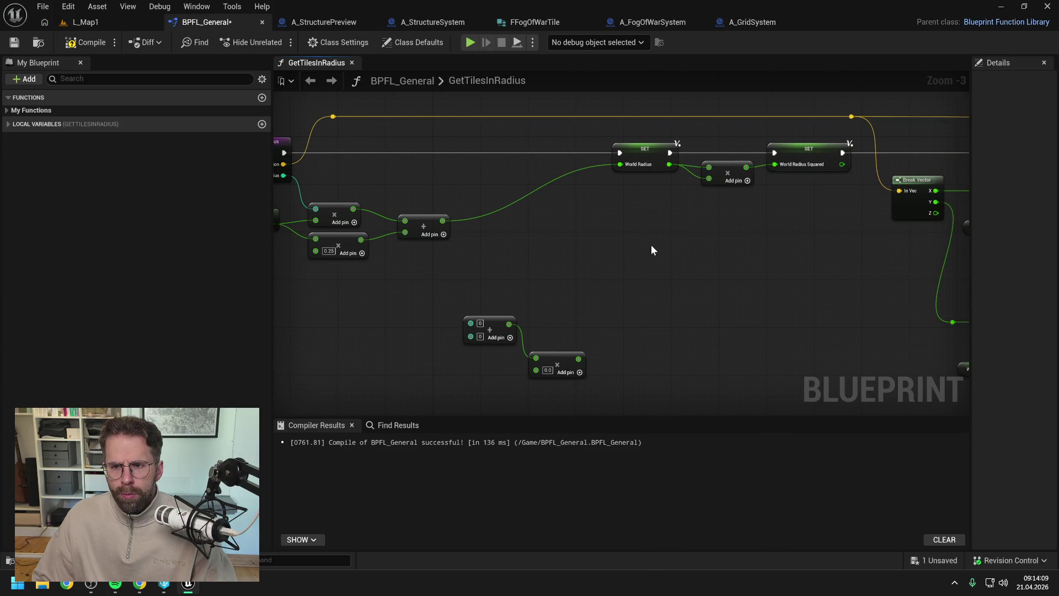
scroll(651, 244, "down", 3)
scroll(697, 219, "up", 3)
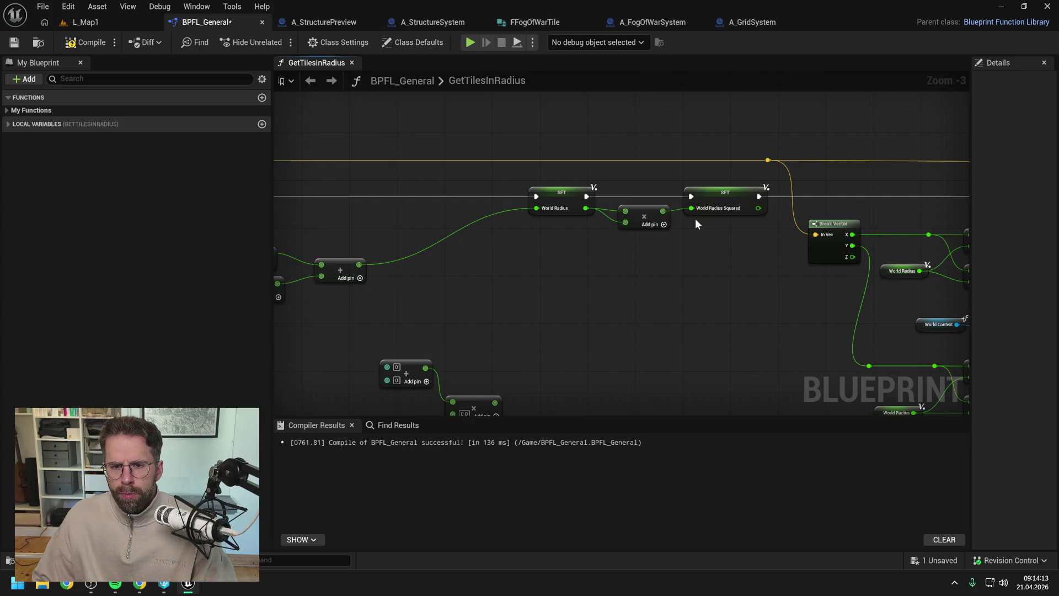
scroll(696, 218, "down", 1)
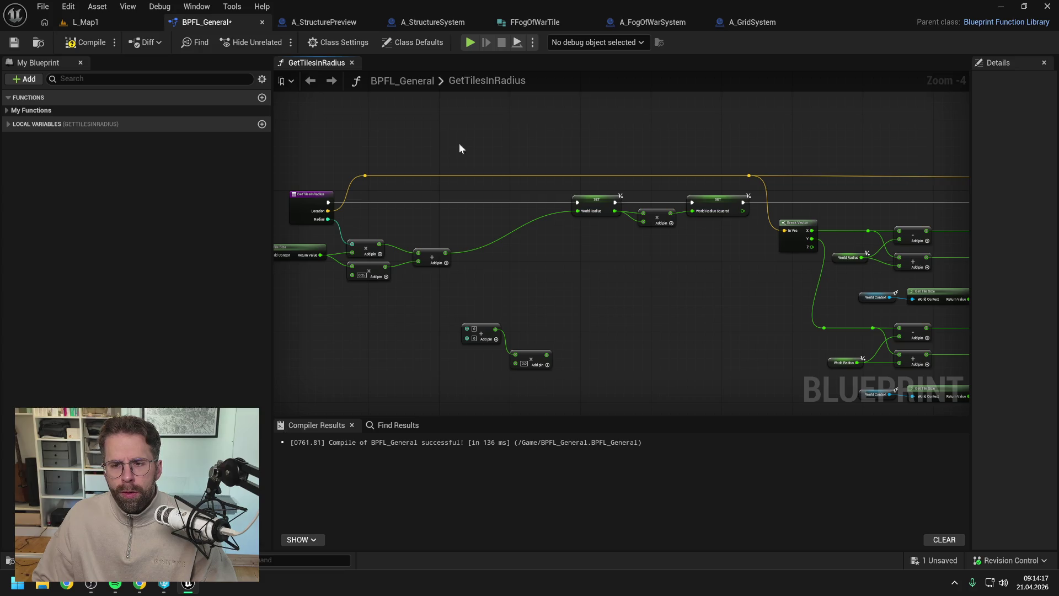
mouse_move(561, 247)
left_mouse_down()
mouse_move(554, 264)
mouse_move(580, 258)
left_mouse_up()
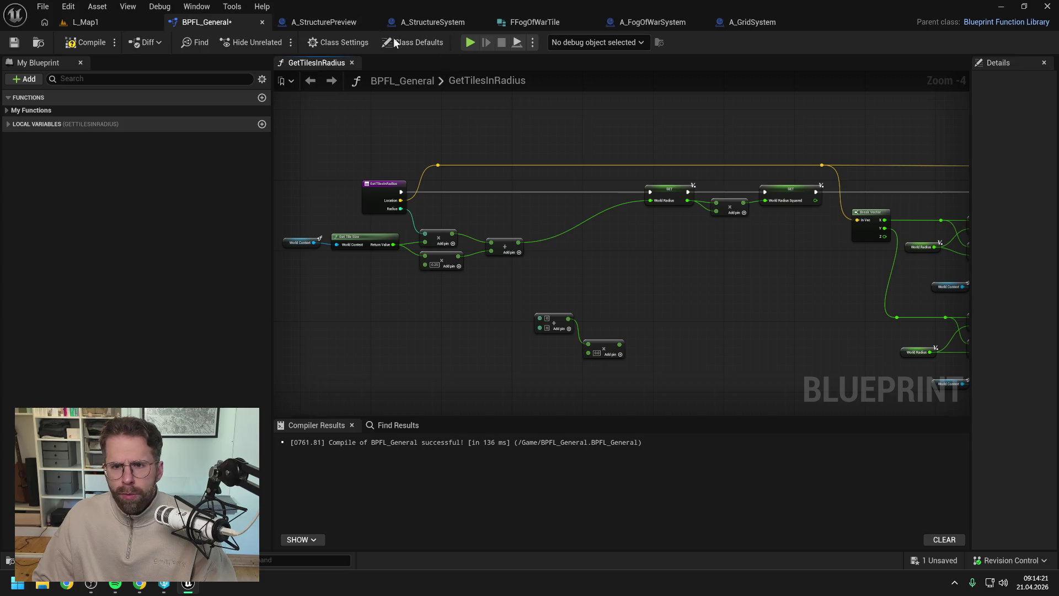
left_click(666, 23)
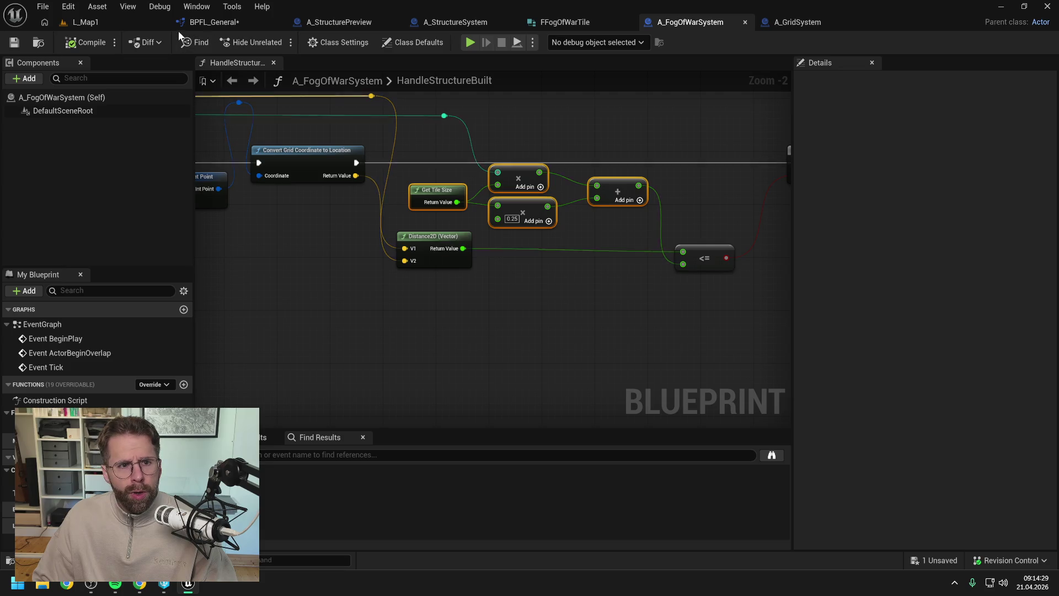
Look over the GetTilesInRadius graph's radius calculation again
left_click(213, 22)
scroll(403, 161, "down", 1)
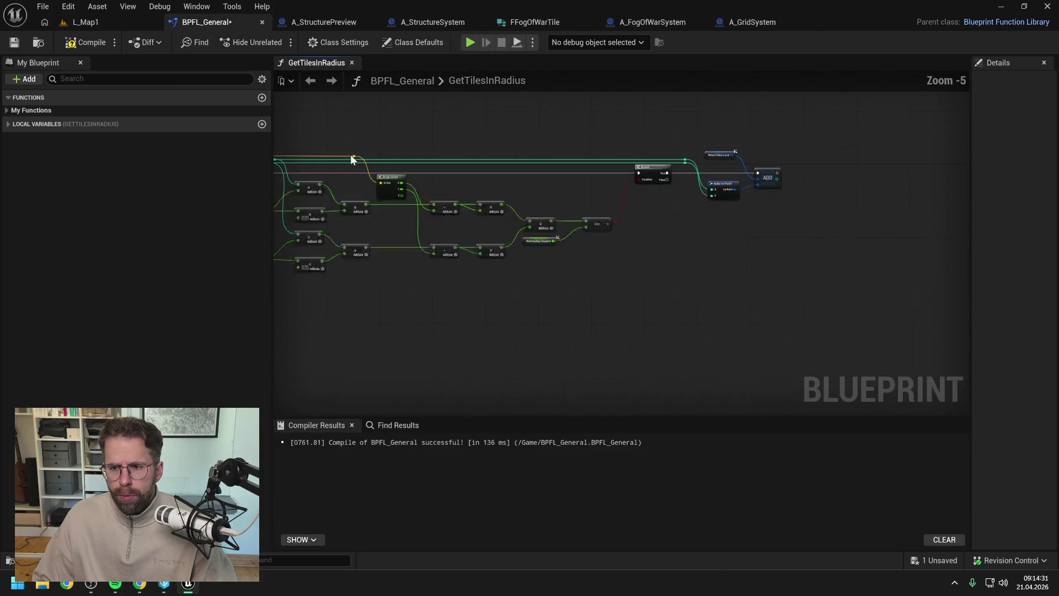
scroll(578, 218, "up", 2)
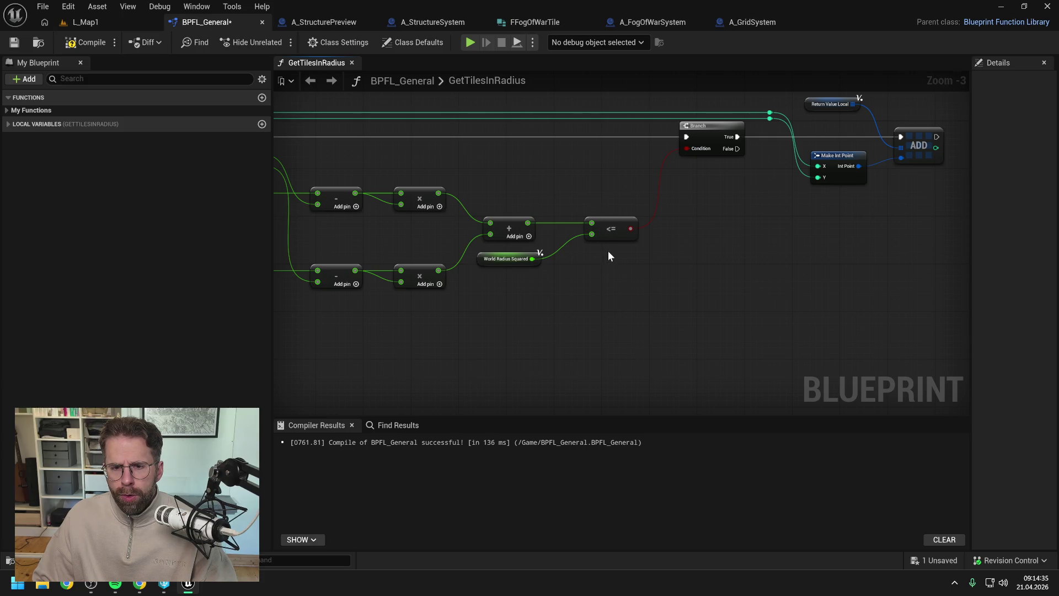
scroll(666, 187, "down", 4)
scroll(656, 173, "up", 5)
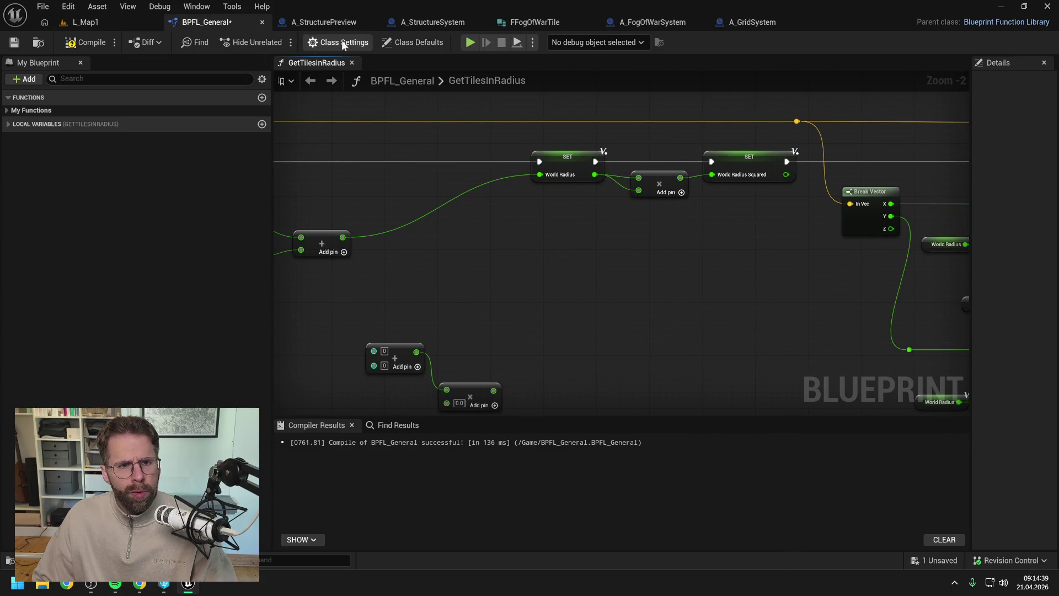
Review HandleStructureBuilt's Get Tile Size, Distance2D and Branch nodes and select its tile-size math
left_click(665, 23)
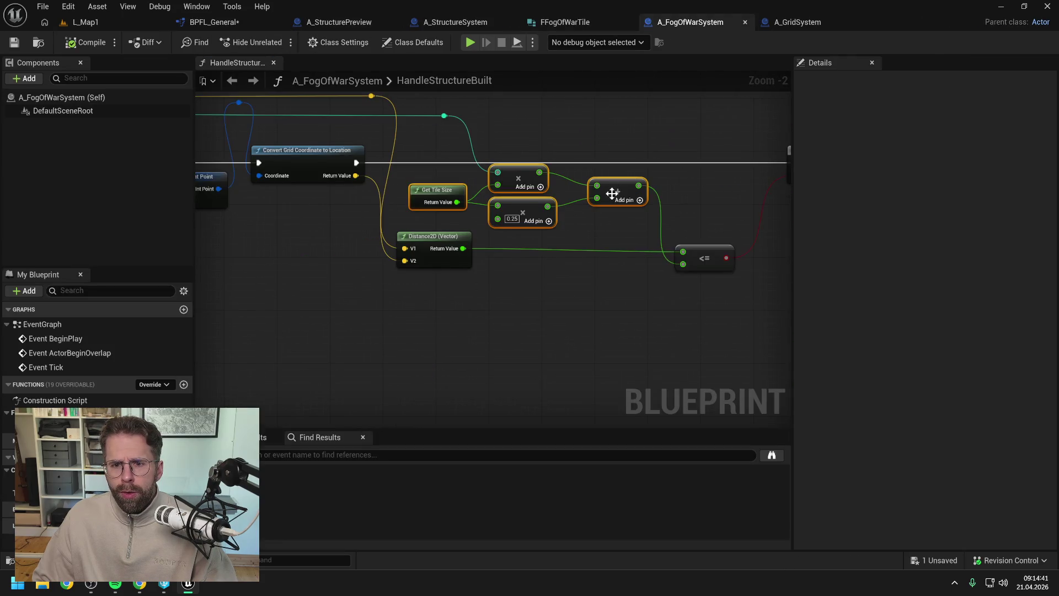
left_click(603, 237)
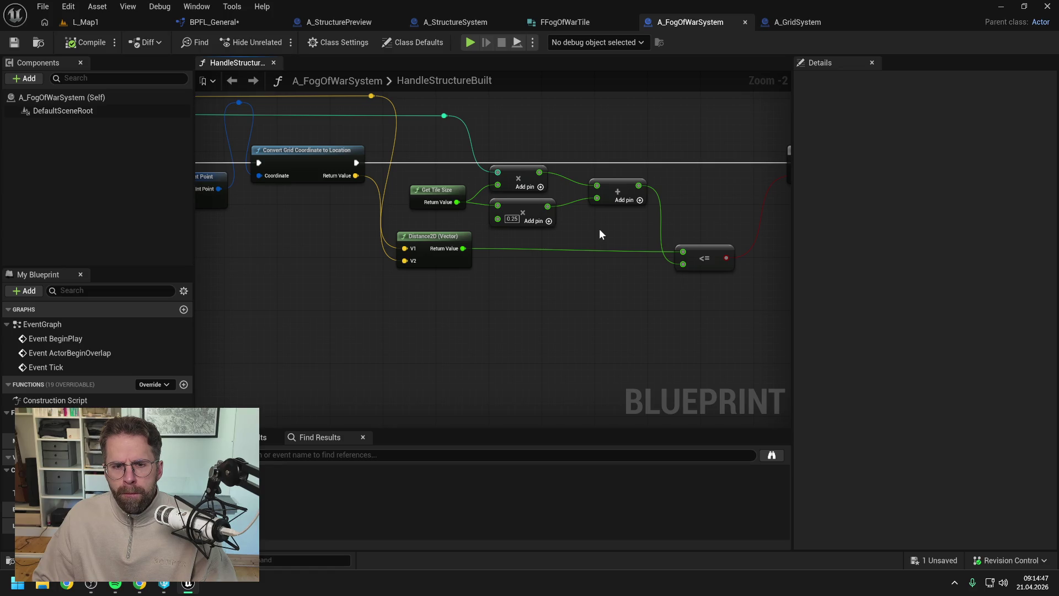
scroll(600, 230, "down", 3)
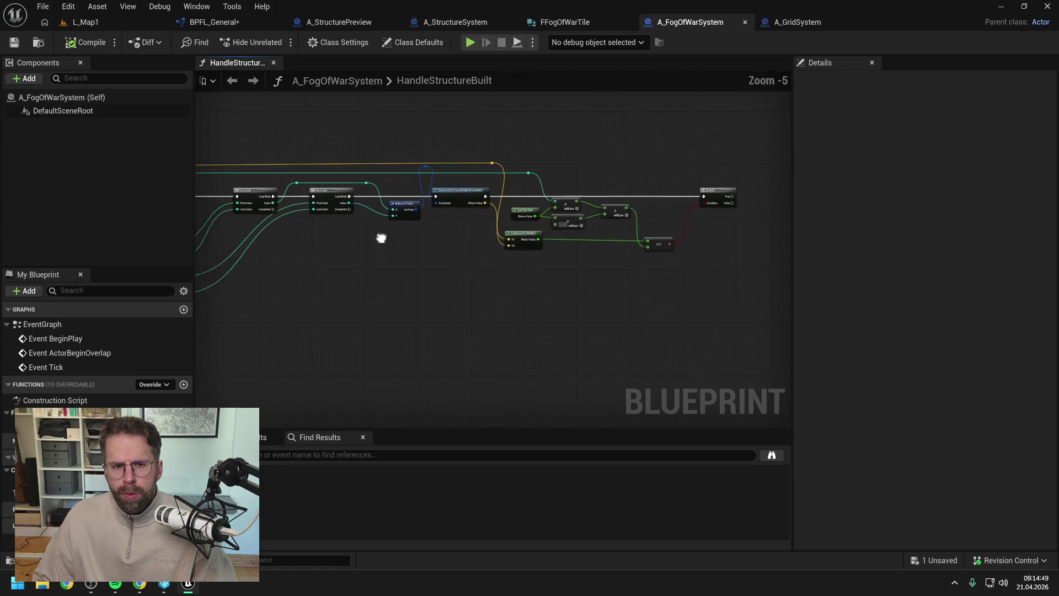
left_click_drag(381, 237, 703, 231)
scroll(520, 217, "up", 3)
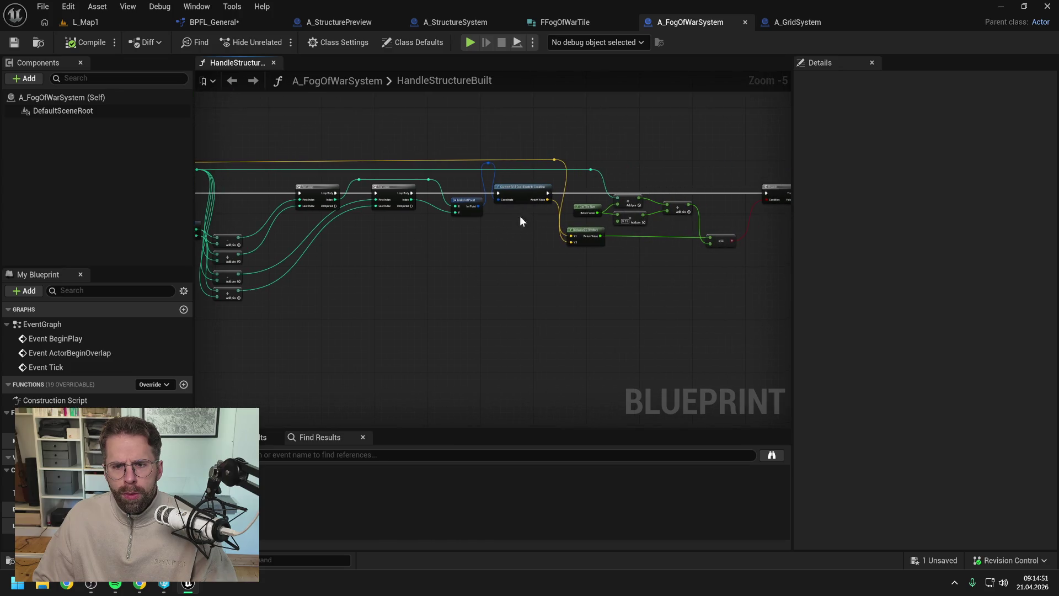
left_click_drag(602, 195, 511, 199)
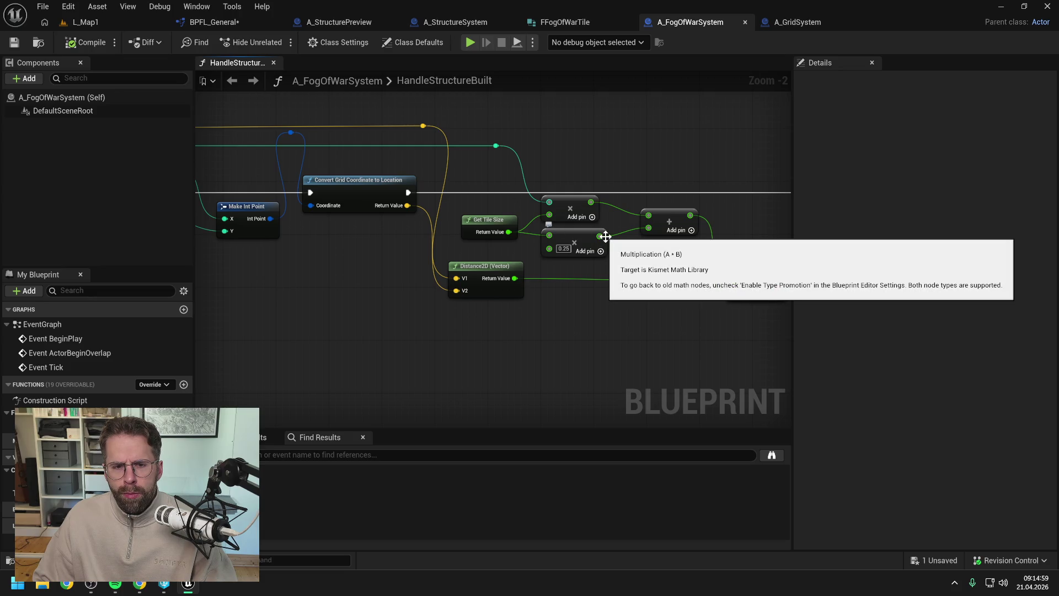
left_click_drag(638, 263, 518, 254)
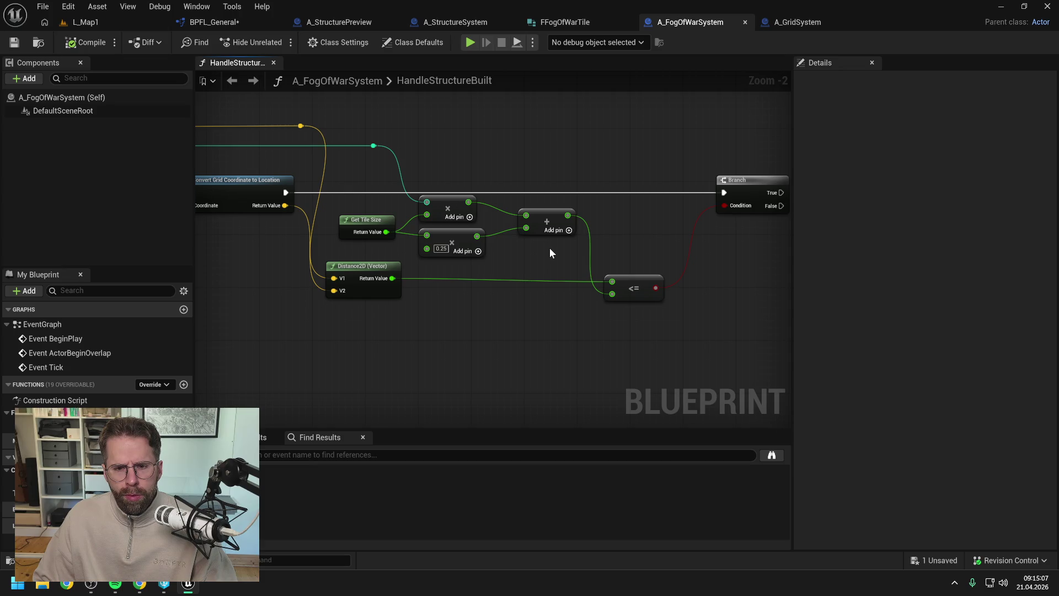
left_click_drag(549, 247, 328, 179)
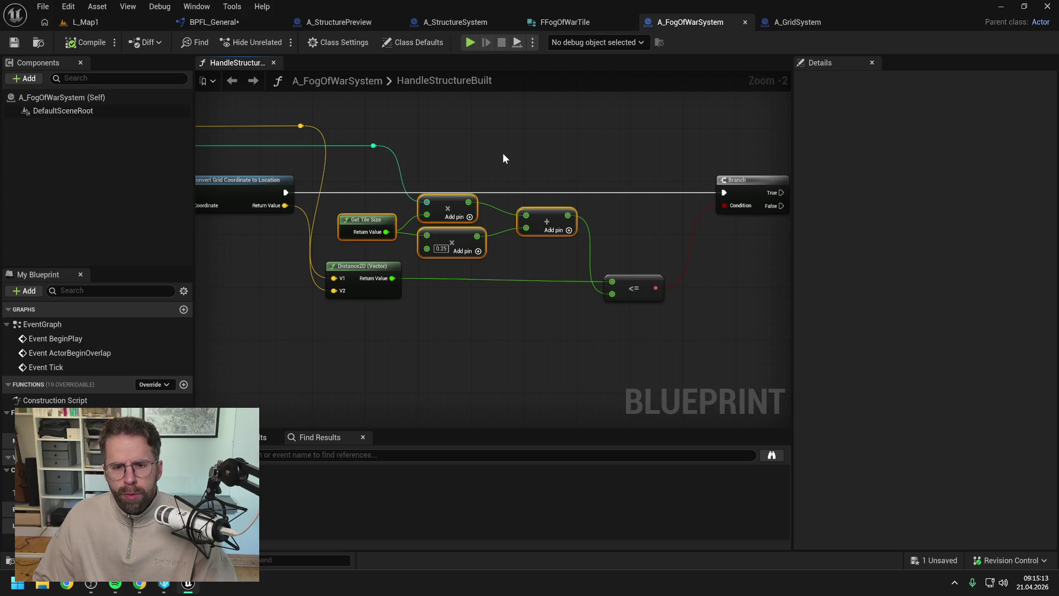
left_click(201, 21)
scroll(651, 221, "down", 1)
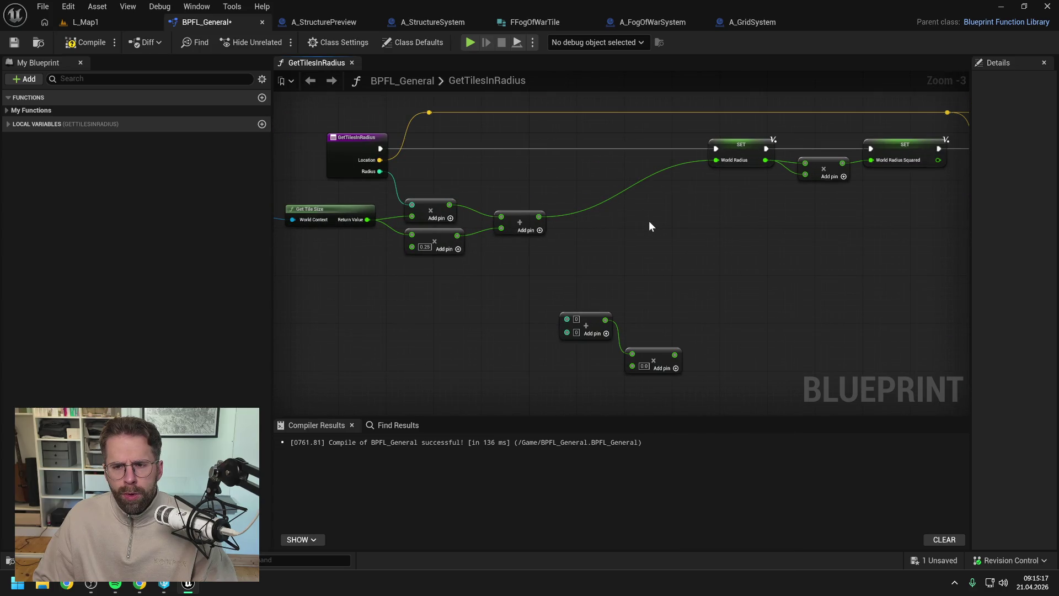
Align World Context, Get Tile Size, the 0.25 multiply and add nodes into a compact row
left_click_drag(325, 210, 602, 277)
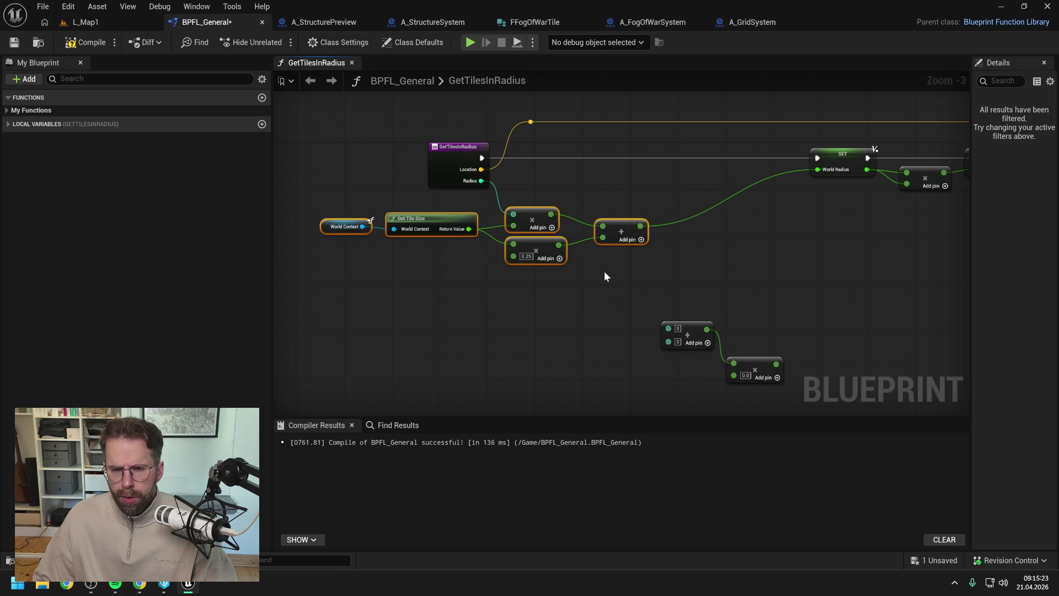
mouse_move(619, 225)
left_mouse_down()
mouse_move(718, 224)
mouse_move(719, 213)
left_mouse_up()
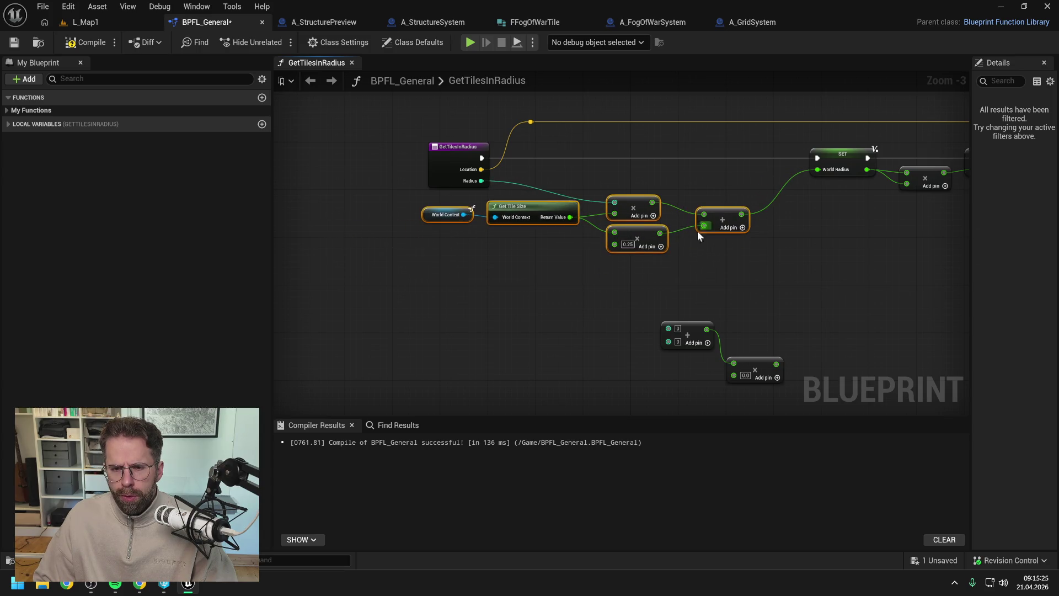
mouse_move(585, 235)
left_mouse_down()
mouse_move(475, 206)
mouse_move(522, 228)
mouse_move(548, 184)
left_mouse_up()
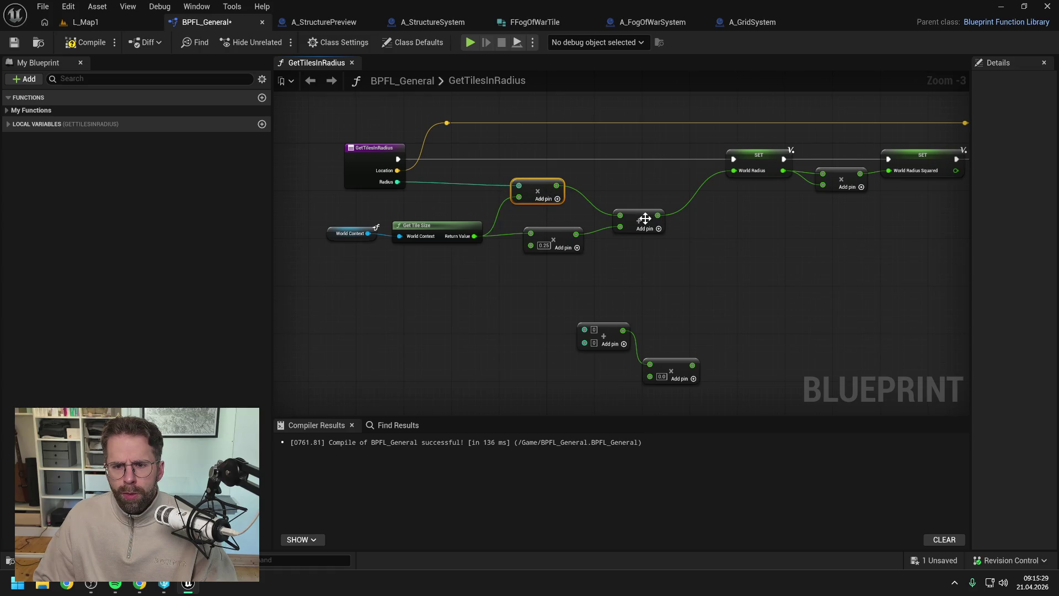
left_click_drag(647, 215, 641, 204)
left_click_drag(556, 233, 543, 227)
left_click_drag(497, 258, 325, 210)
left_click_drag(442, 222, 441, 204)
left_click(478, 263)
left_click_drag(636, 208, 641, 202)
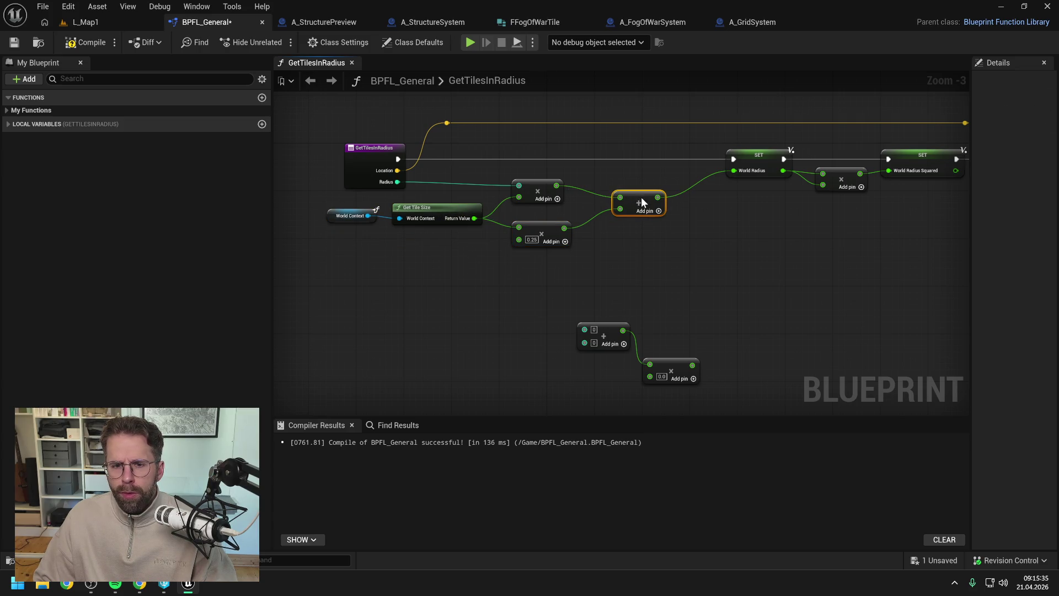
left_click(631, 264)
left_click(662, 23)
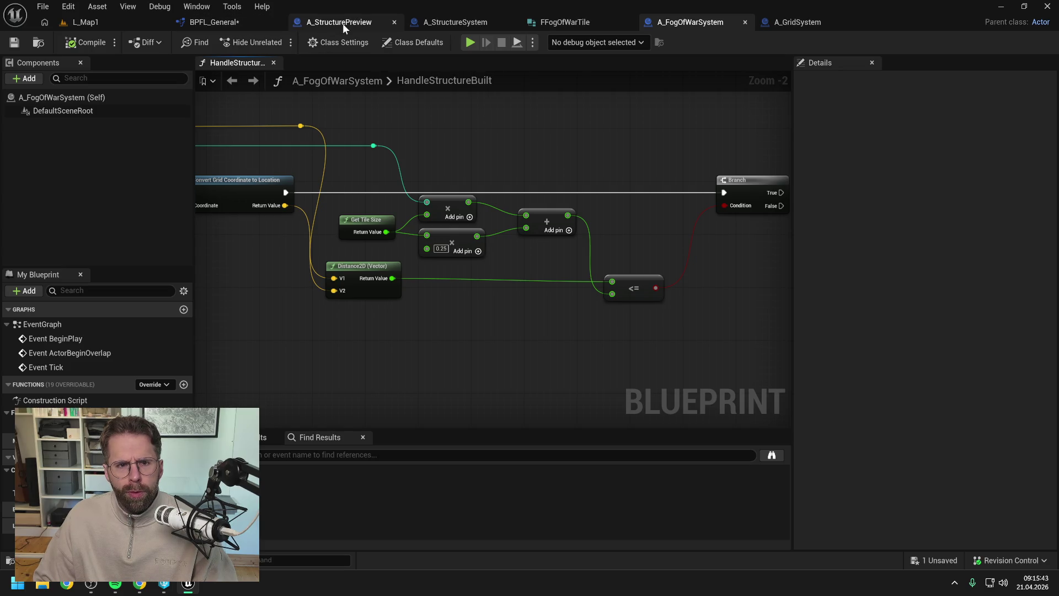
Compare A_StructureSystem, A_StructurePreview, RegisterPowerStructure and HandleStructureBuilt before returning to GetTilesInRadius
left_click(460, 23)
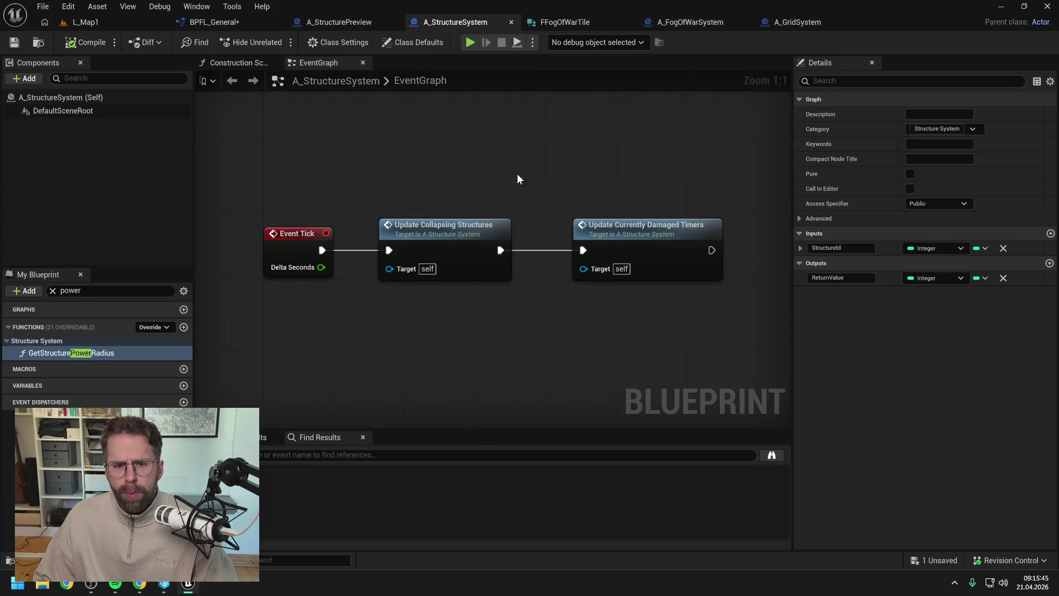
left_click(337, 22)
left_click(796, 23)
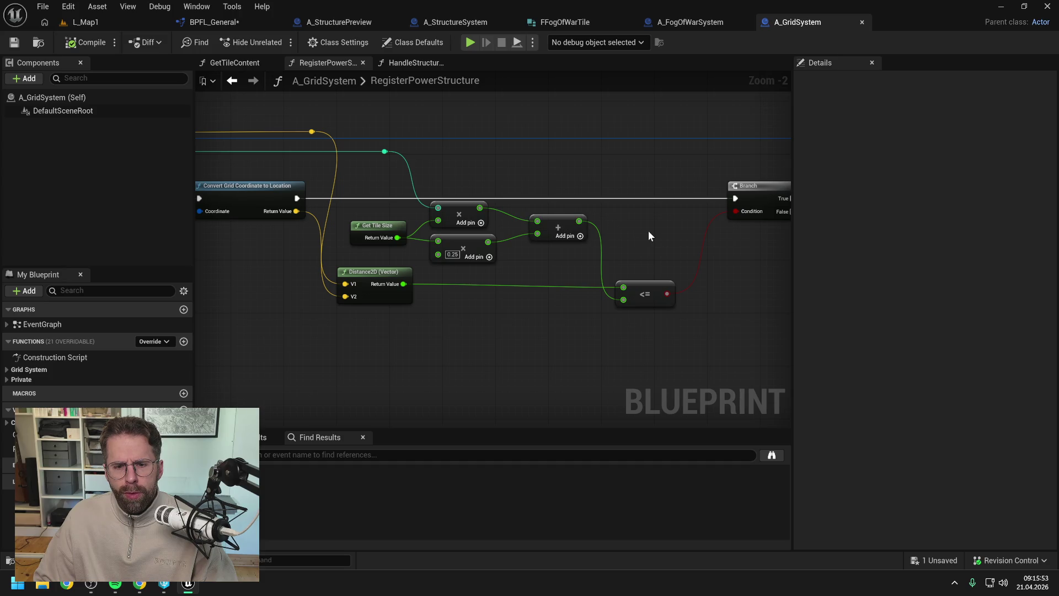
left_click(689, 22)
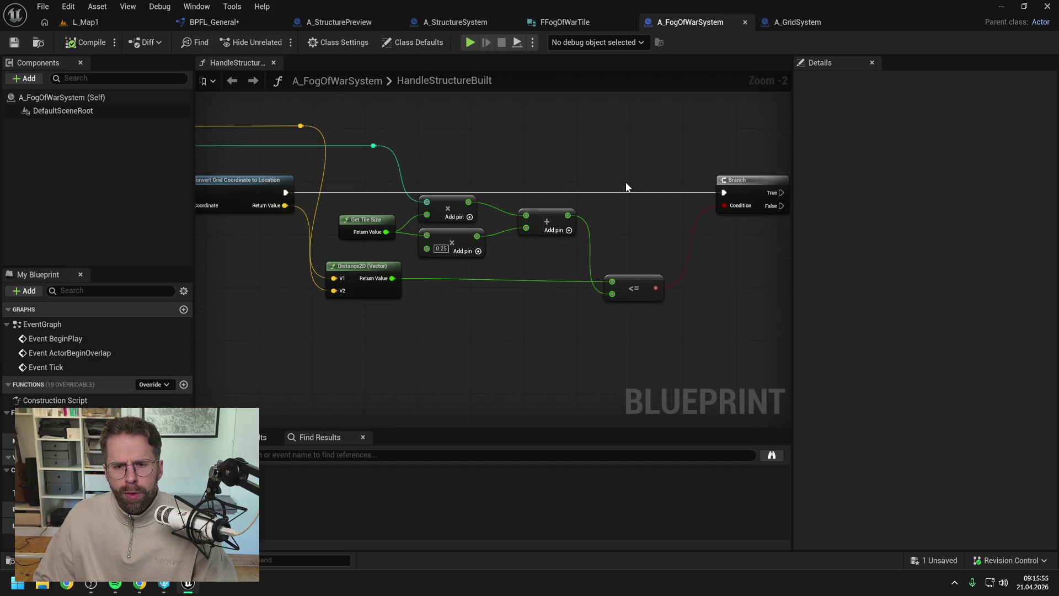
mouse_move(626, 182)
left_mouse_down()
mouse_move(544, 162)
mouse_move(582, 157)
left_mouse_up()
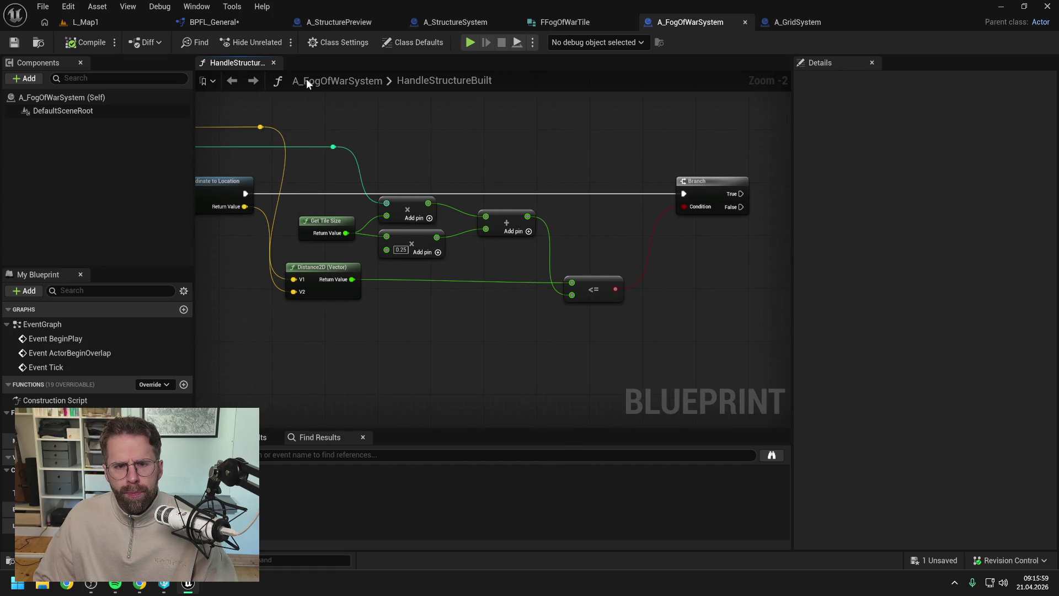
left_click(215, 23)
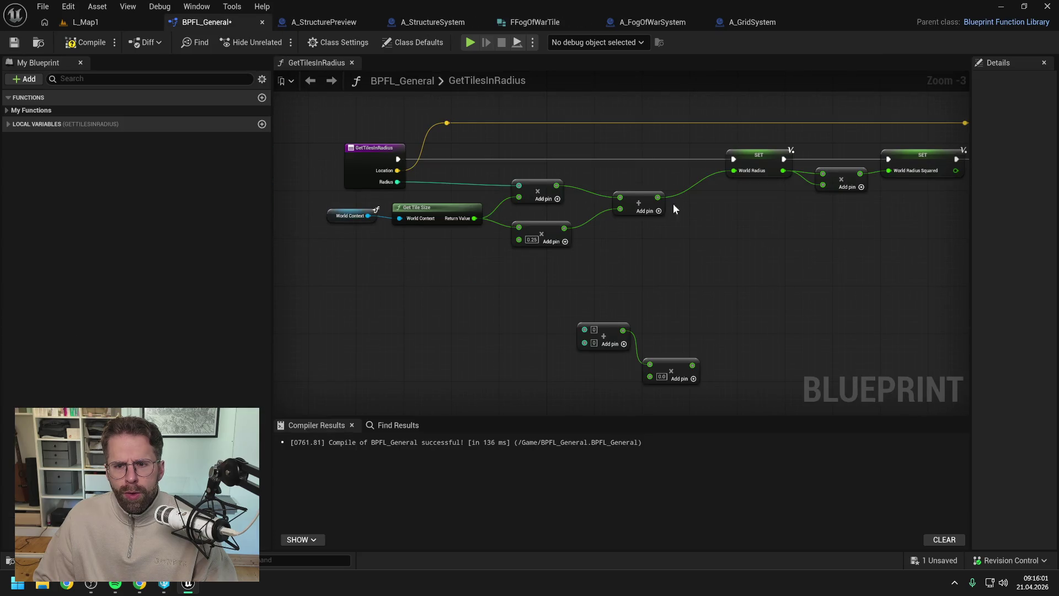
Review GetTilesInRadius's Break Vector, distance comparison, Branch, For Loop and Return nodes
left_click_drag(673, 208, 516, 228)
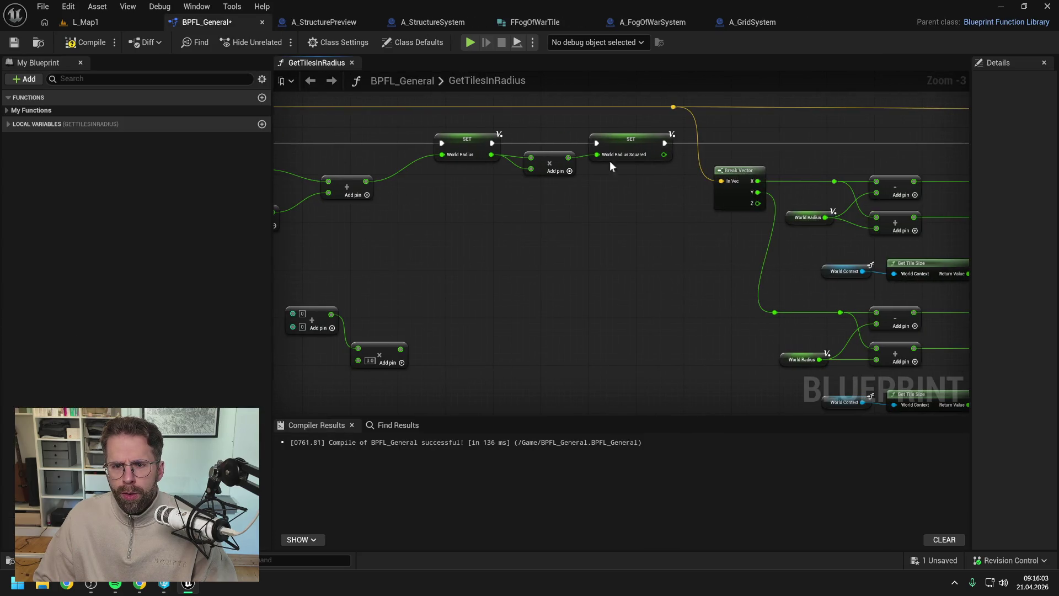
left_click_drag(673, 245, 488, 230)
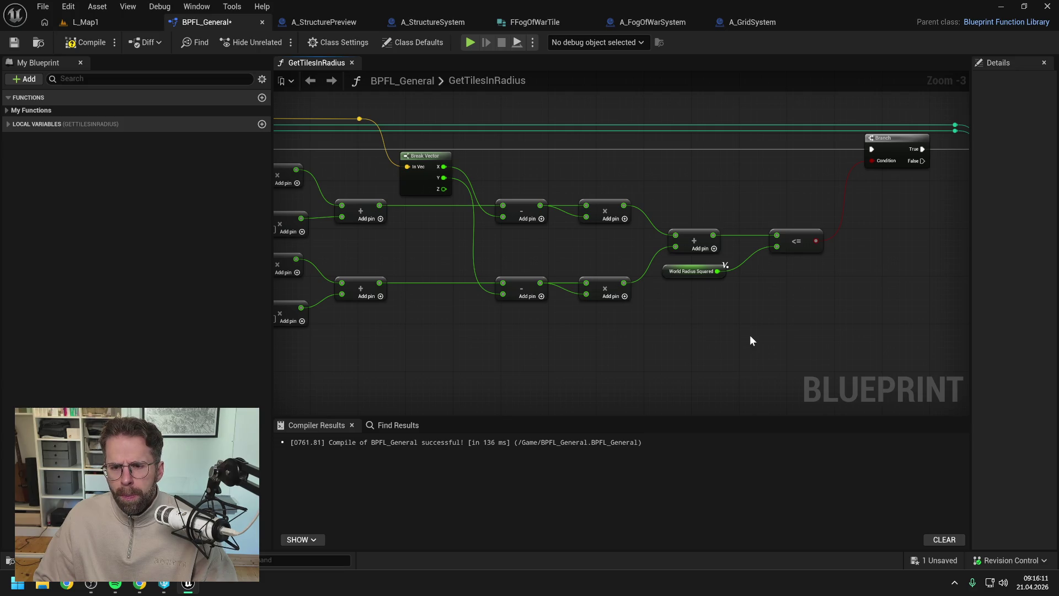
mouse_move(763, 334)
left_mouse_down()
mouse_move(629, 327)
mouse_move(835, 276)
mouse_move(620, 280)
mouse_move(599, 246)
mouse_move(537, 234)
left_mouse_up()
scroll(629, 326, "down", 1)
scroll(629, 326, "down", 1)
scroll(599, 247, "up", 3)
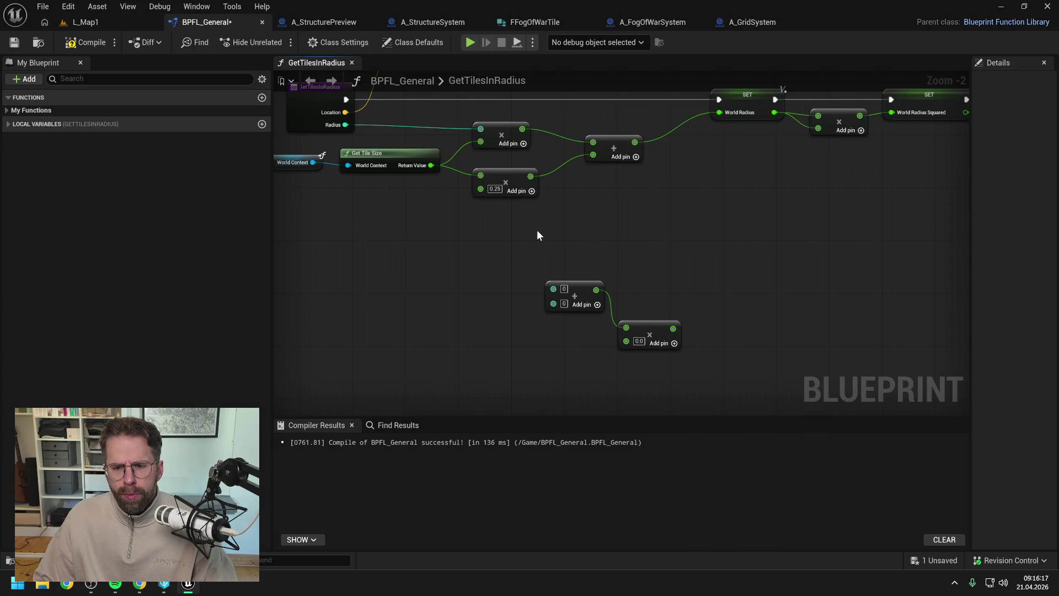
Move the leftover multiply and add nodes aside and compile BPFL_General
left_click_drag(644, 324, 636, 271)
left_click_drag(576, 292, 553, 262)
left_click(623, 268, "ctrl")
left_click_drag(623, 268, 512, 241)
left_click_drag(586, 225, 679, 300)
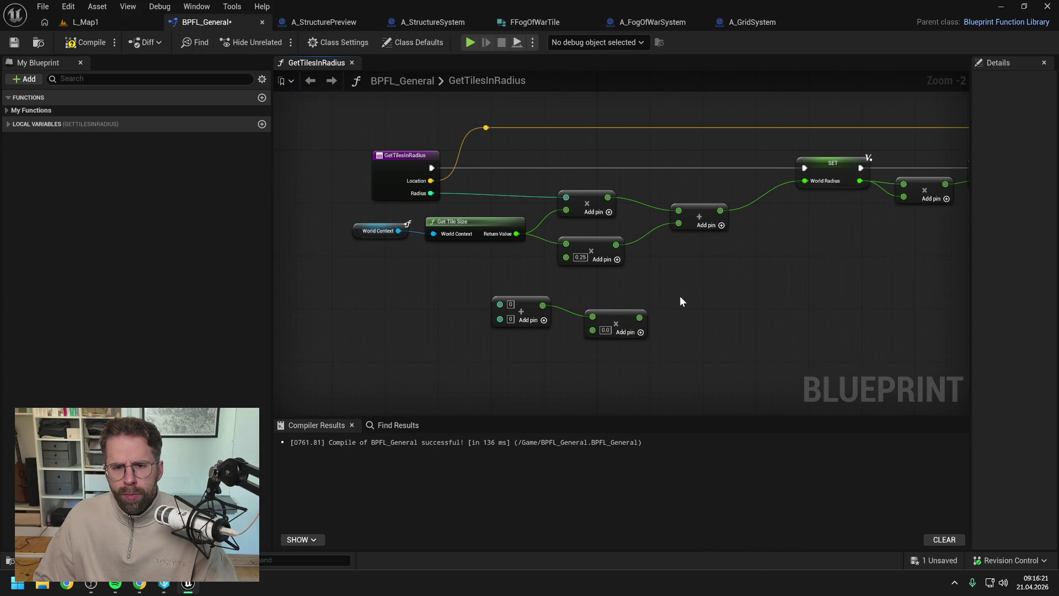
left_click(86, 42)
left_click(107, 23)
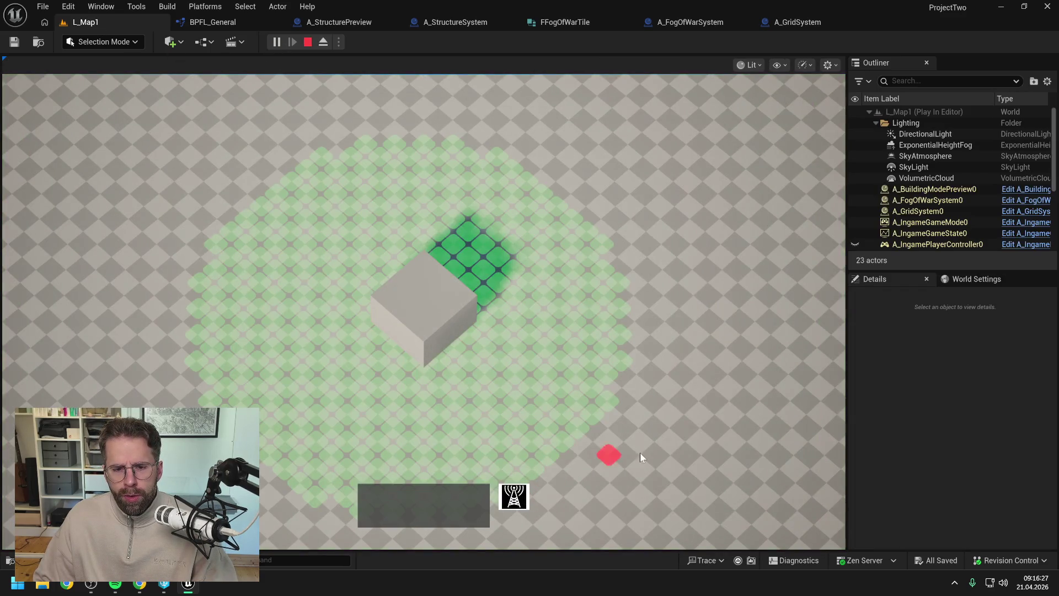
Cancel building placement, stop the play session, and view the HandleStructureBuilt entry node
right_click(708, 448)
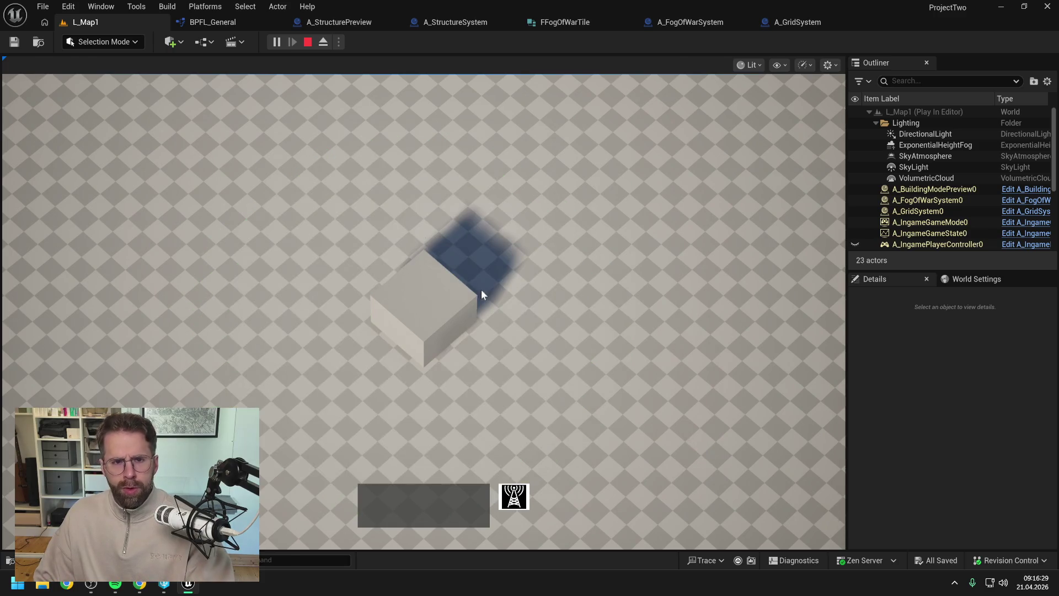
key("Escape")
left_click(453, 22)
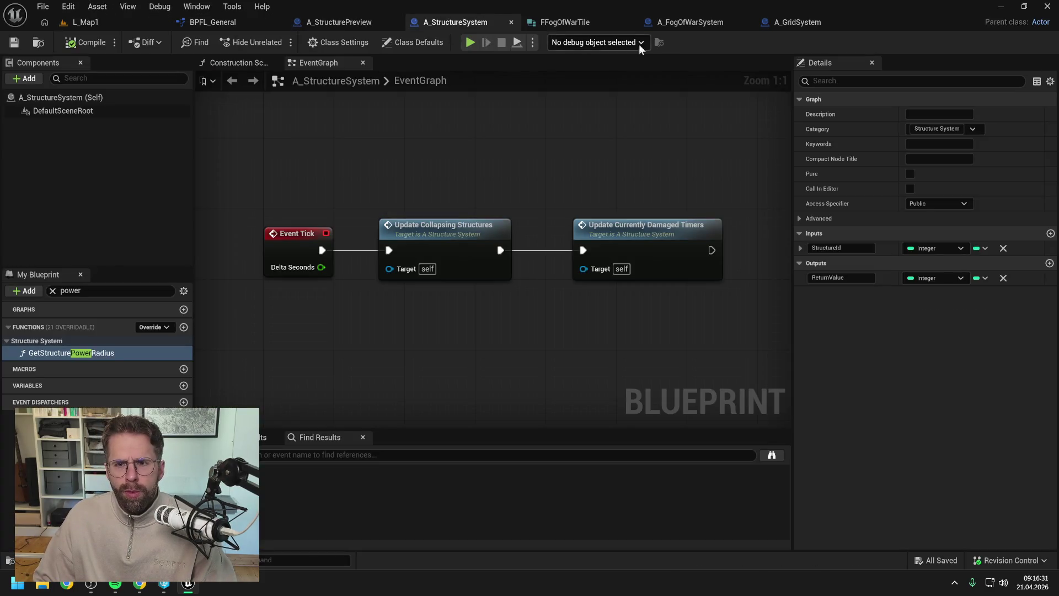
left_click(697, 22)
scroll(568, 172, "down", 2)
scroll(542, 144, "up", 1)
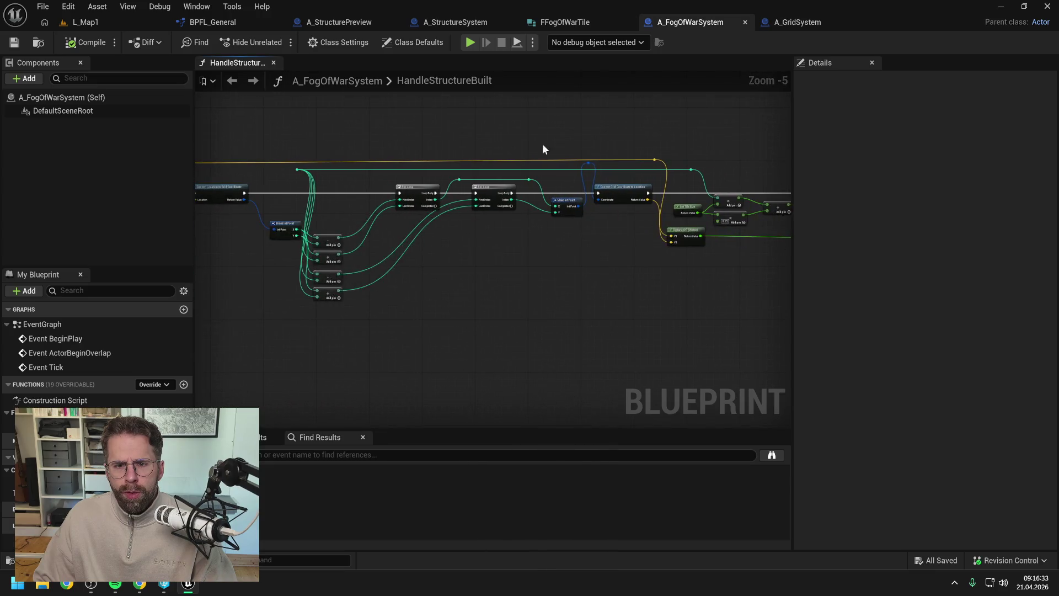
mouse_move(542, 143)
left_mouse_down()
mouse_move(603, 149)
mouse_move(520, 147)
mouse_move(572, 163)
left_mouse_up()
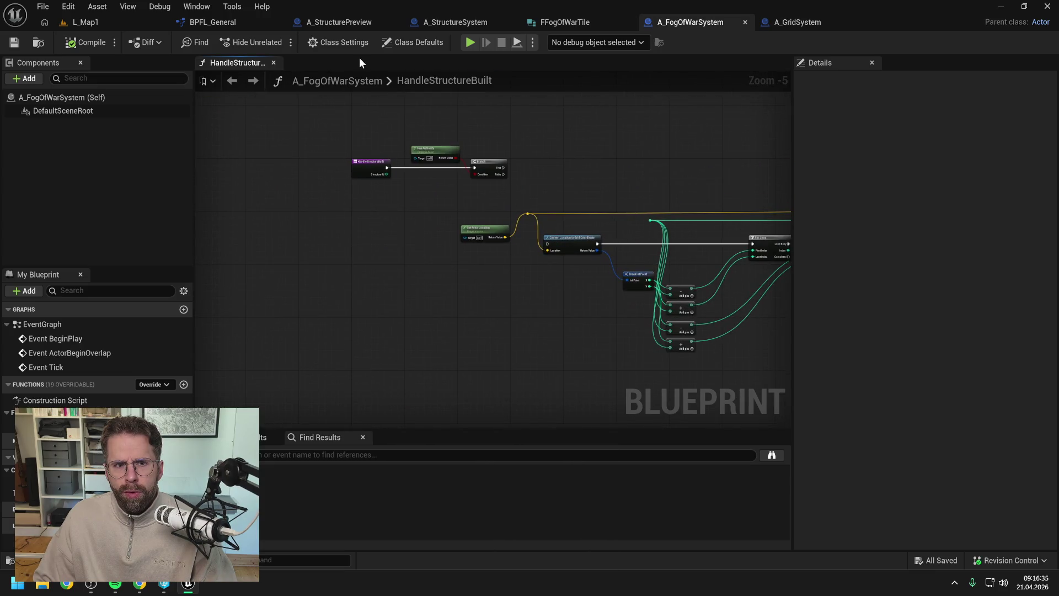
In RegisterPowerStructure, connect Get Structure Location's execution to Convert Location to Grid Coordinate
left_click(452, 22)
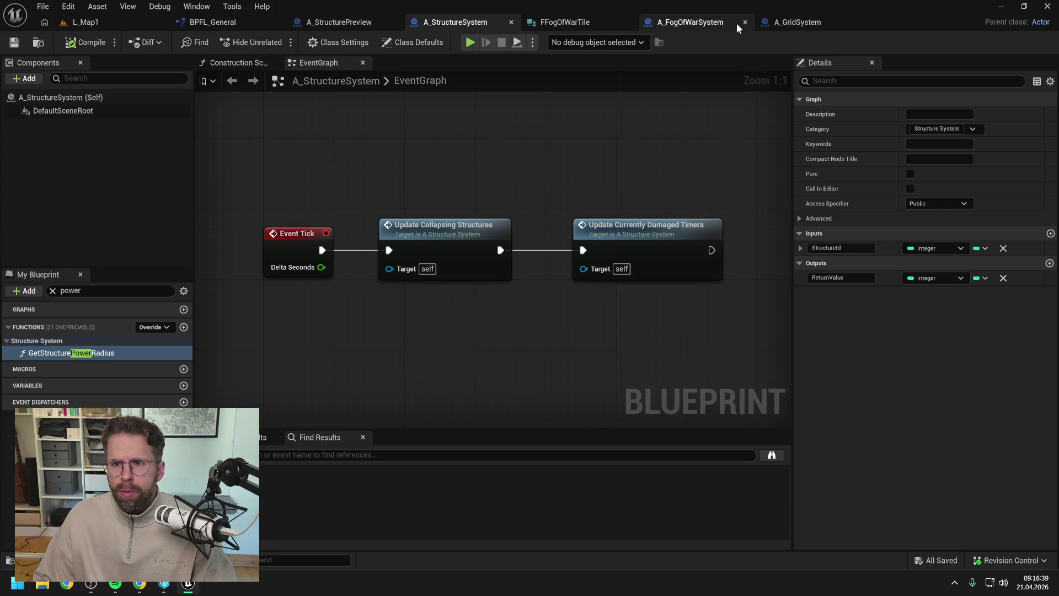
left_click(794, 22)
scroll(571, 185, "down", 6)
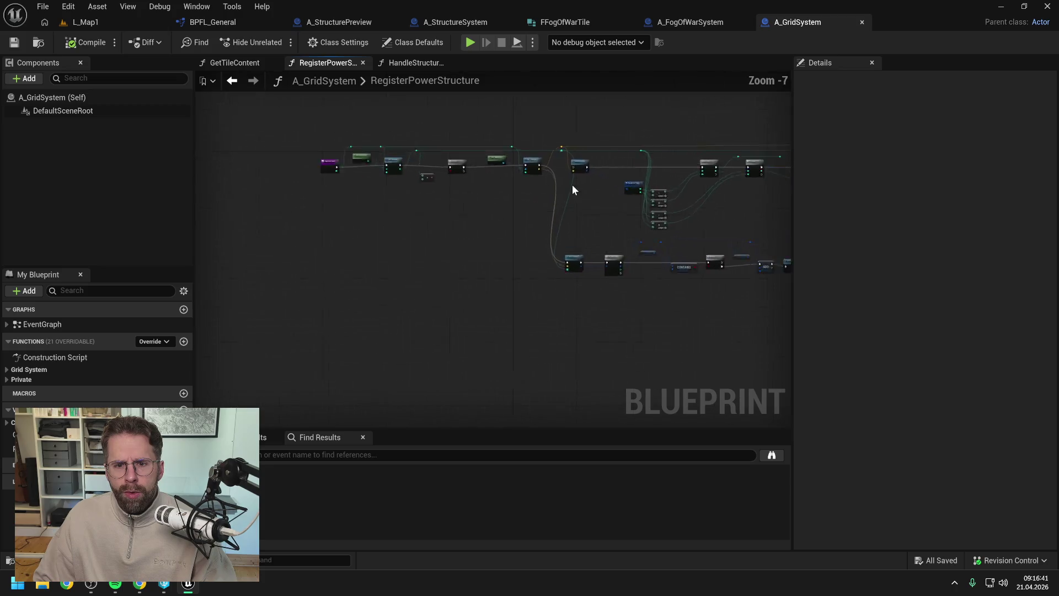
scroll(571, 184, "up", 4)
left_click_drag(503, 123, 576, 125)
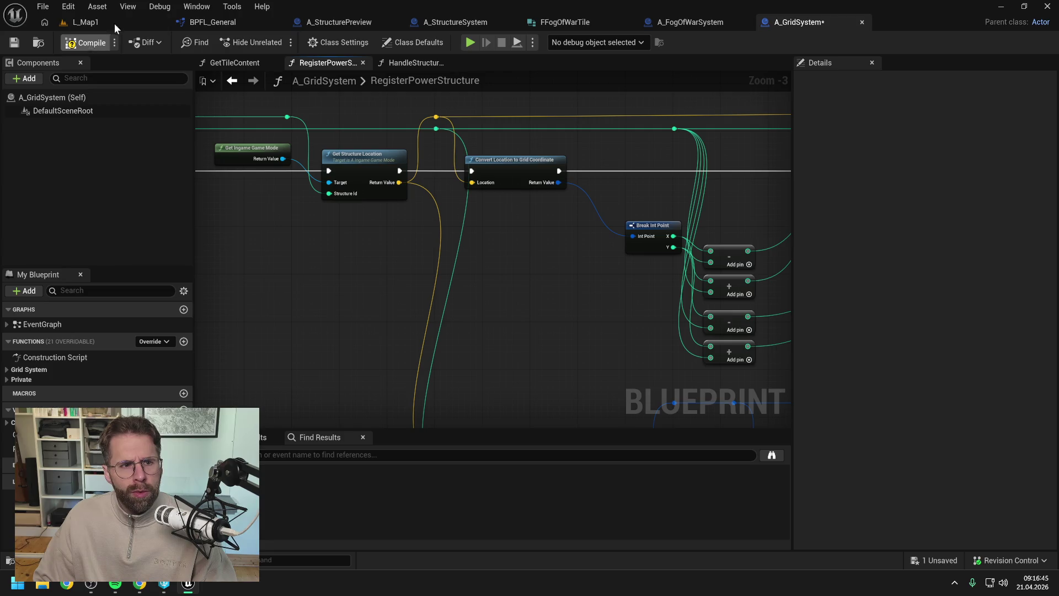
Play-test L_Map1 briefly and stop the session
left_click(111, 21)
key("alt+p")
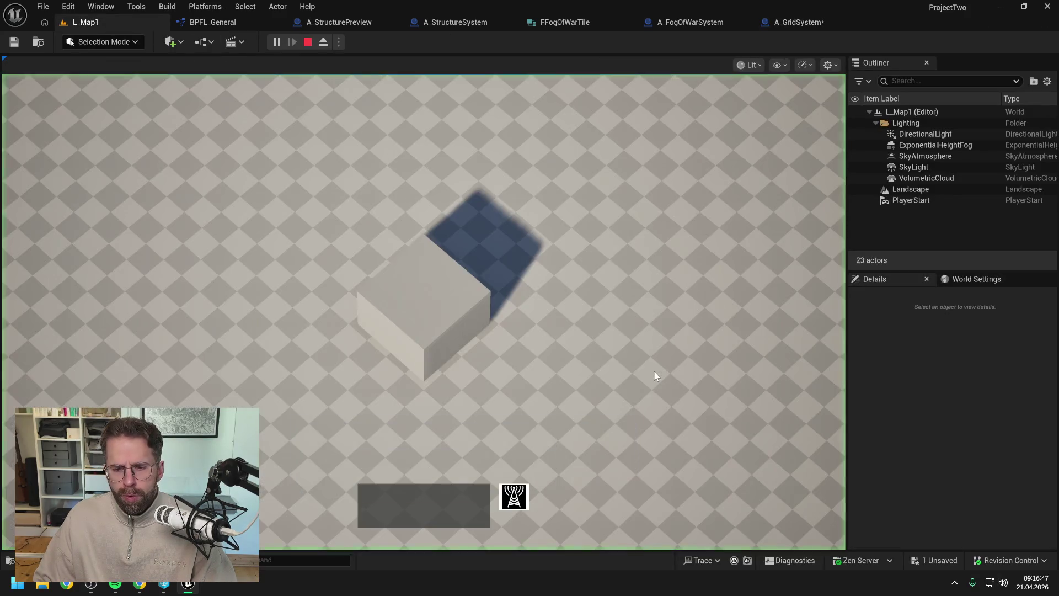
scroll(741, 445, "down", 2)
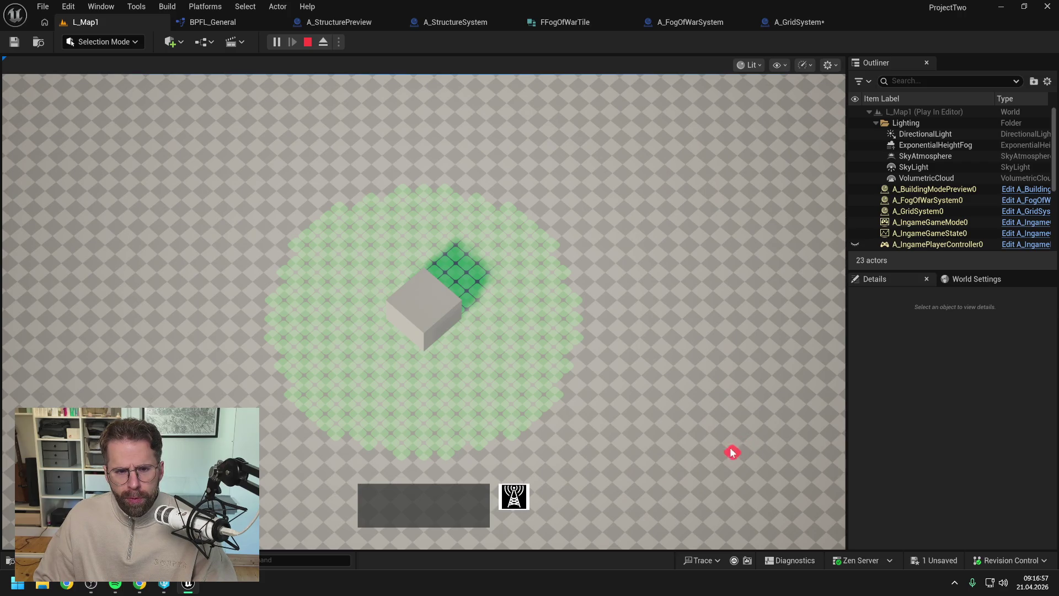
key("Escape")
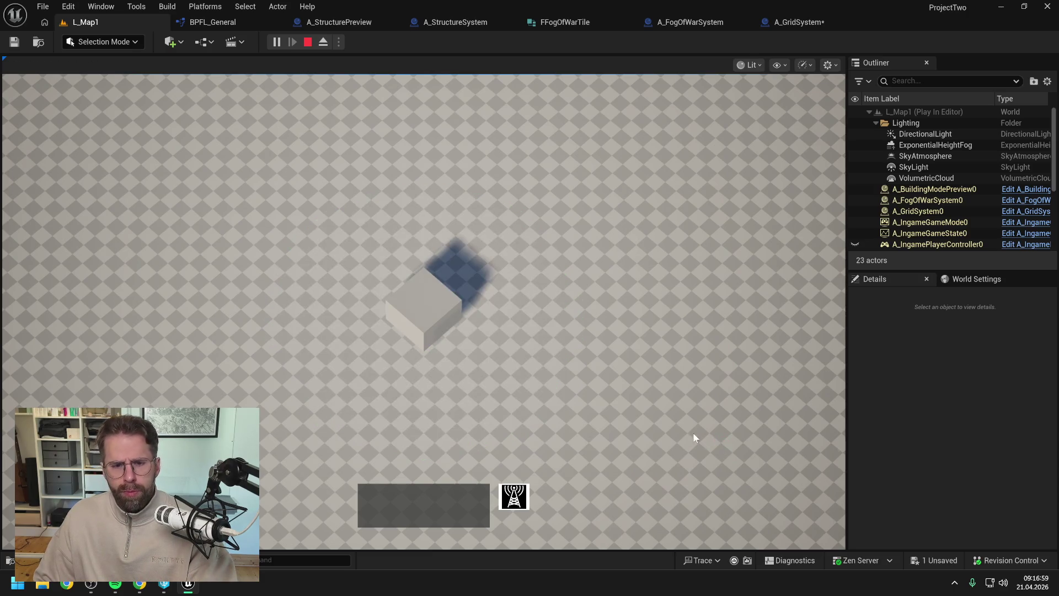
Route Get Structure Location's execution into Get Tiles in Radius in A_GridSystem and compile
left_click(471, 26)
left_click(804, 22)
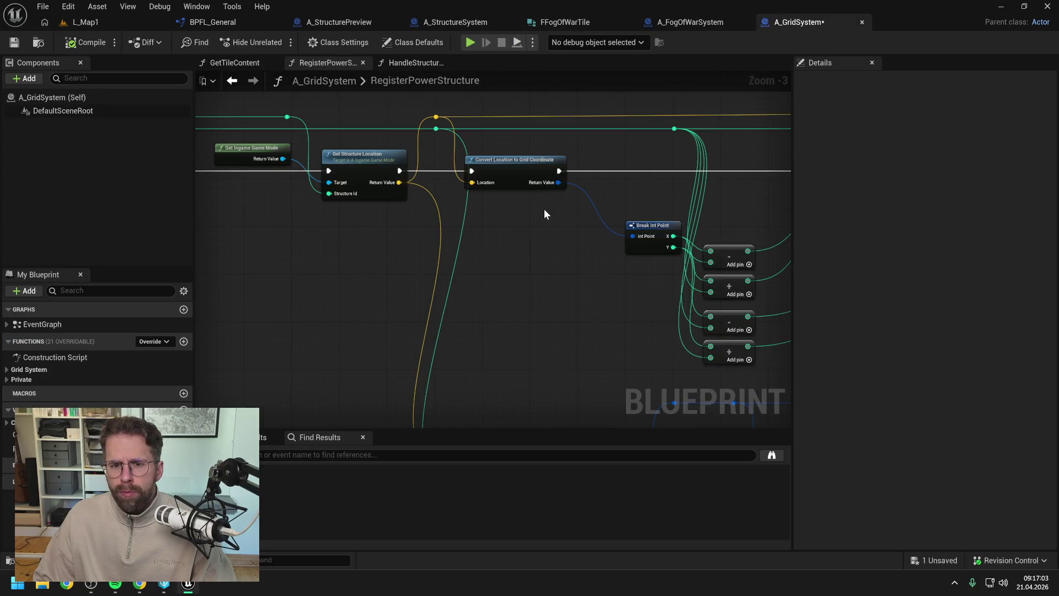
mouse_move(398, 170)
left_mouse_down()
mouse_move(452, 431)
mouse_move(454, 272)
left_mouse_up()
left_click(84, 42)
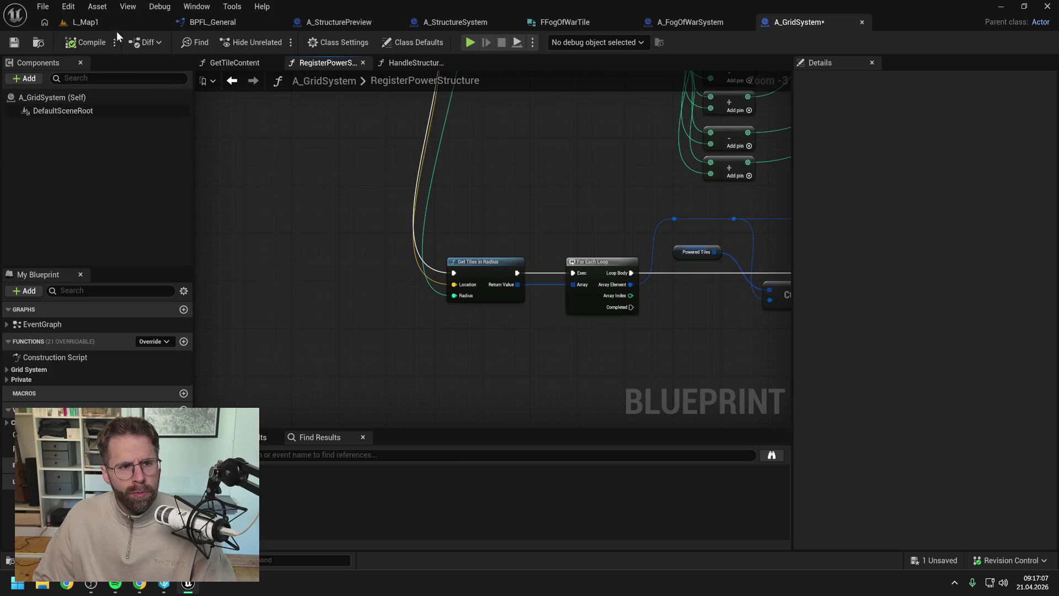
Play L_Map1 again in building mode to check the round revealed tile circle
left_click(107, 24)
left_click(275, 42)
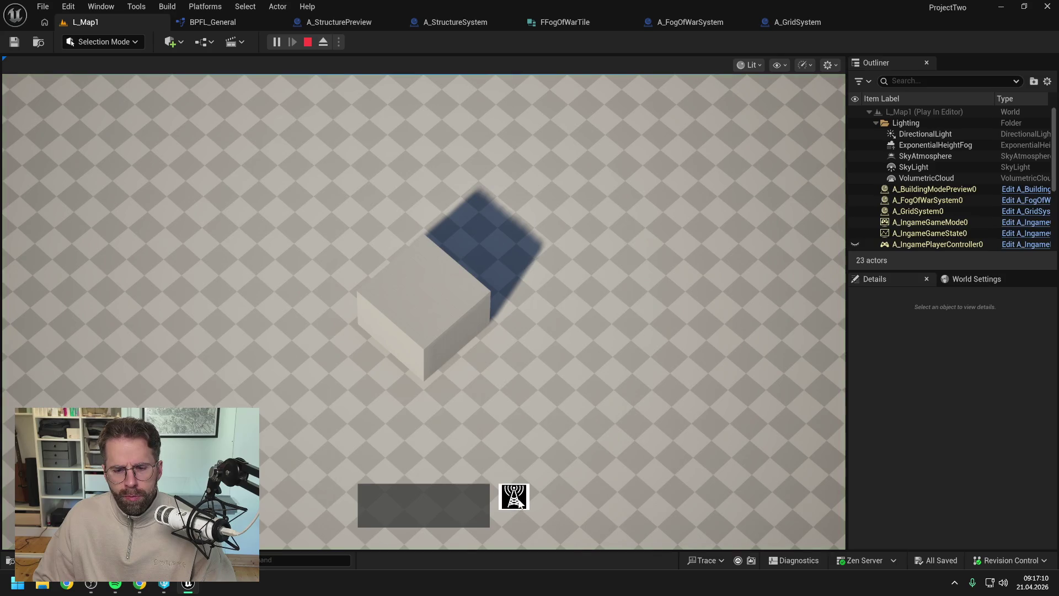
left_click(521, 502)
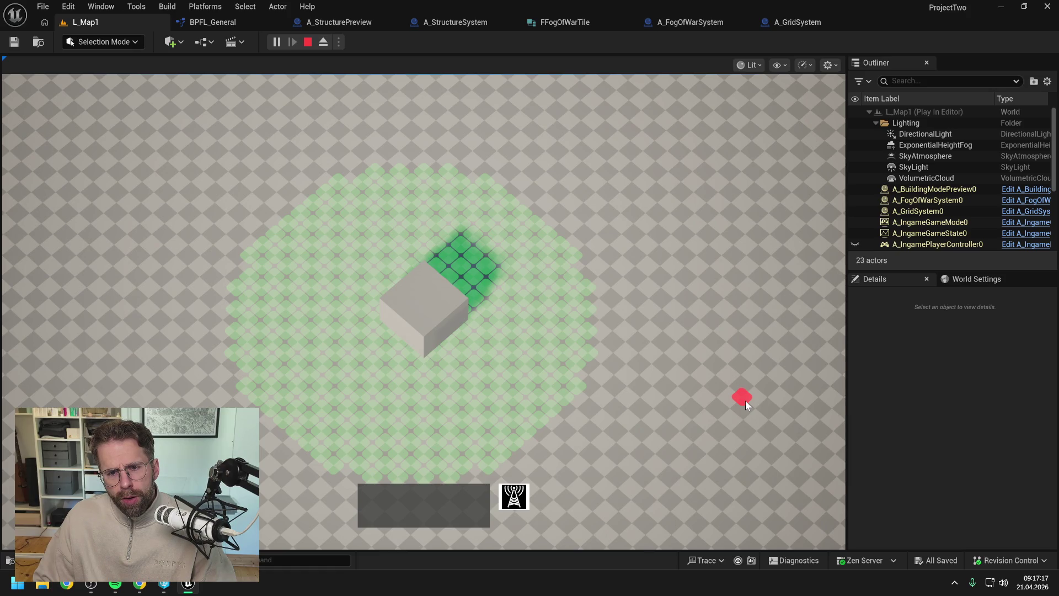
scroll(736, 399, "down", 2)
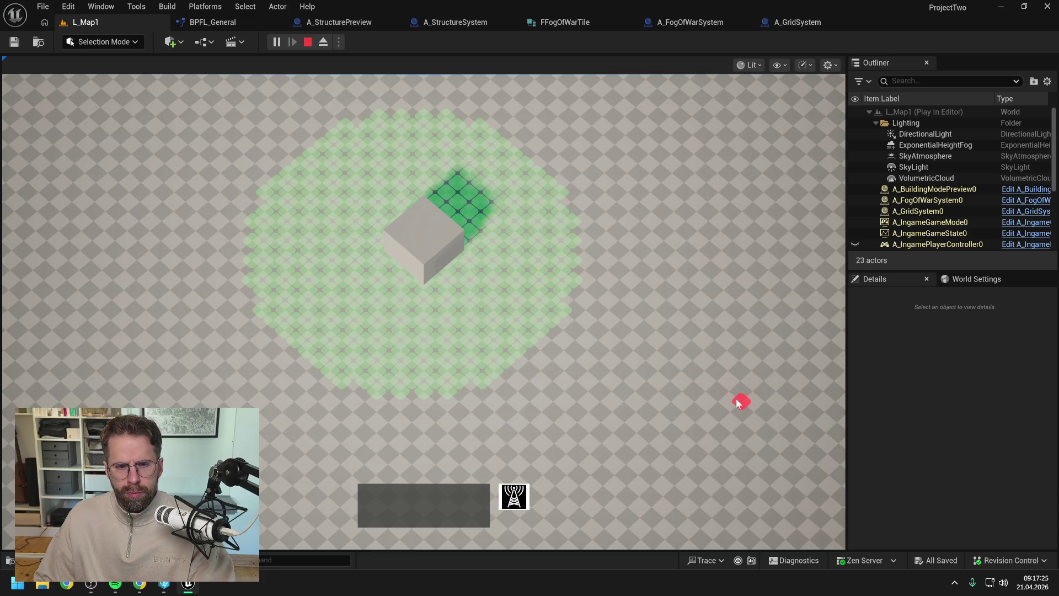
key("Escape")
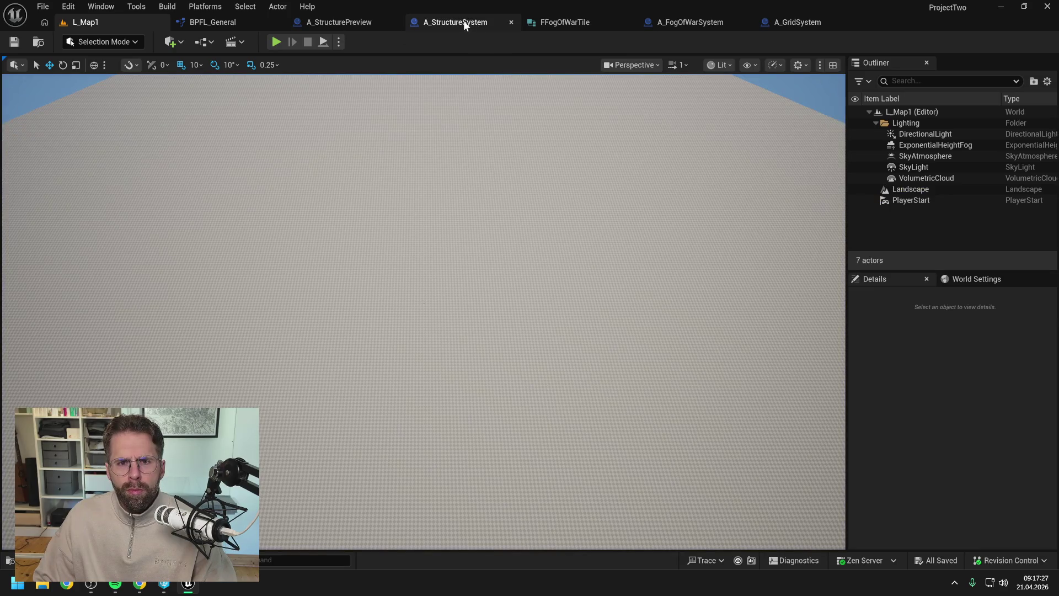
In RegisterPowerStructure, wire Get Structure Location's exec straight into Convert Location to Grid Coordinate and compile
left_click(669, 21)
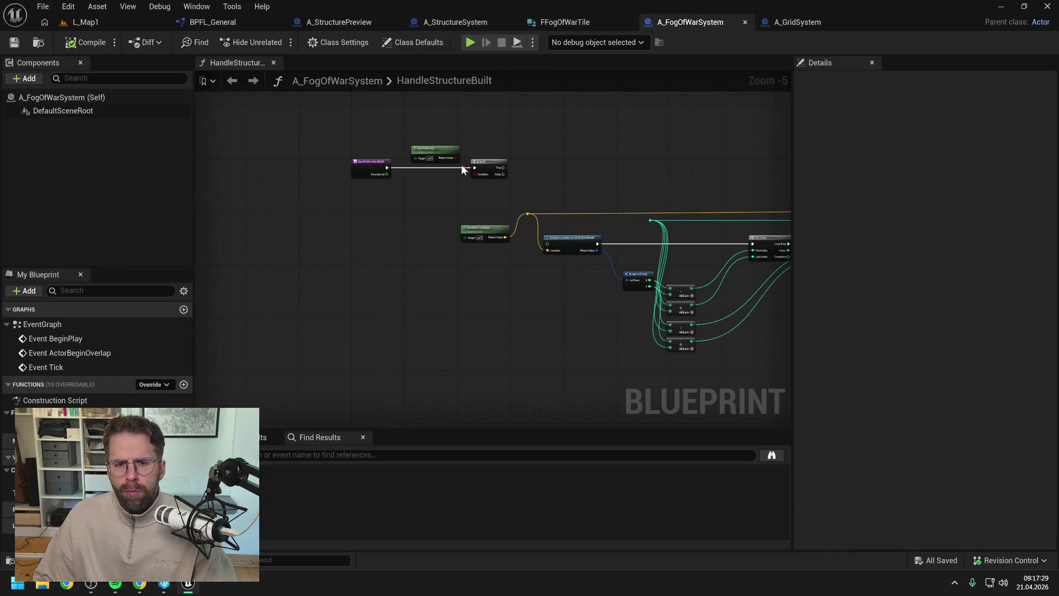
left_click(797, 22)
scroll(512, 204, "up", 3)
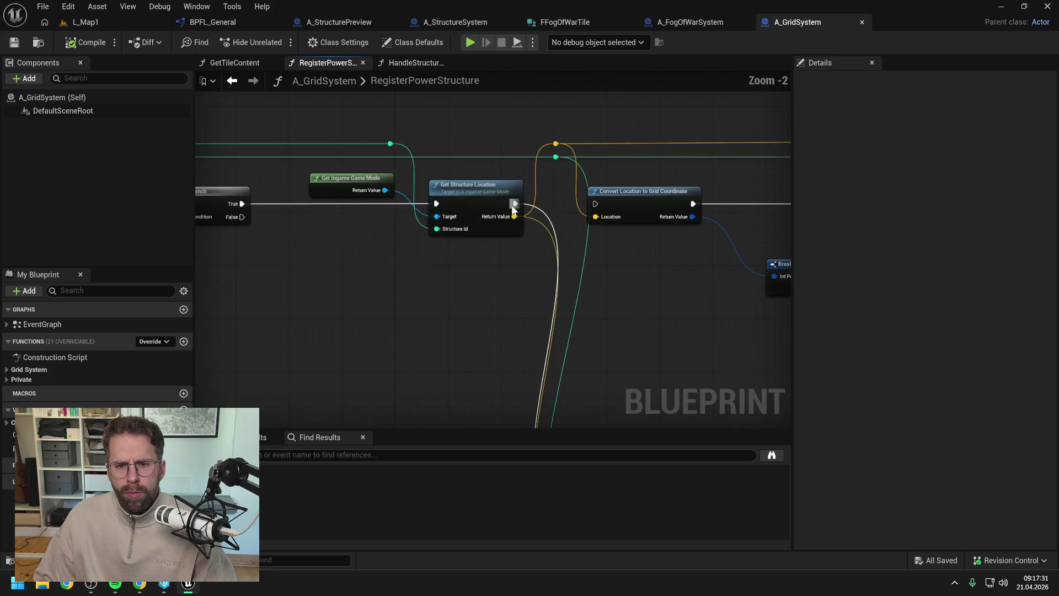
left_click_drag(513, 204, 595, 204)
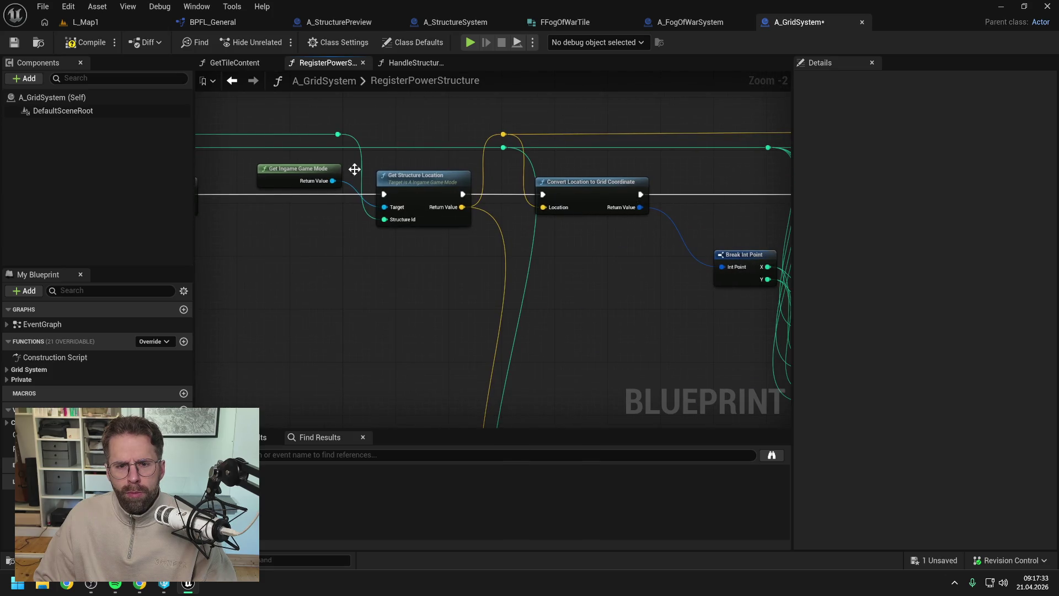
left_click(85, 42)
Playtest L_Map1 in building mode, which shows only a small blue revealed patch, then stop
left_click(125, 22)
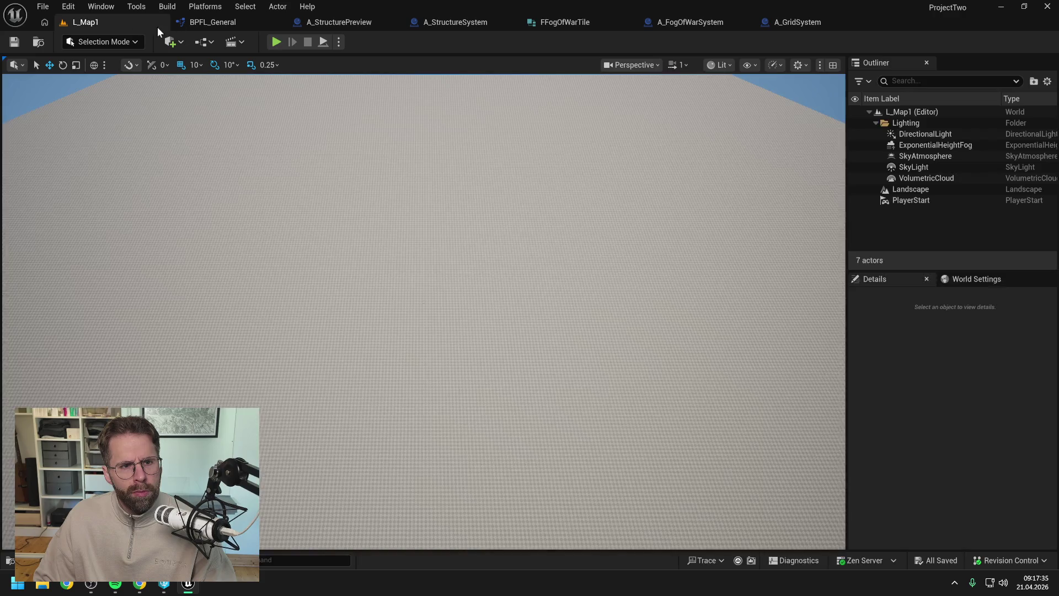
left_click(276, 43)
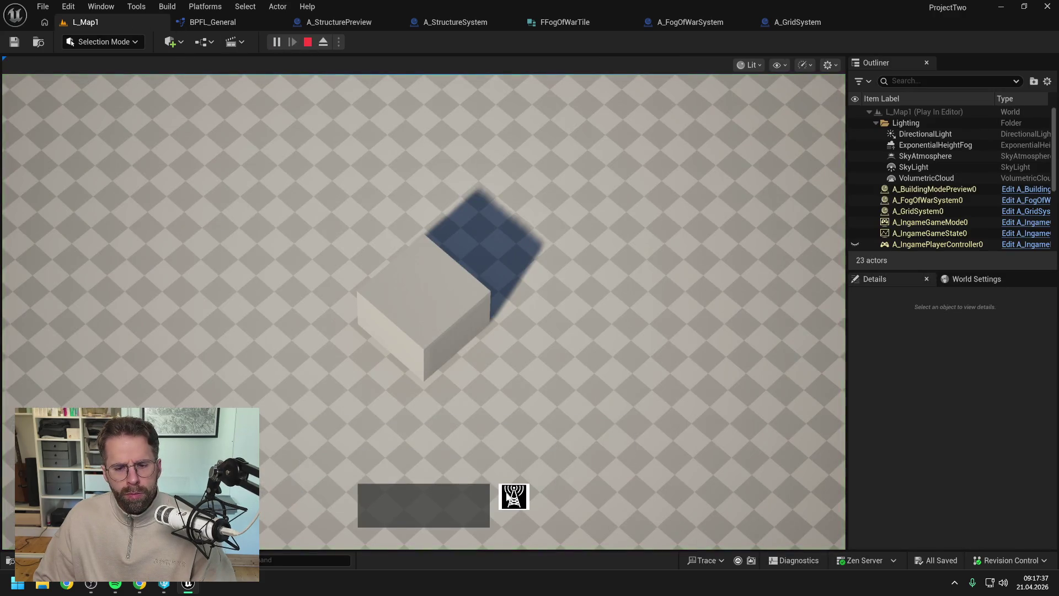
left_click(508, 495)
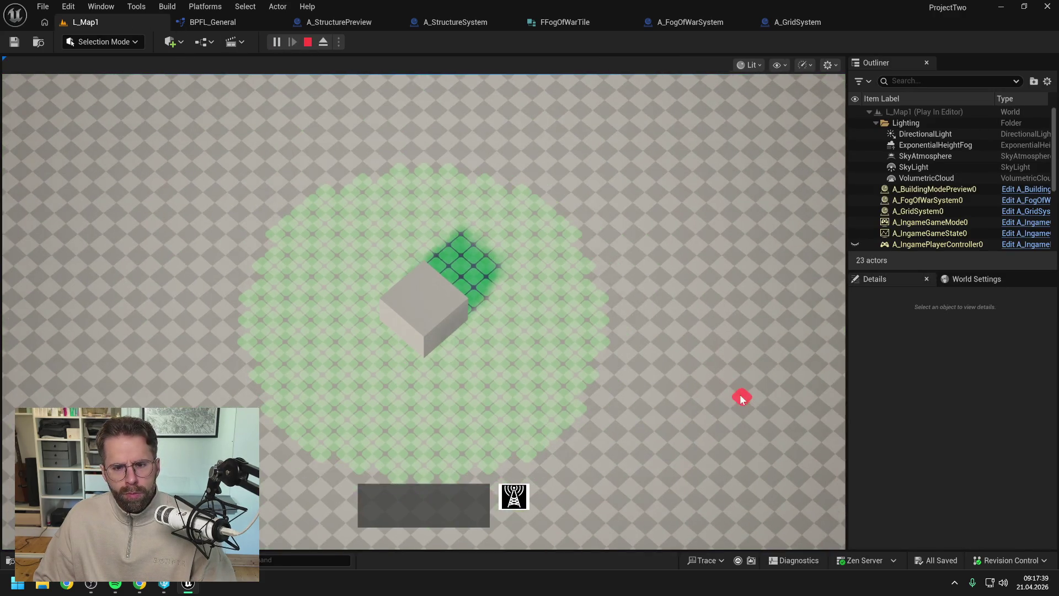
right_click(726, 395)
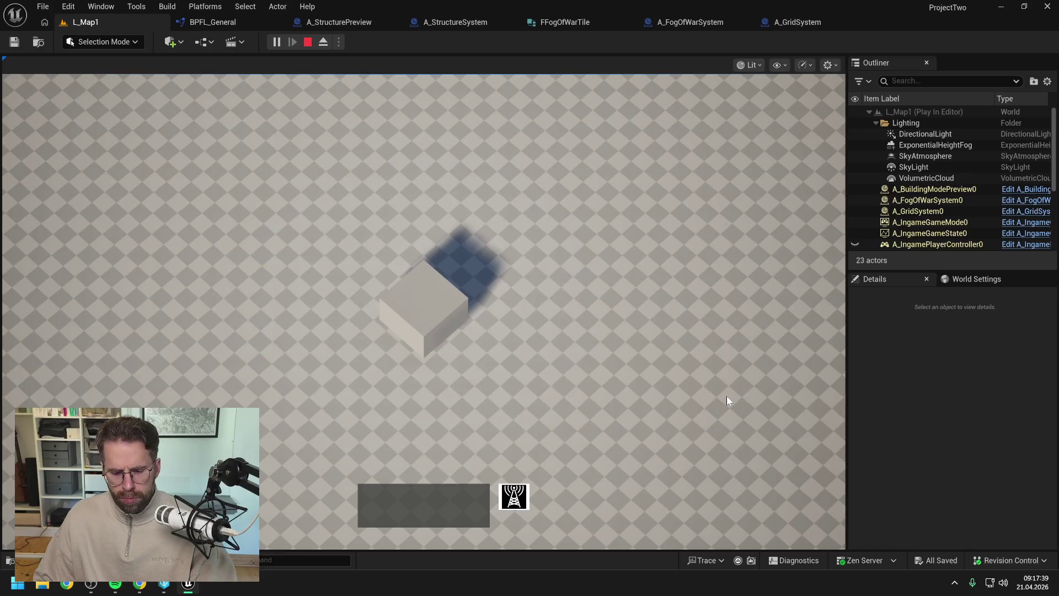
key("Escape")
left_click(698, 27)
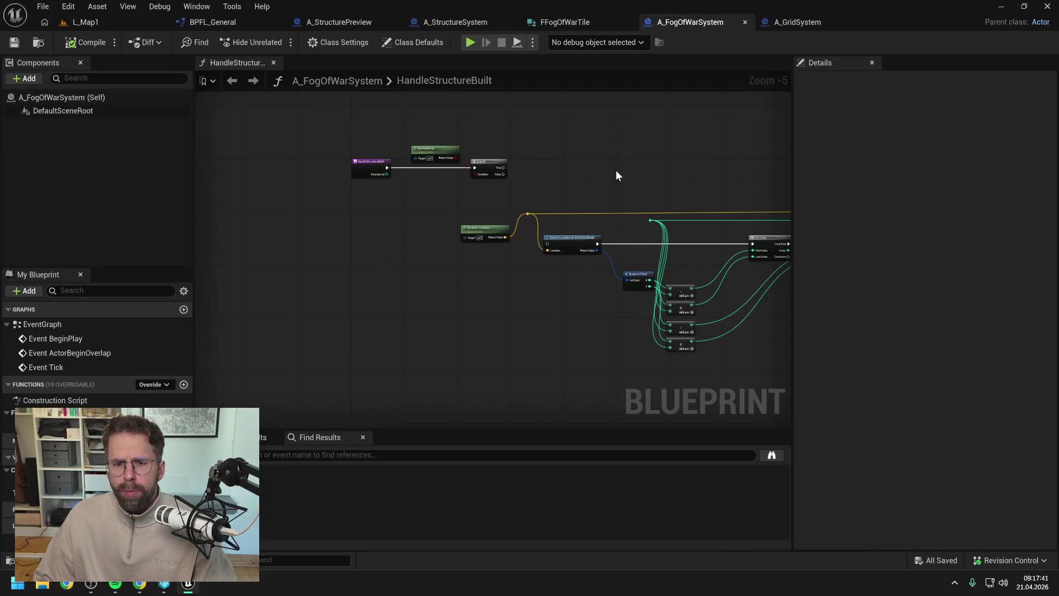
left_click(793, 20)
Connect Get Structure Location's Return Value to the Location pin of Get Tiles in Radius
mouse_move(462, 194)
left_mouse_down()
mouse_move(473, 267)
mouse_move(539, 327)
mouse_move(541, 174)
mouse_move(492, 345)
mouse_move(462, 301)
left_mouse_up()
mouse_move(475, 144)
left_mouse_down()
mouse_move(492, 146)
mouse_move(491, 303)
mouse_move(515, 356)
left_mouse_up()
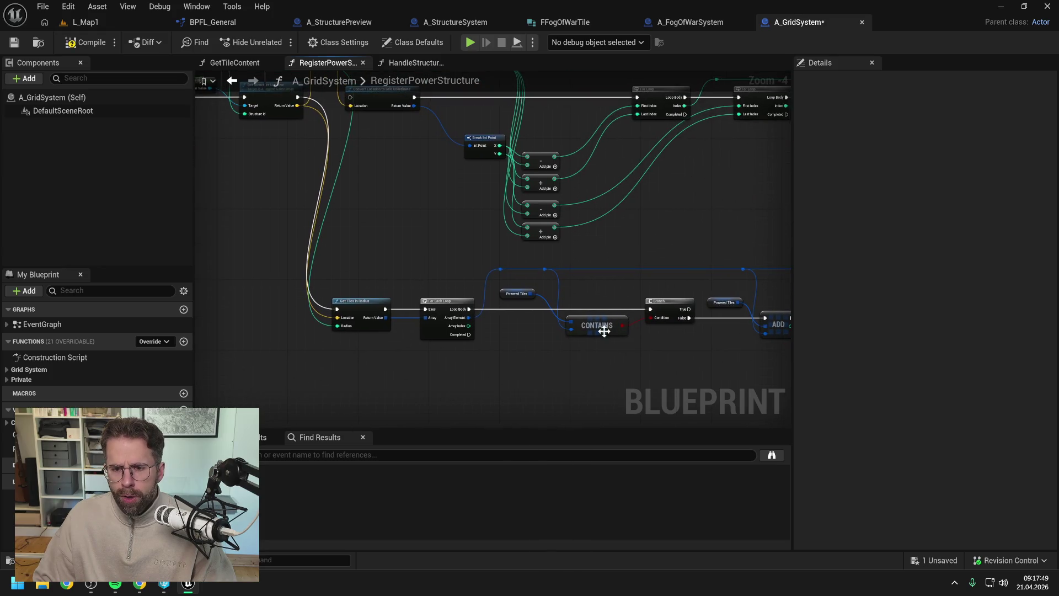
left_click_drag(604, 331, 531, 344)
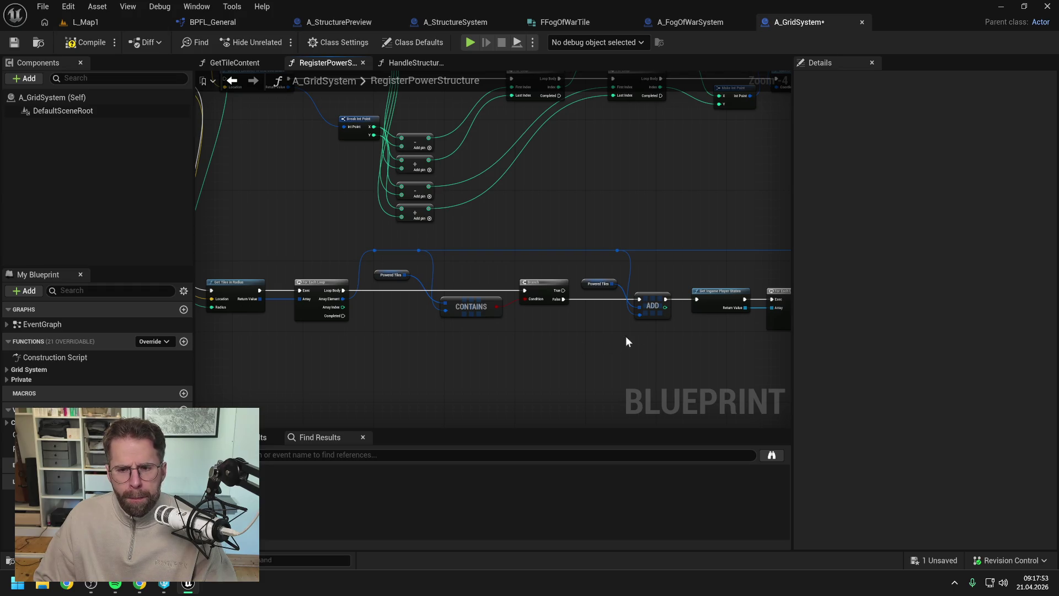
scroll(625, 342, "down", 1)
scroll(547, 339, "up", 1)
left_click(213, 22)
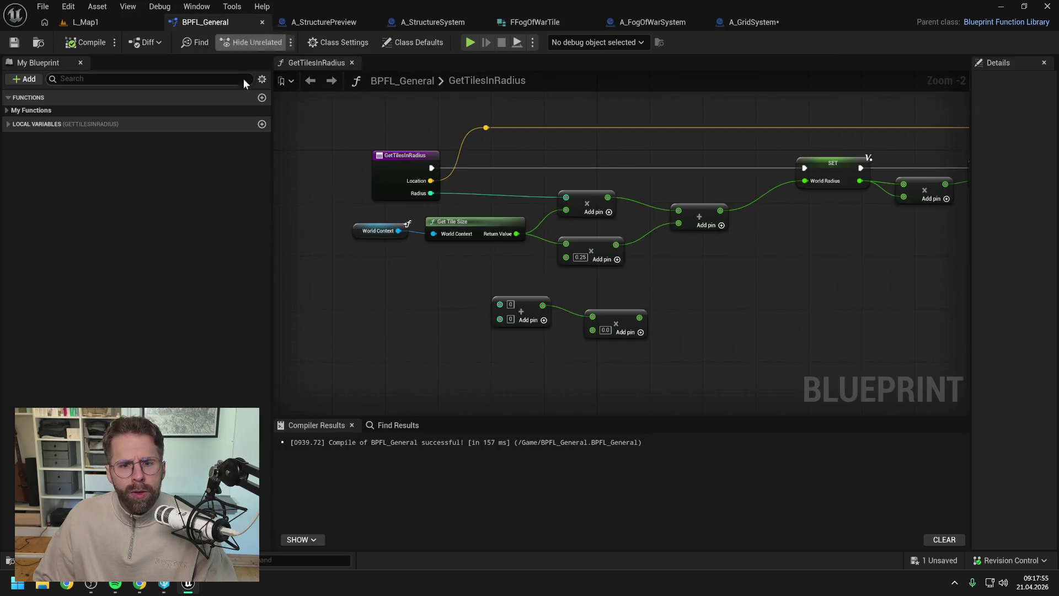
Set World Radius directly from Radius × tile size, bypassing the quarter-tile add, and compile BPFL_General
scroll(575, 275, "up", 2)
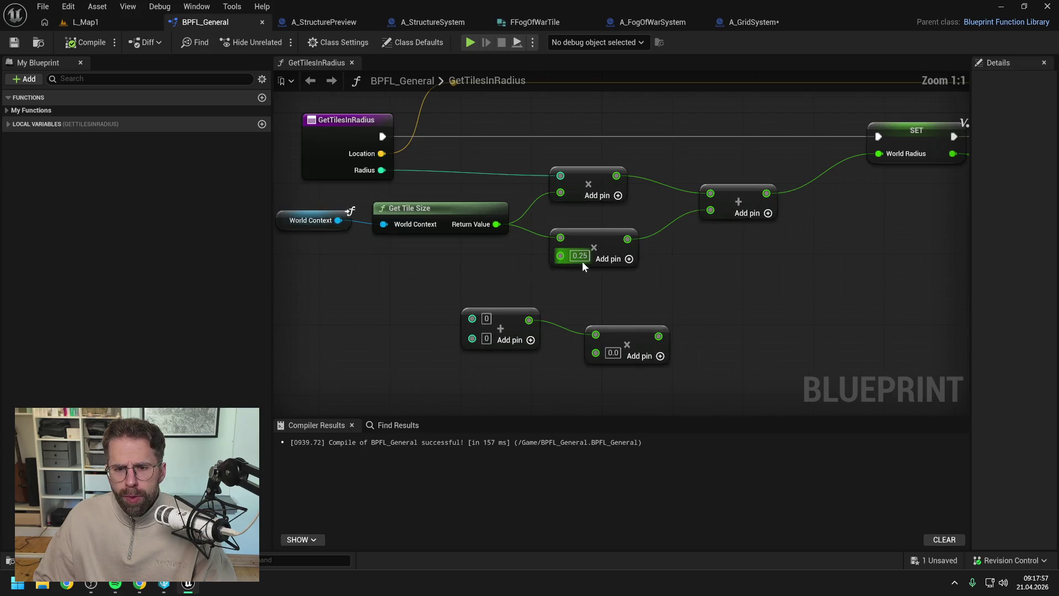
scroll(595, 268, "down", 1)
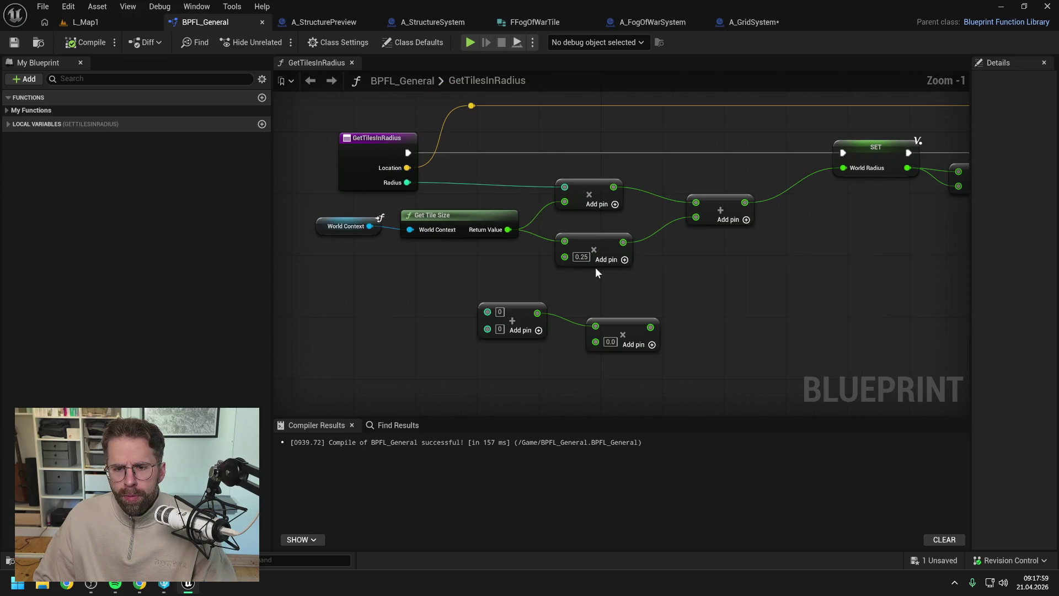
scroll(514, 273, "down", 2)
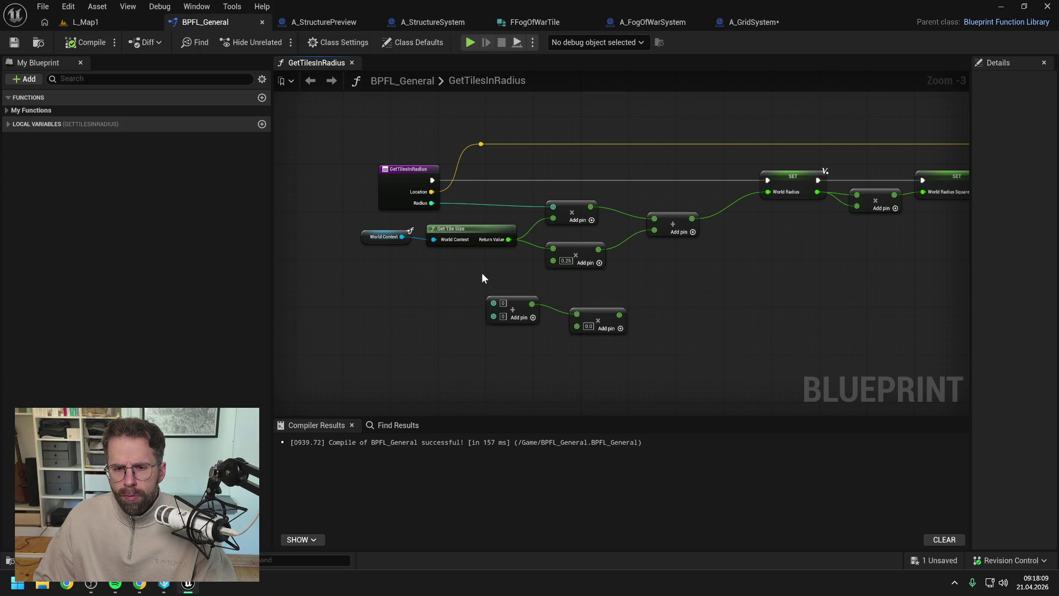
left_click_drag(588, 206, 773, 192)
left_click(67, 45)
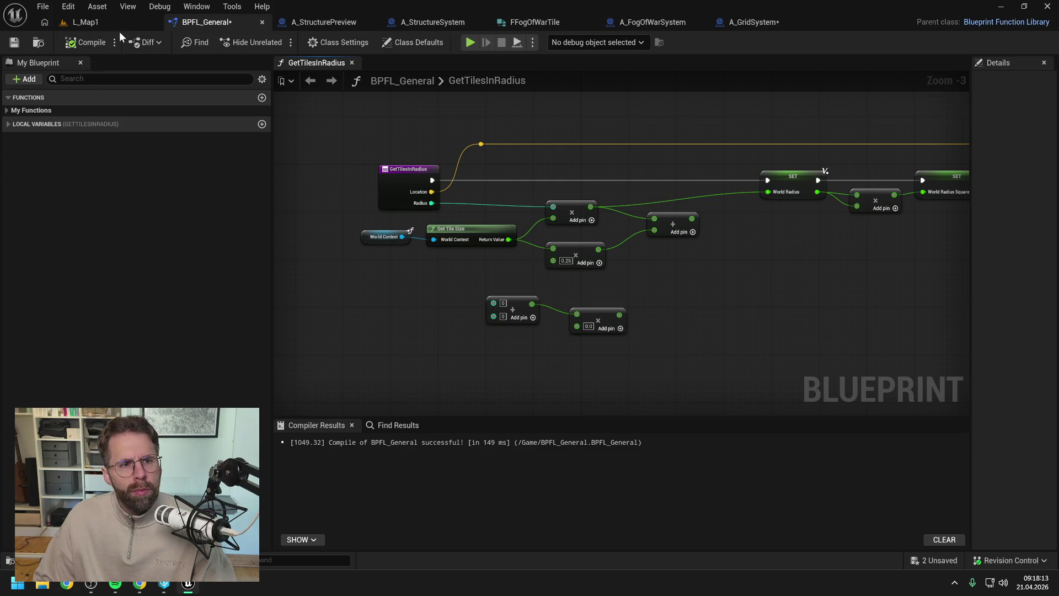
left_click(116, 27)
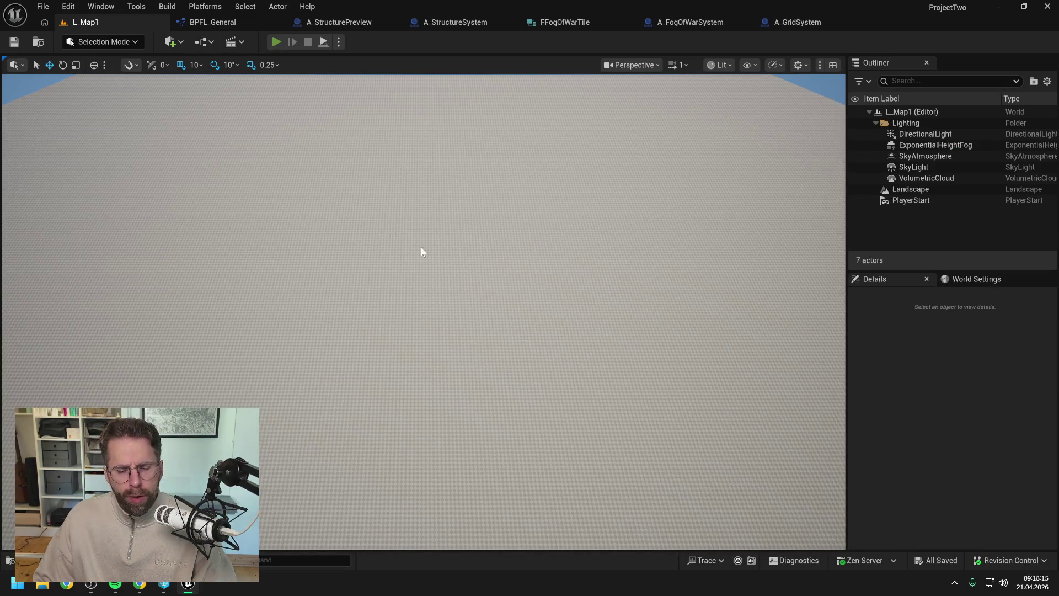
Playtest L_Map1, panning to the cube structure and checking its round green revealed area in building mode
key("alt+p")
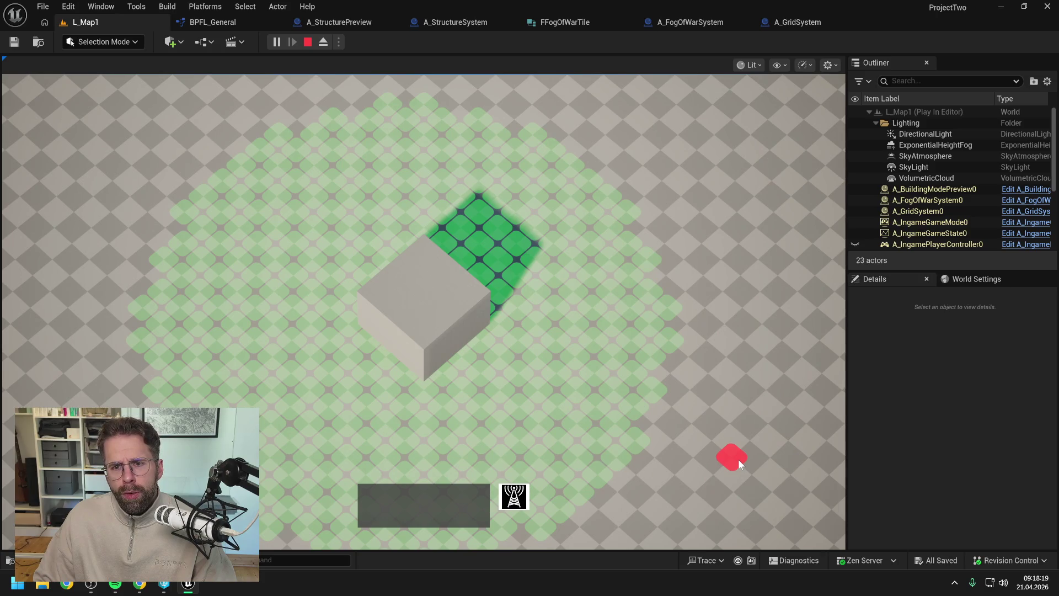
scroll(738, 460, "down", 4)
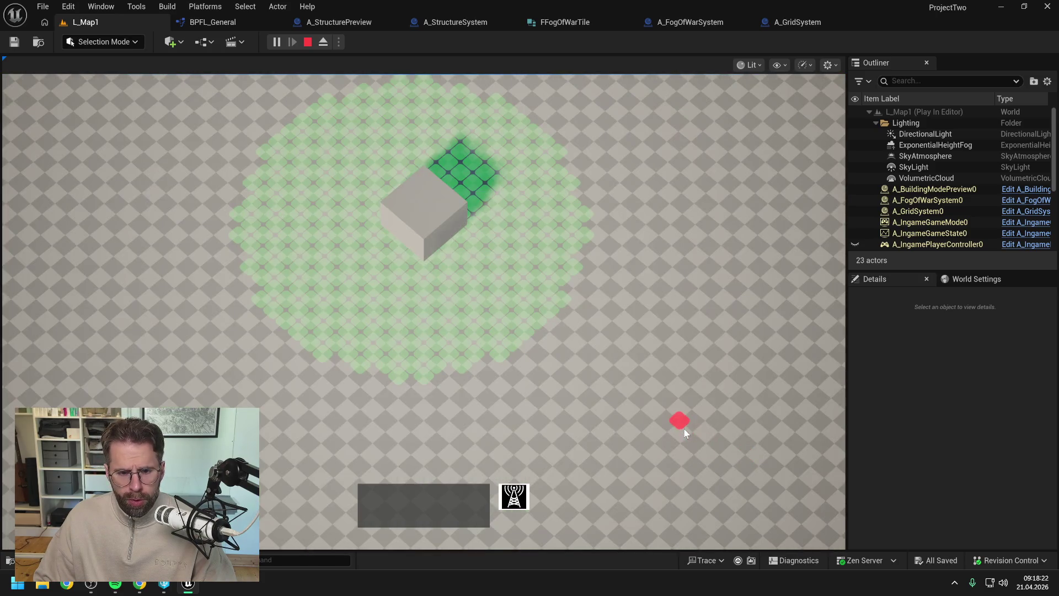
key("w")
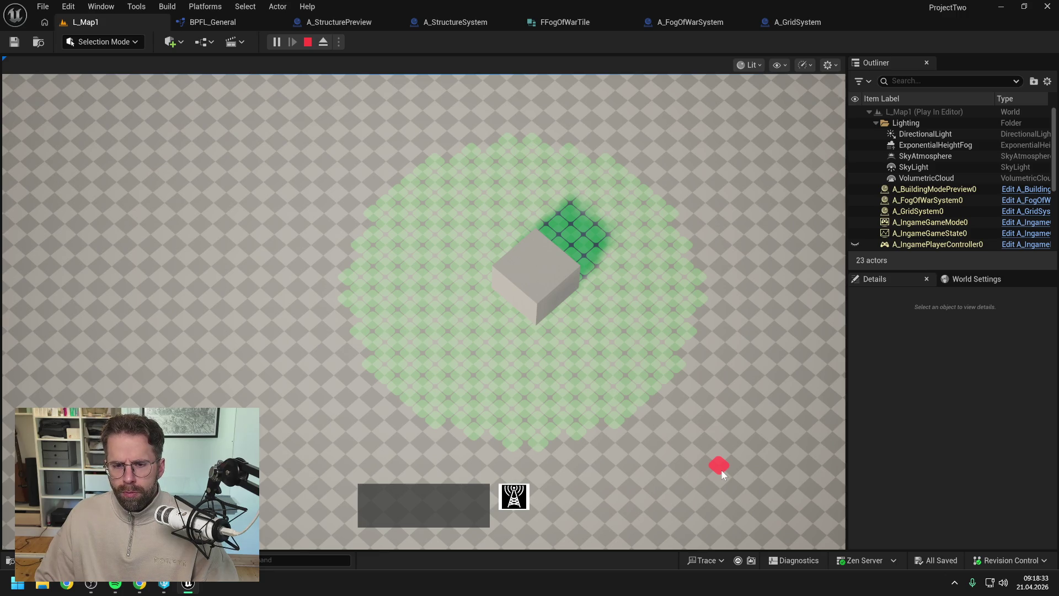
right_click(674, 419)
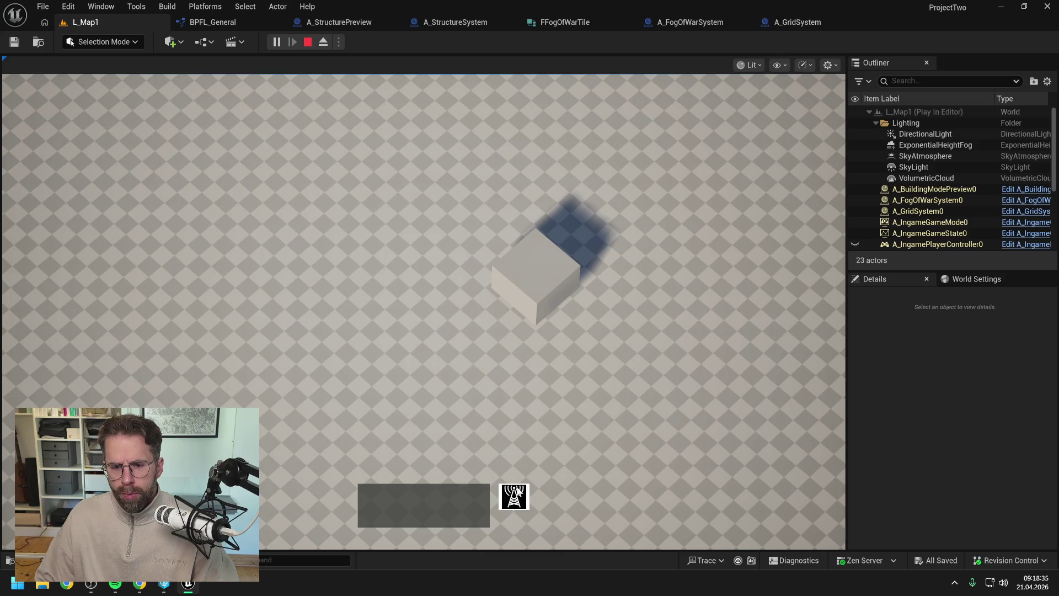
left_click(517, 491)
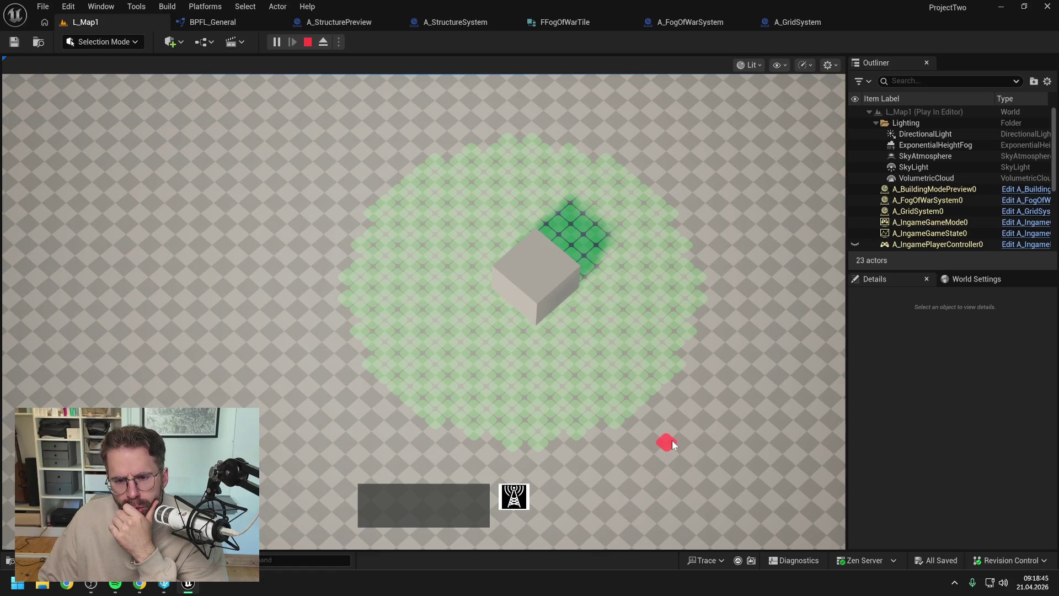
left_click(648, 395)
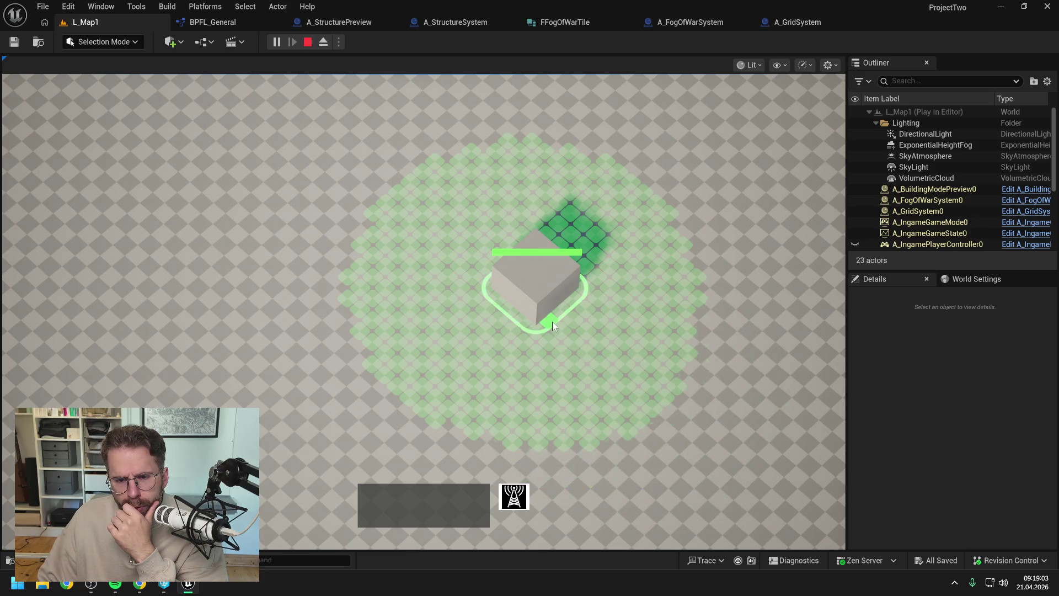
right_click(734, 439)
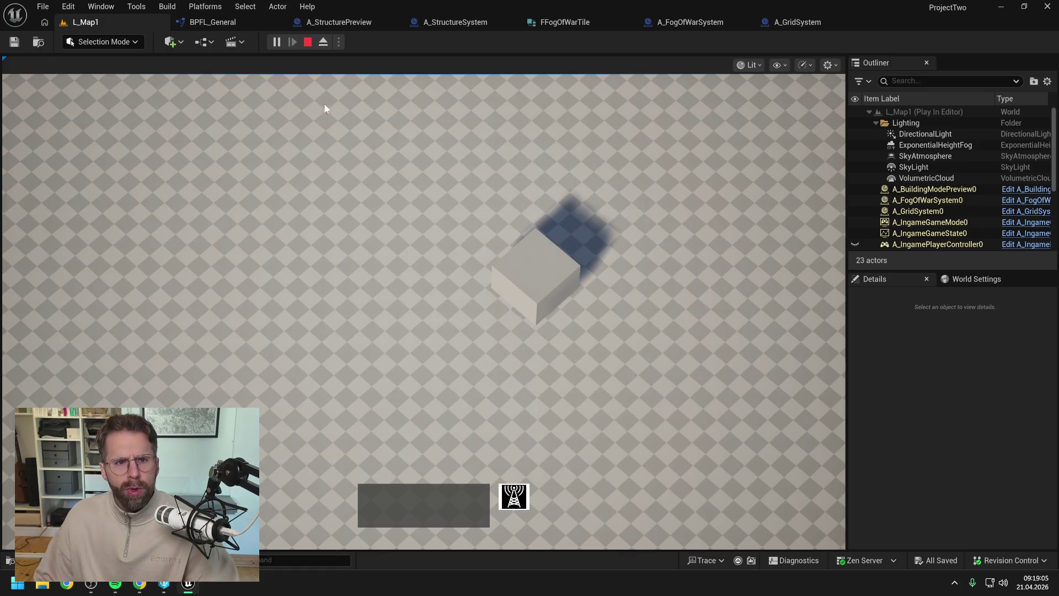
key("Escape")
left_click(227, 23)
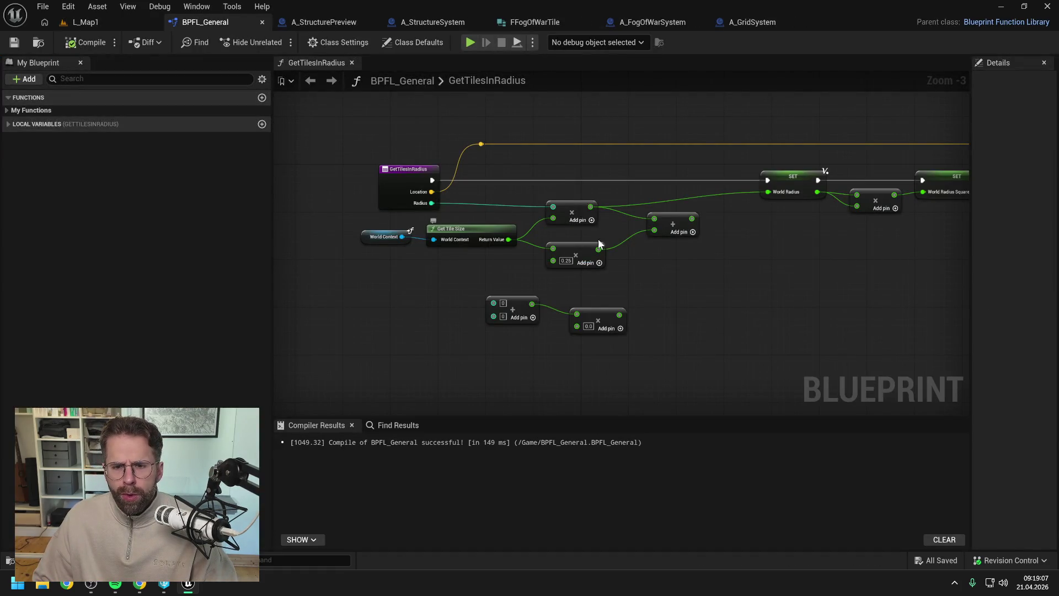
Feed the radius-plus-quarter-tile Add result into World Radius, compile, and replay L_Map1
left_click_drag(691, 219, 767, 192)
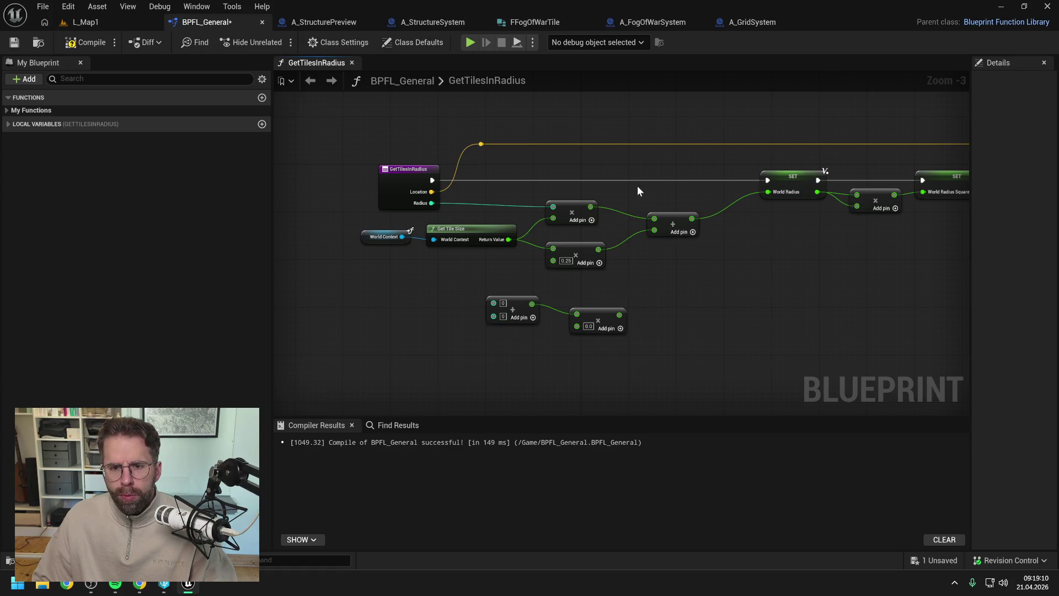
left_click(86, 43)
left_click(98, 21)
left_click(289, 44)
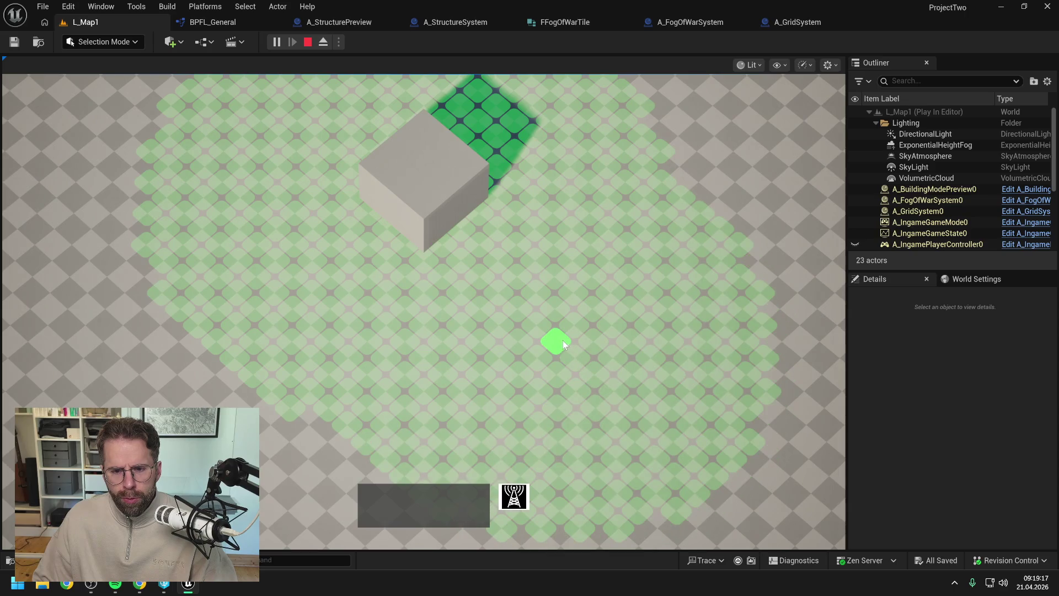
Stop the playtest, review RegisterPowerStructure via the structure, fog and grid blueprints, and recompile A_GridSystem
left_click(461, 260)
key("Escape")
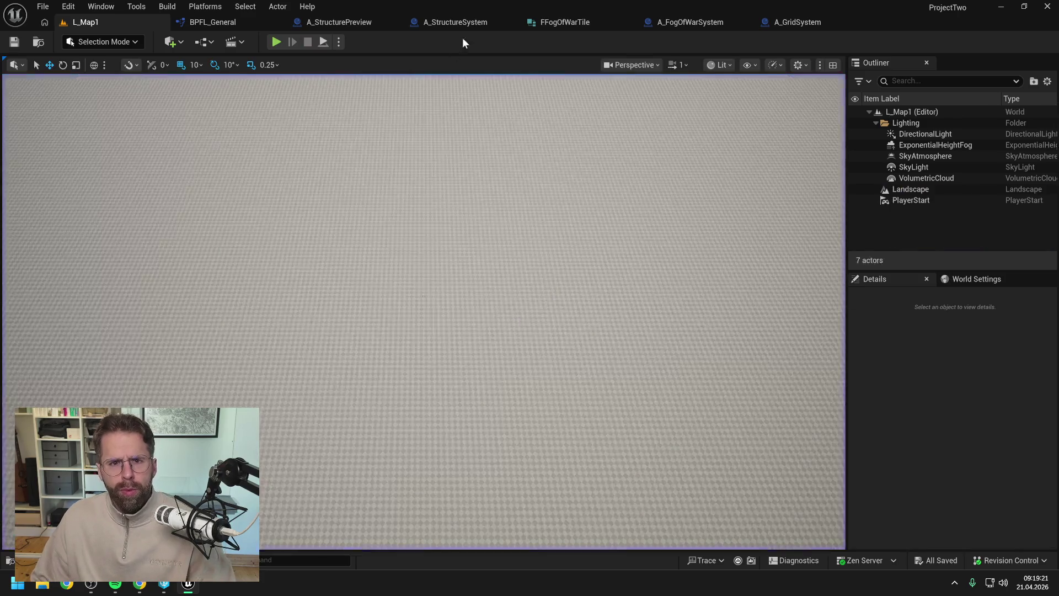
left_click(458, 22)
left_click(684, 23)
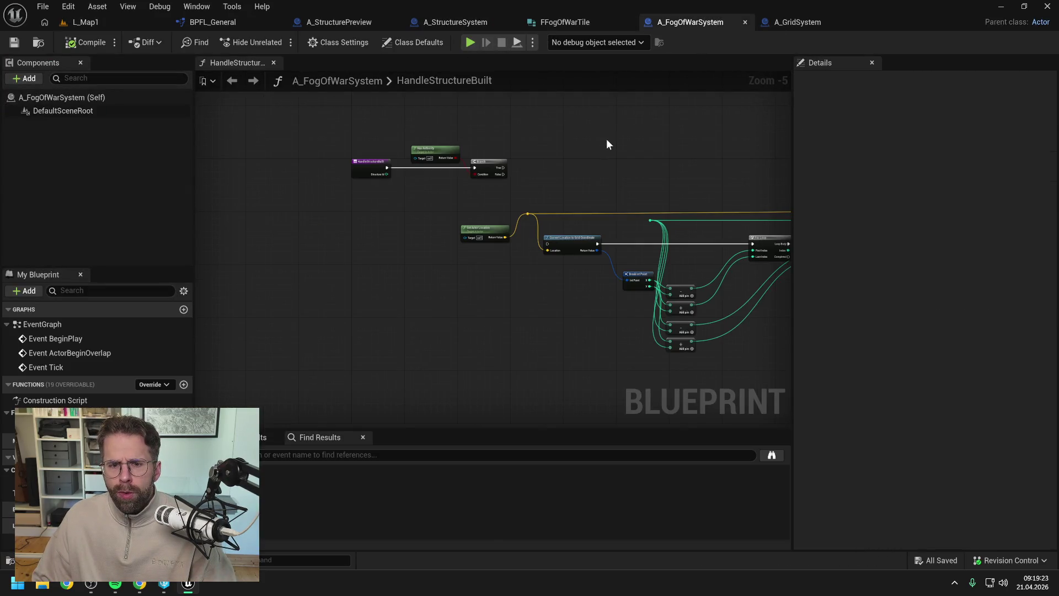
left_click(796, 21)
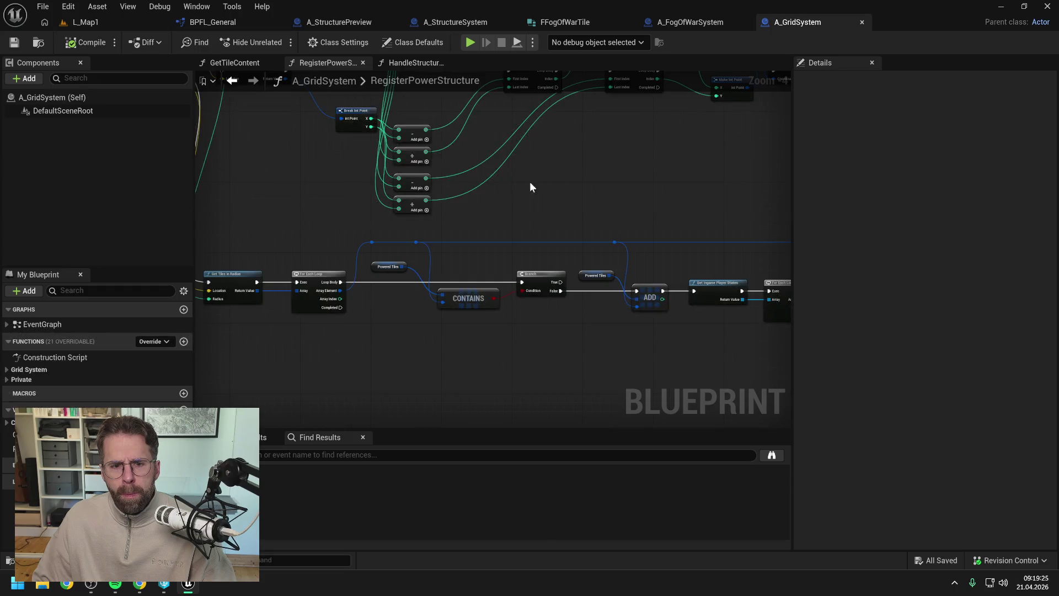
scroll(499, 245, "down", 3)
scroll(436, 179, "up", 4)
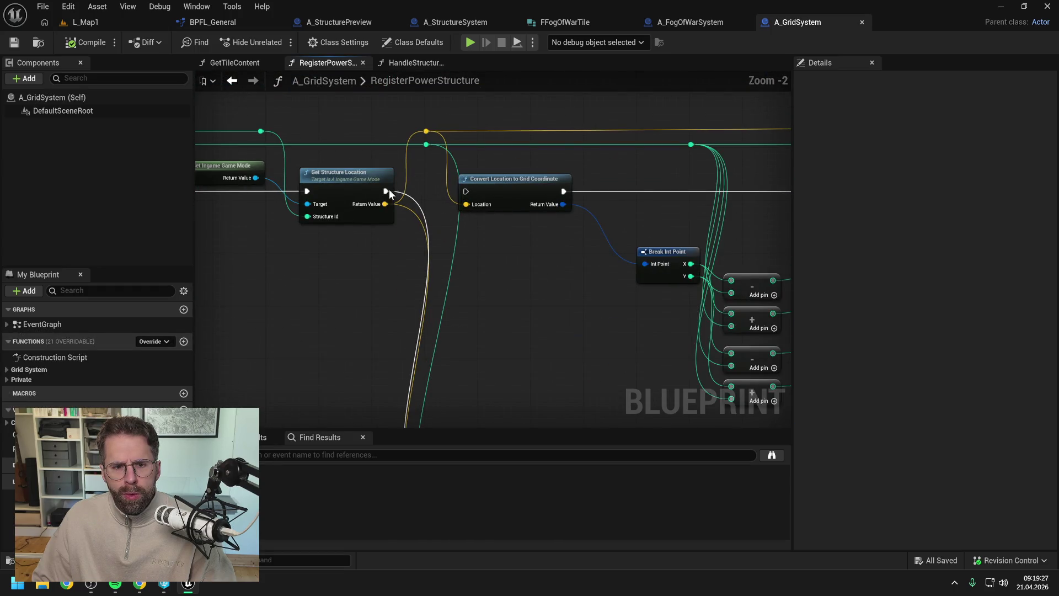
left_click(85, 42)
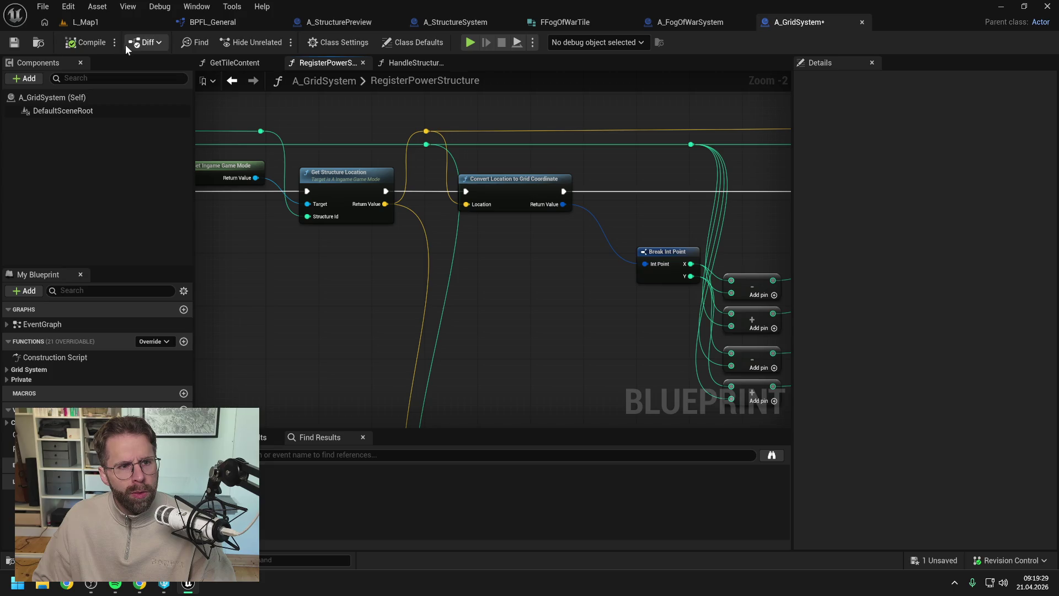
left_click(105, 23)
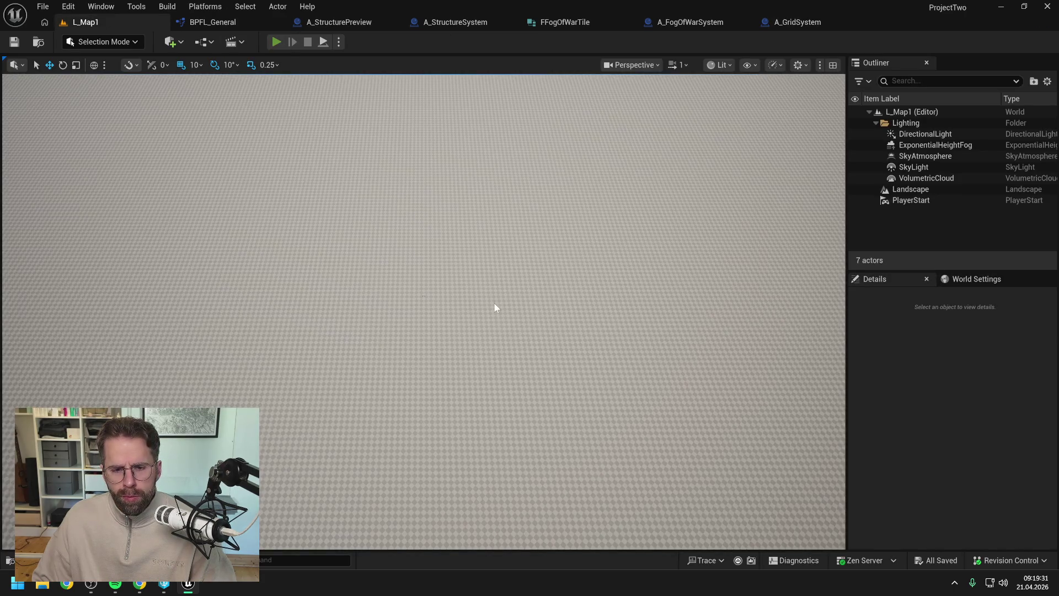
key("alt+p")
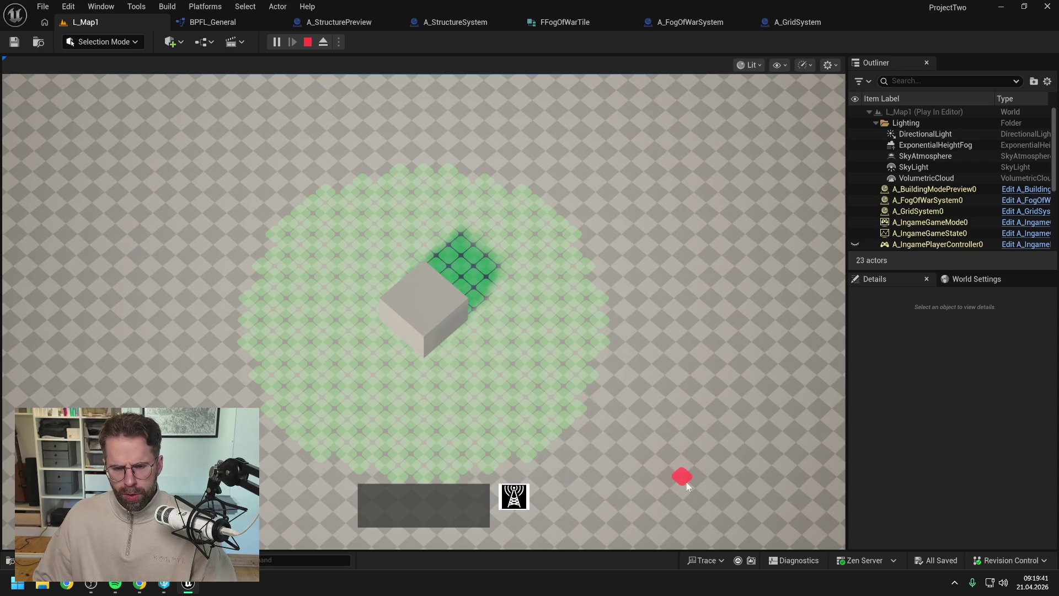
right_click(684, 480)
key("Escape")
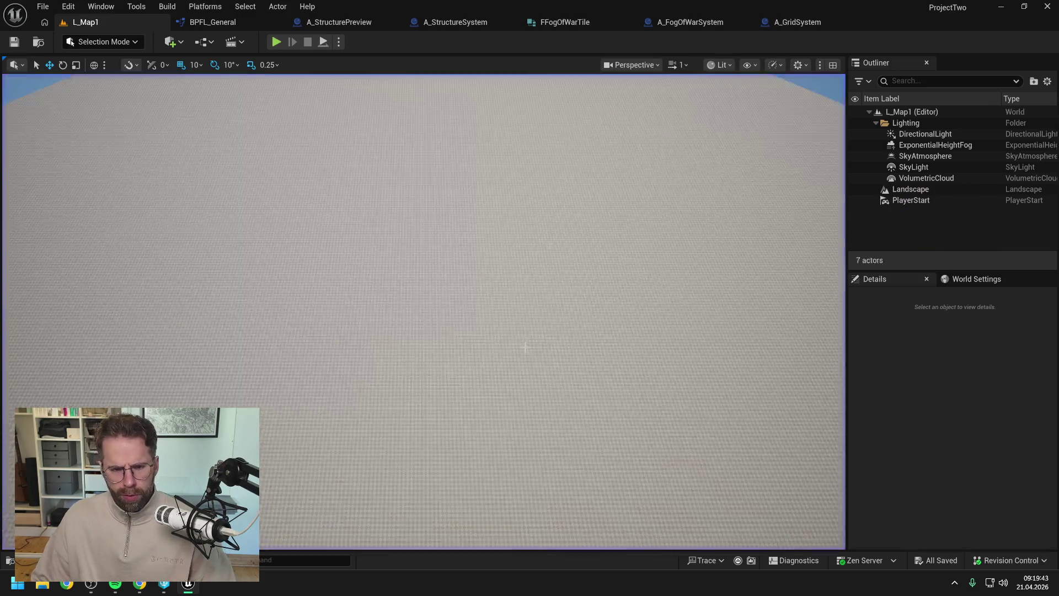
Open the MainHall Structure asset via a 'da_' search, confirm Power Radius 10 and Sight Radius 15, then replay L_Map1
key("ctrl+space")
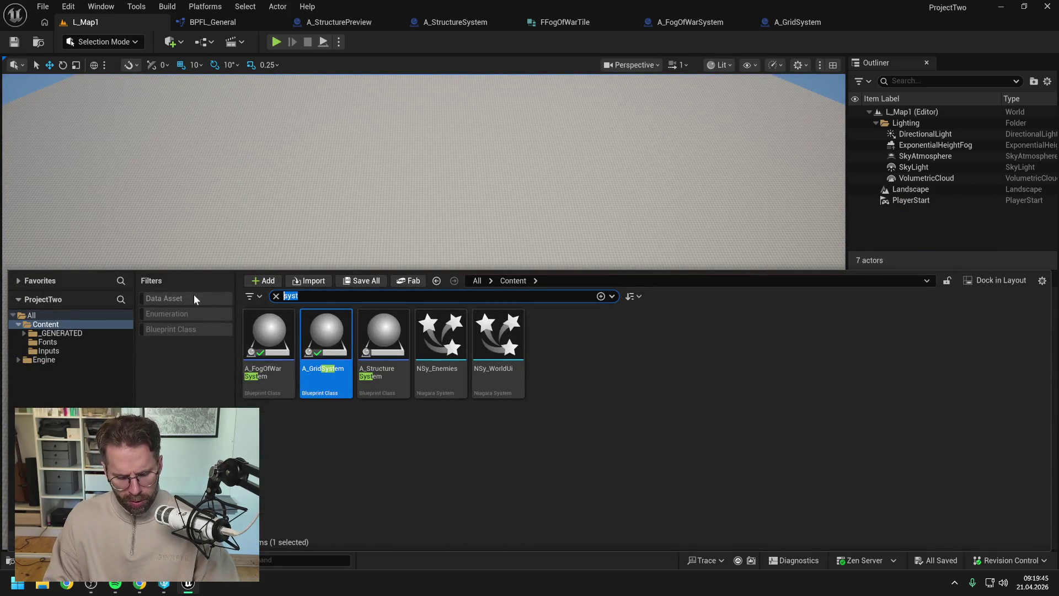
type("da_")
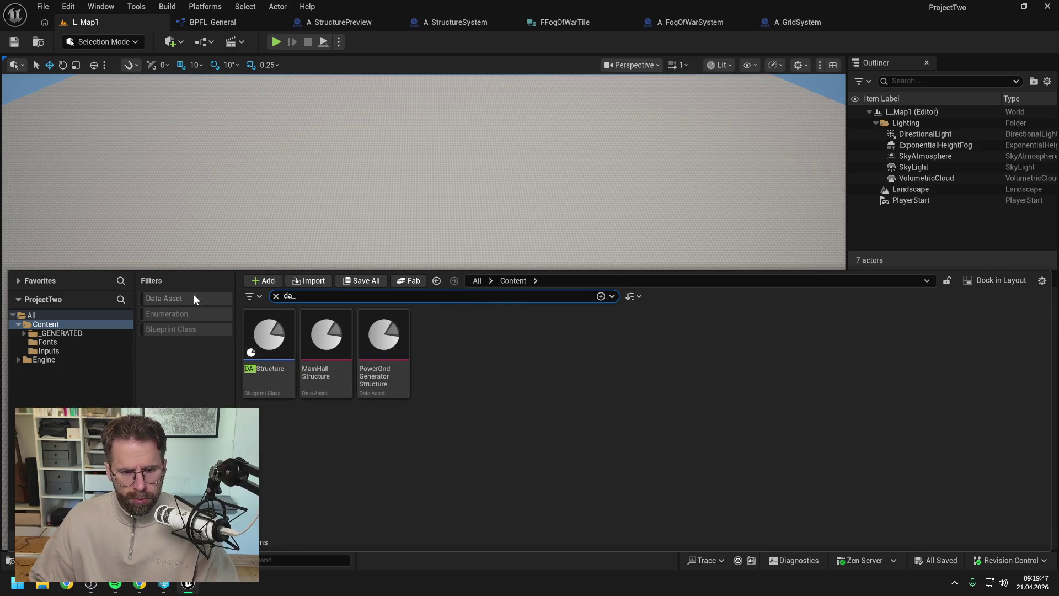
double_click(316, 334)
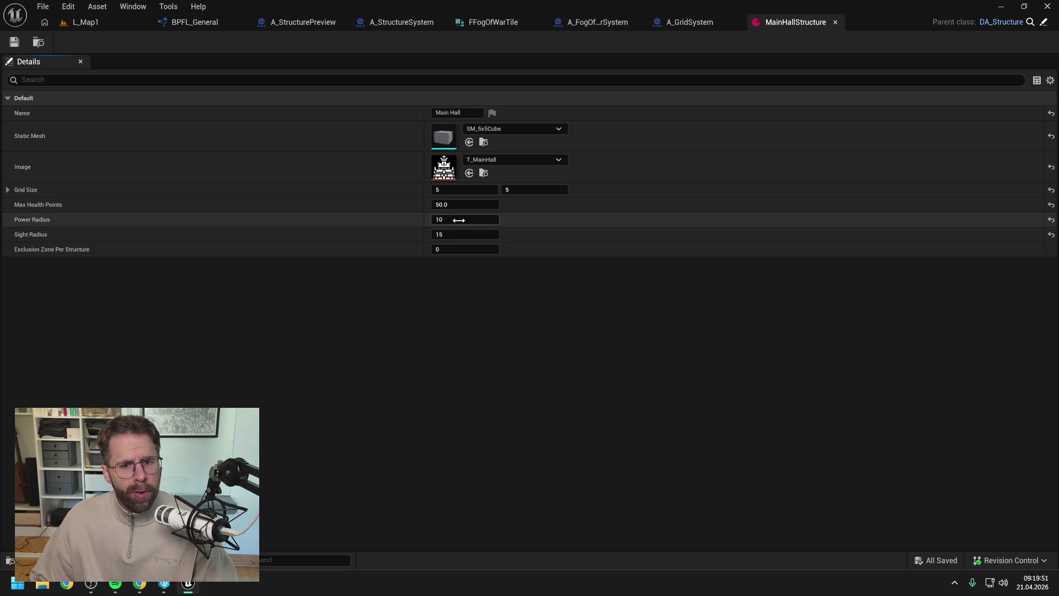
left_click(80, 22)
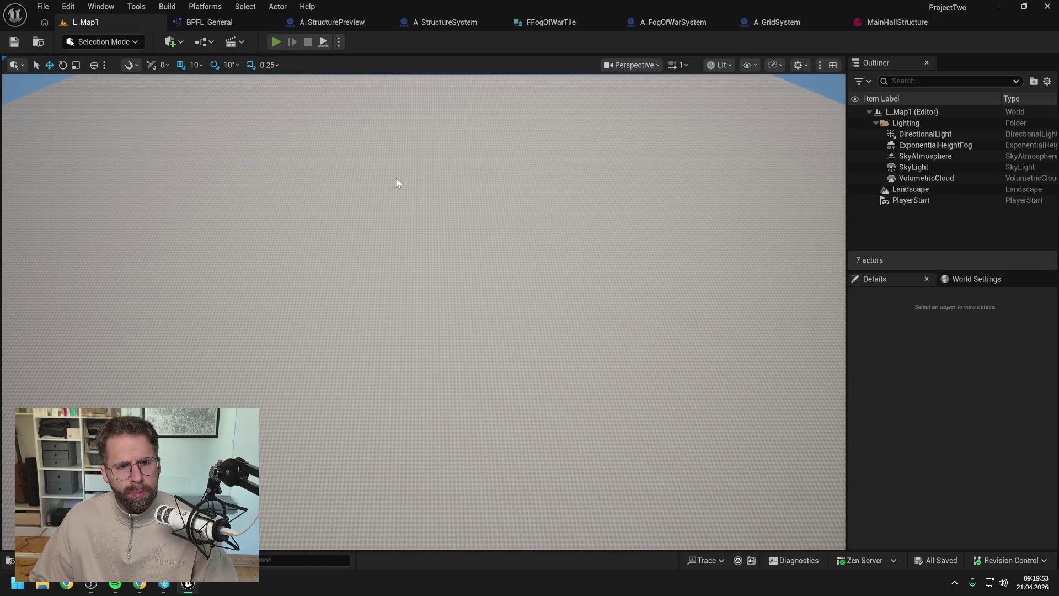
key("alt+p")
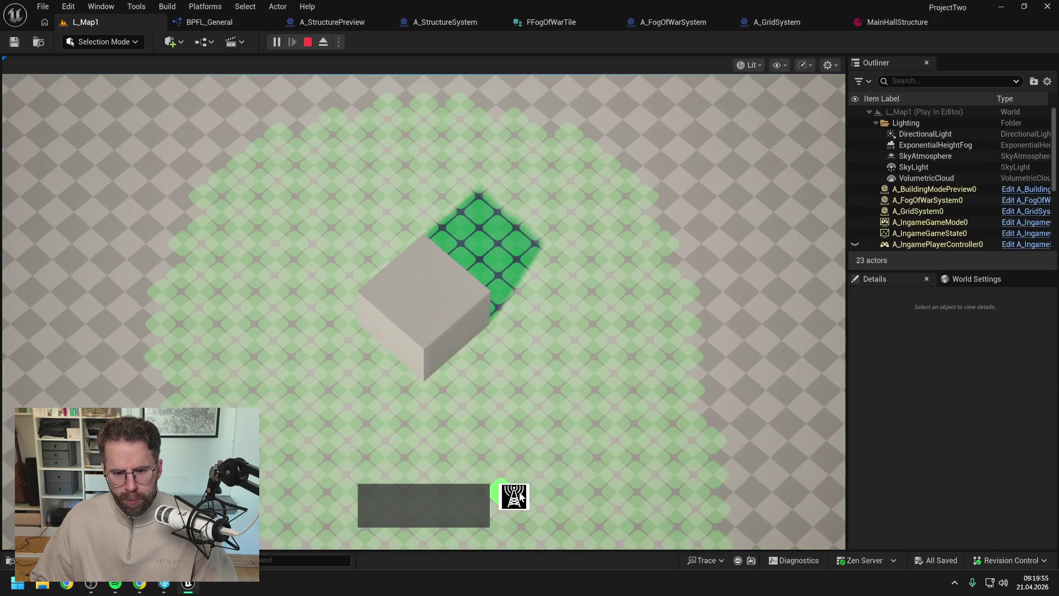
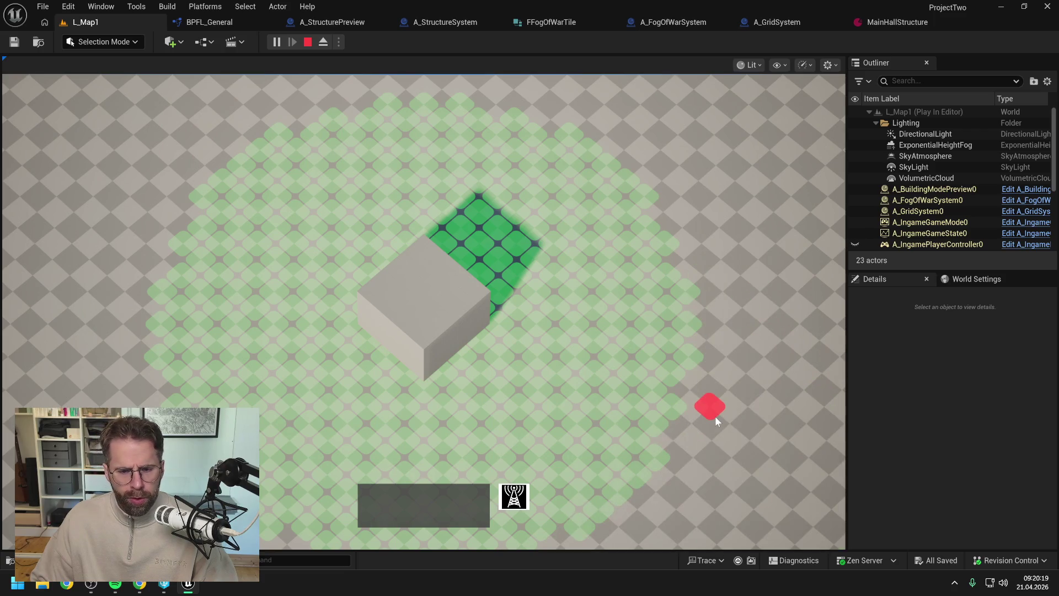
Stop play, wire the multiply result into SET World Radius in BPFL_General, and compile
key("Escape")
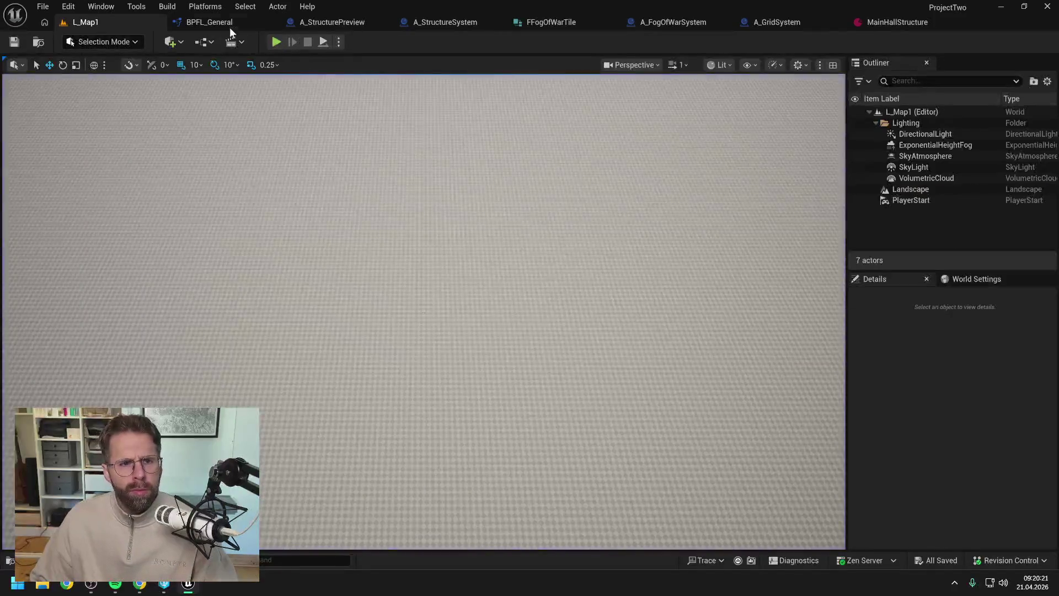
left_click(228, 23)
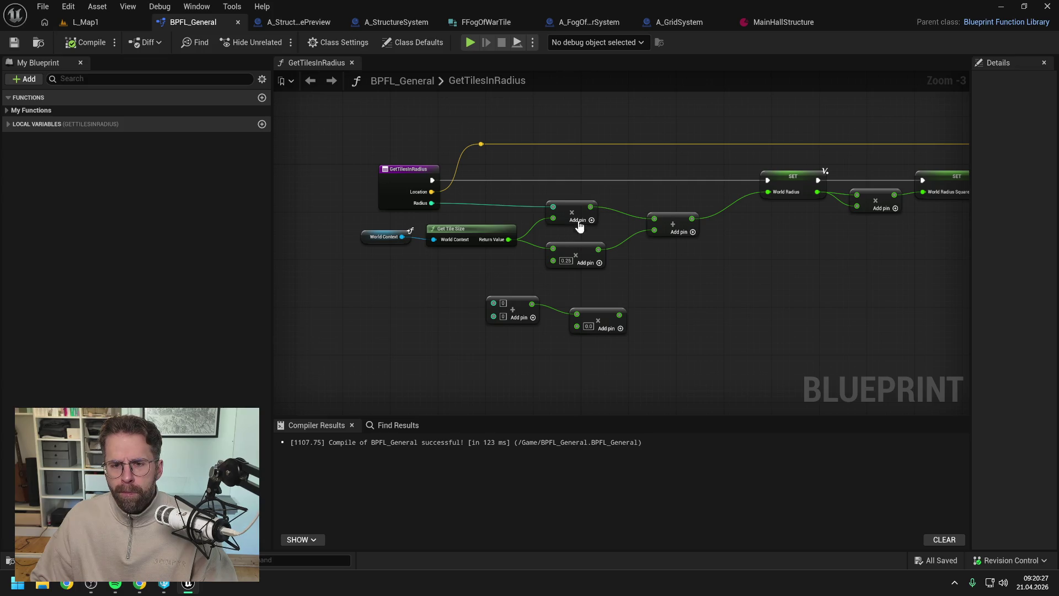
left_click_drag(590, 207, 767, 193)
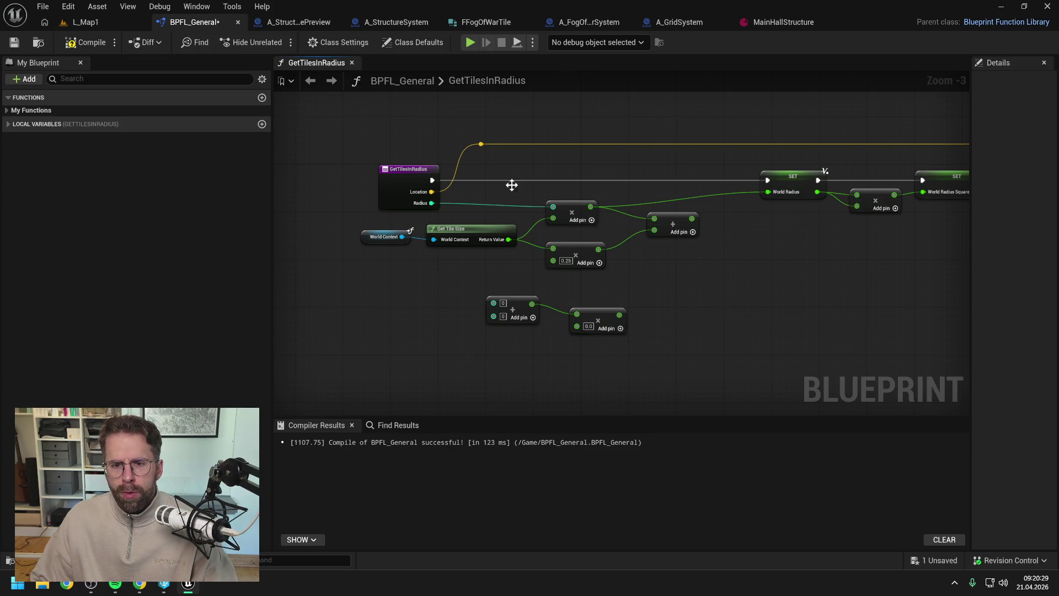
left_click(85, 42)
In A_GridSystem, chain Get Structure Location into Convert Location to Grid Coordinate, compile and save
left_click(670, 24)
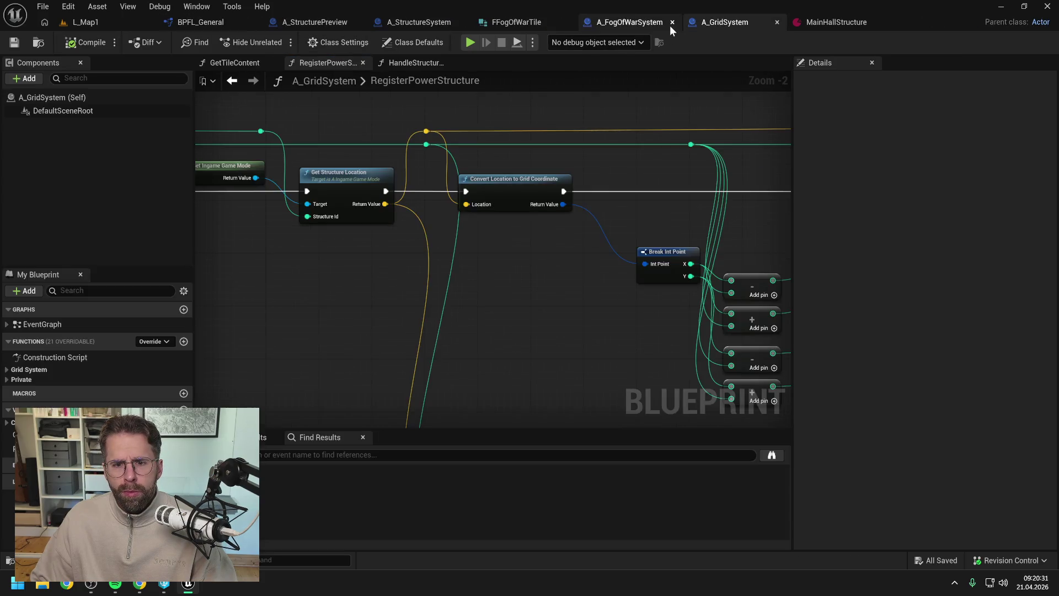
scroll(584, 221, "up", 6)
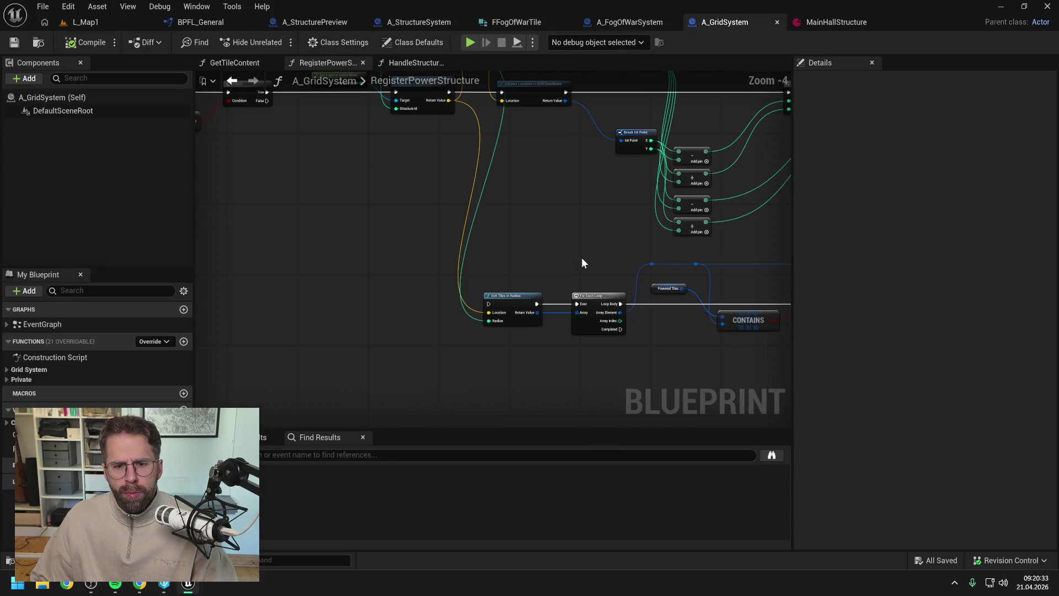
left_click_drag(489, 183, 582, 183)
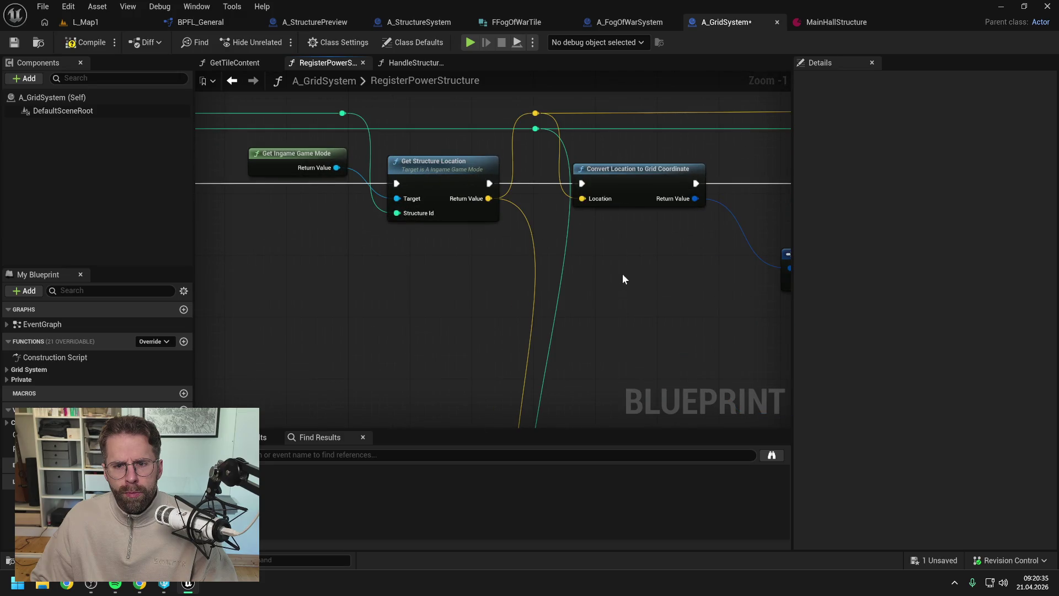
left_click(85, 42)
left_click(108, 23)
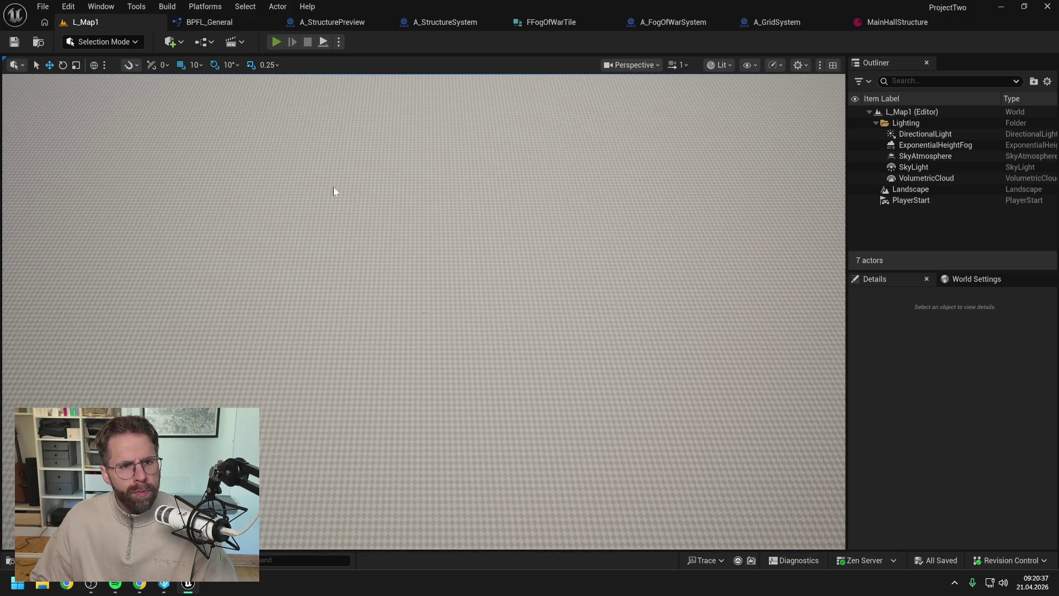
key("alt+p")
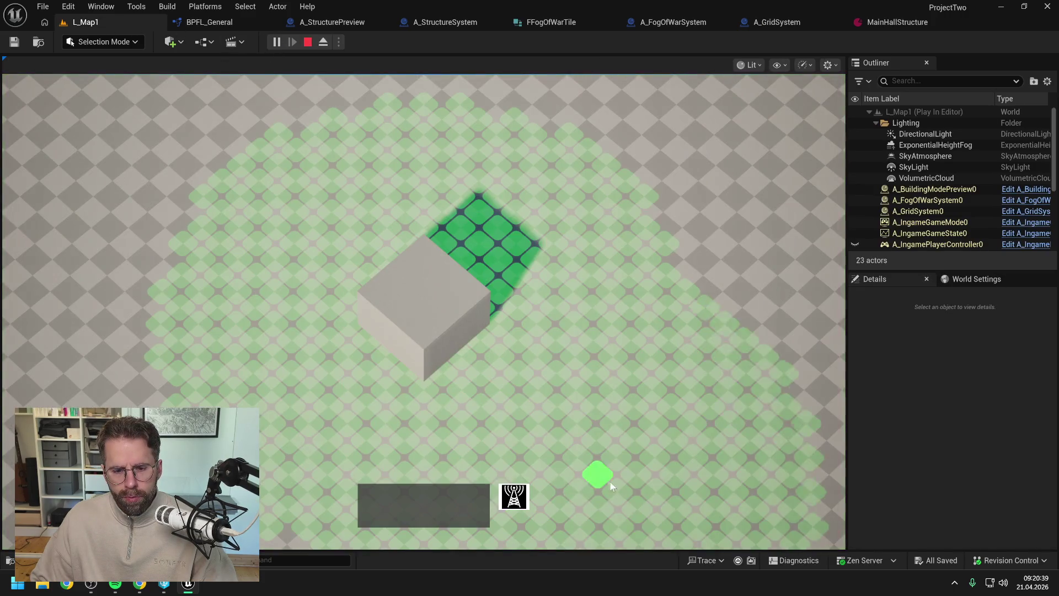
key("s")
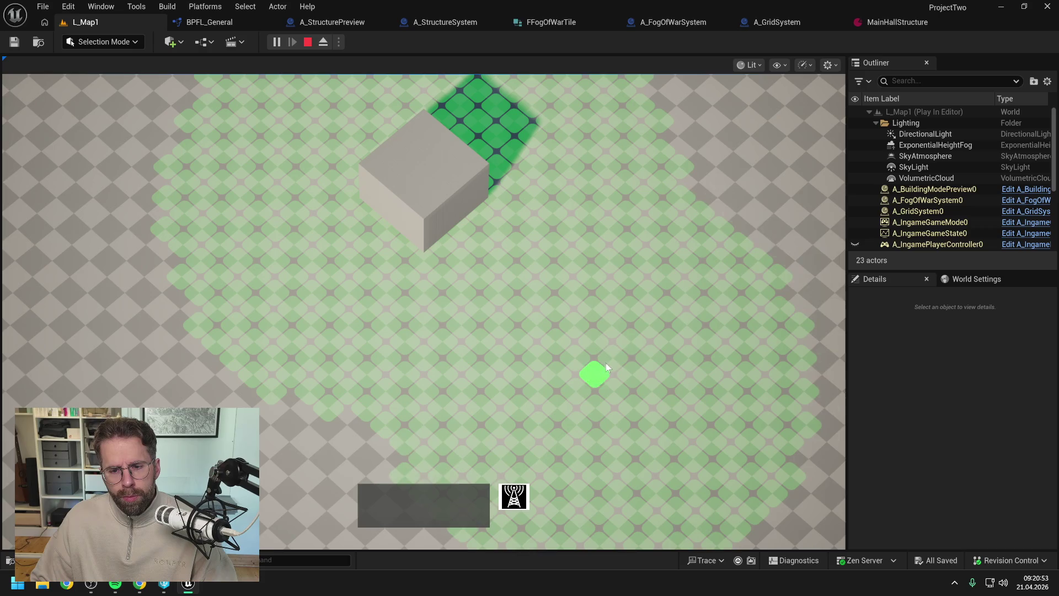
right_click(690, 284)
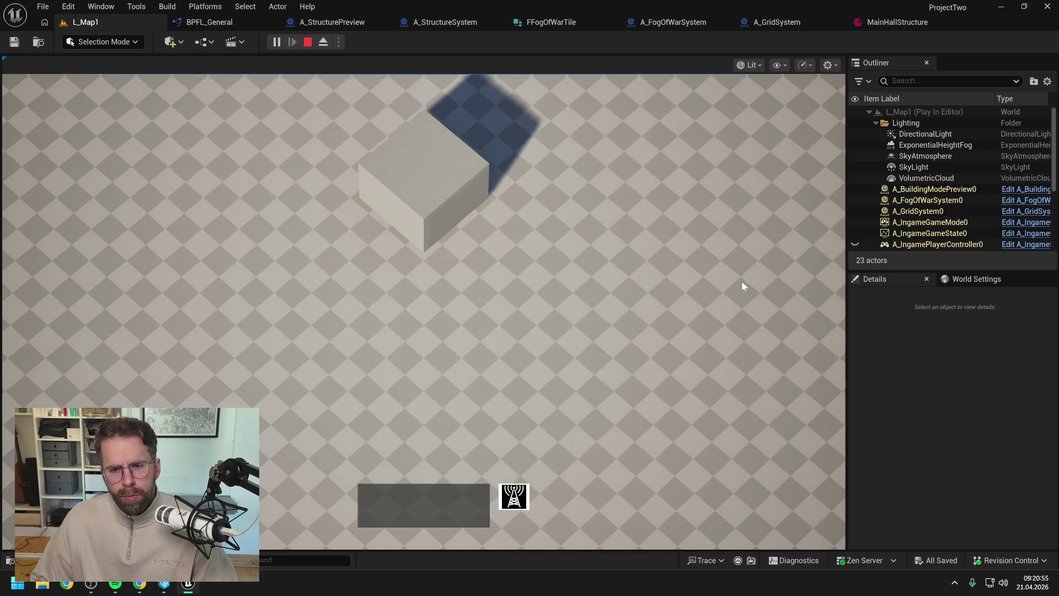
left_click(529, 492)
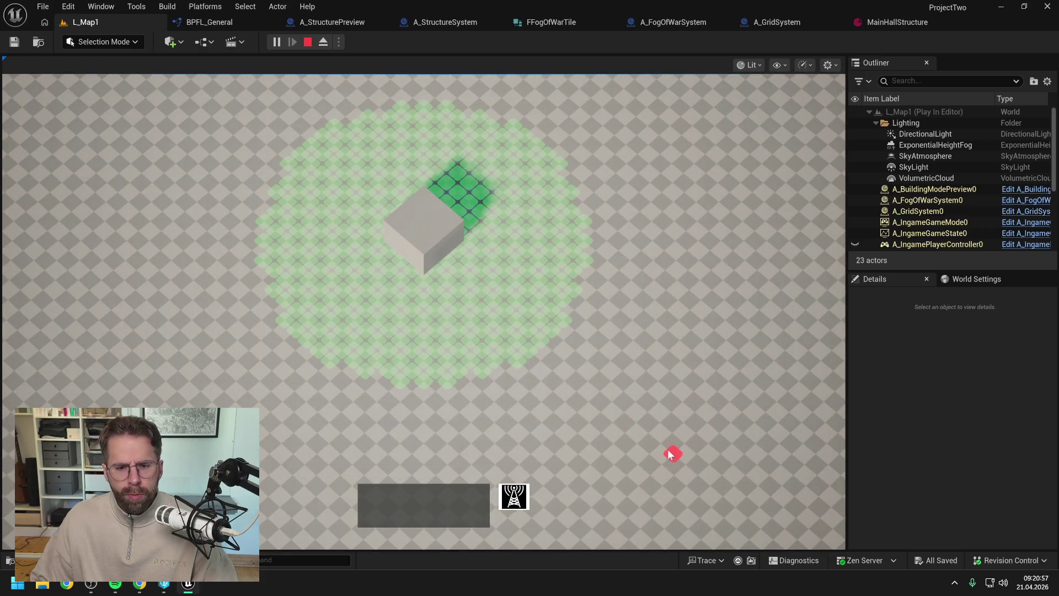
key("a")
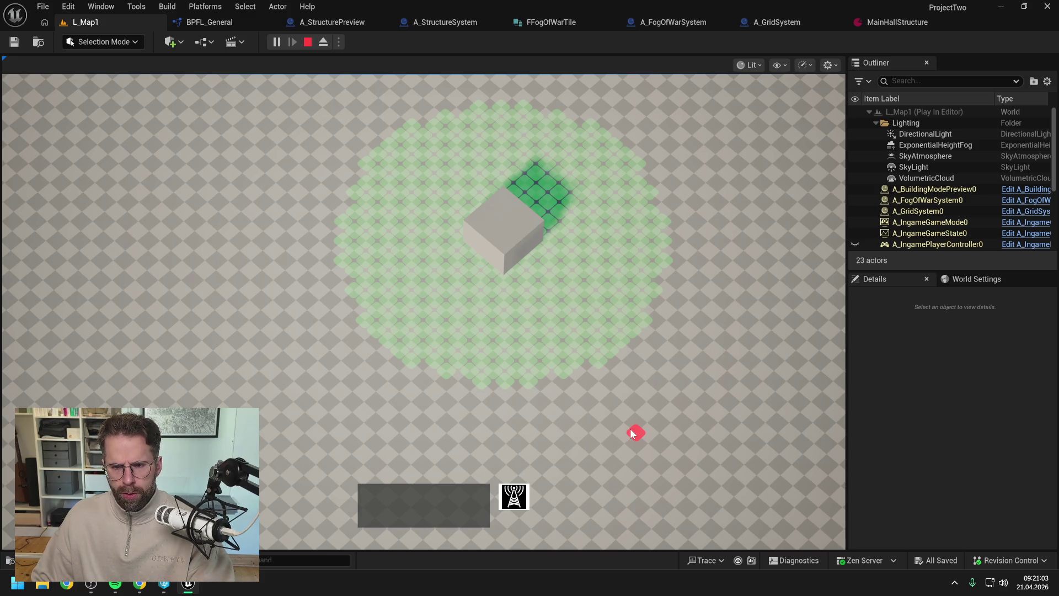
right_click(632, 433)
key("Escape")
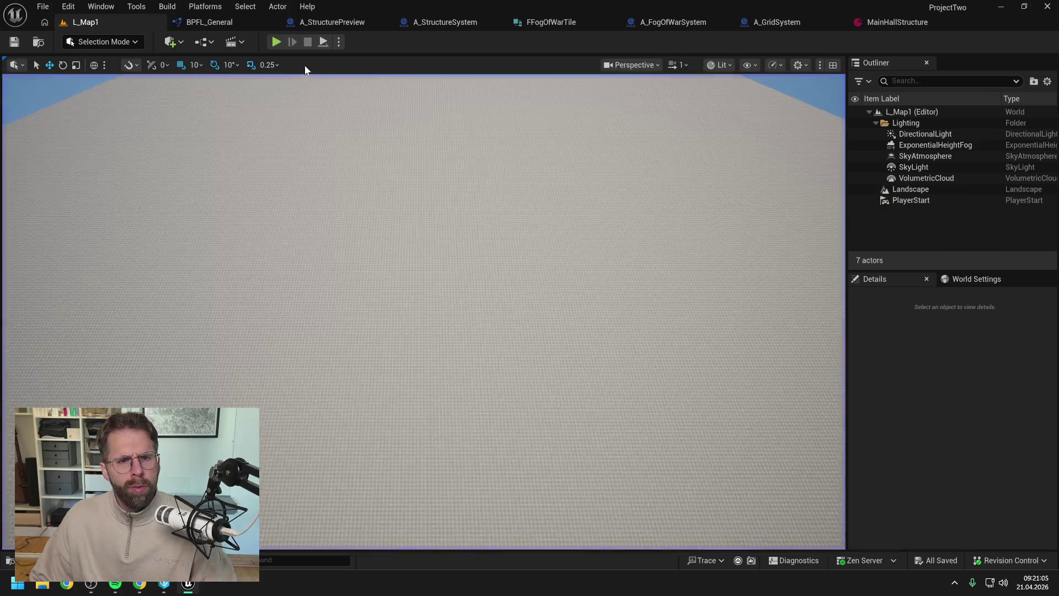
In A_GridSystem, reroute Get Structure Location's exec wire into Get Tiles in Radius, then compile and save
left_click(220, 22)
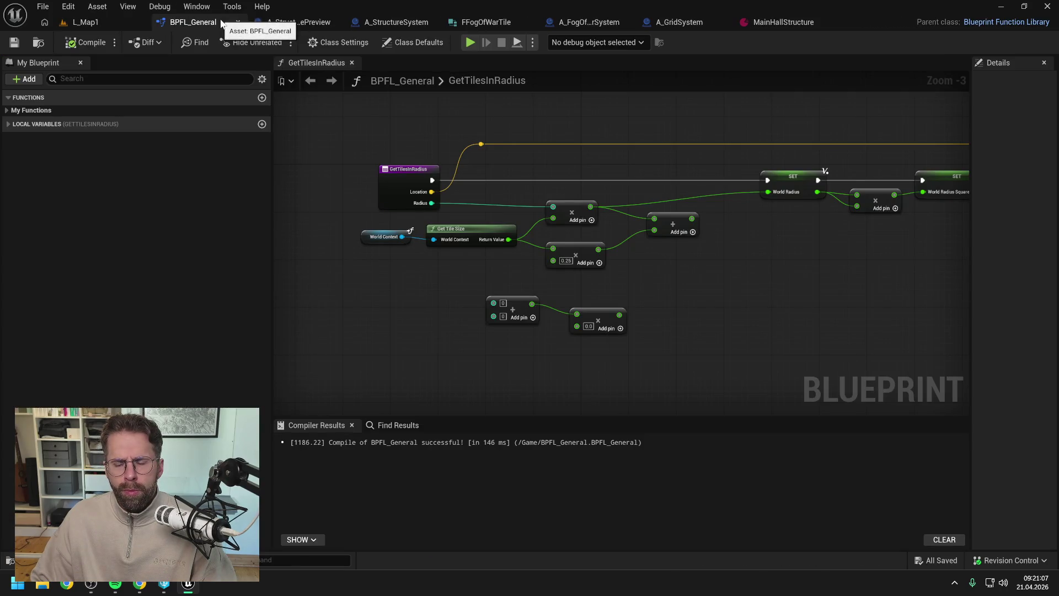
left_click(676, 22)
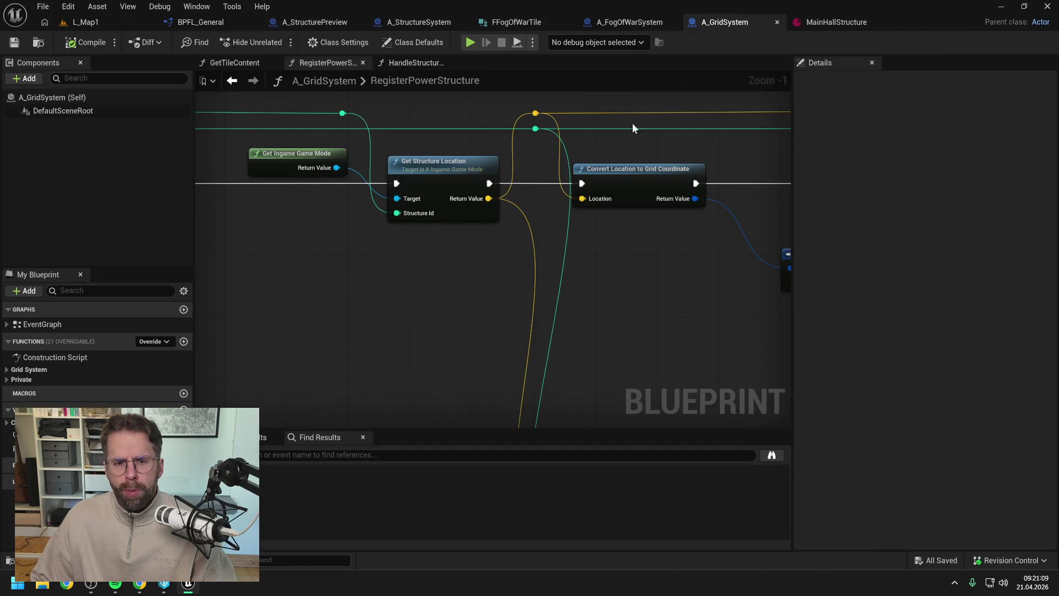
scroll(543, 184, "down", 3)
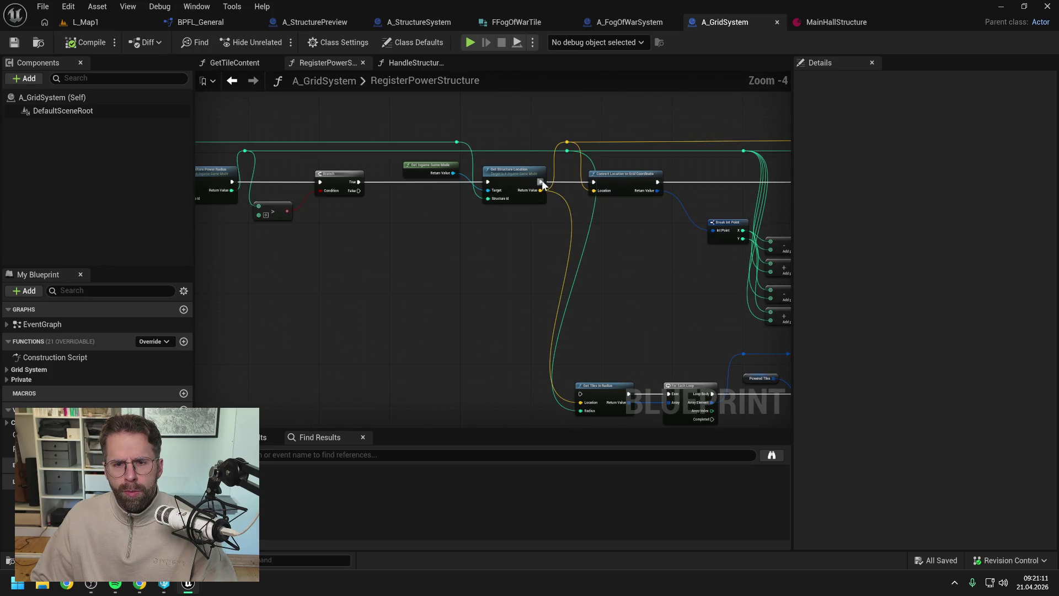
left_click_drag(542, 183, 580, 394)
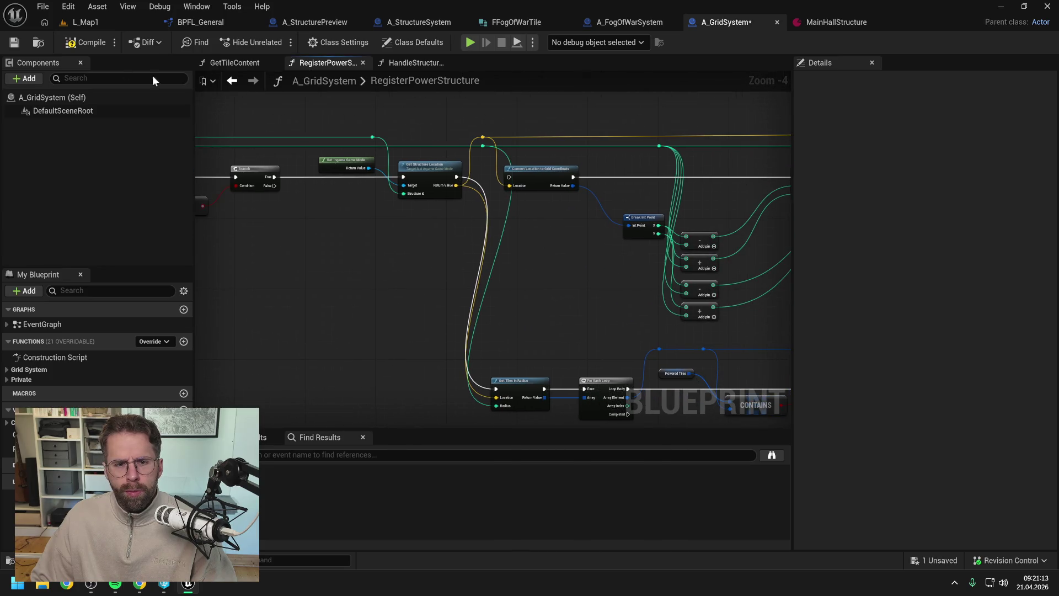
left_click(84, 43)
left_click(94, 24)
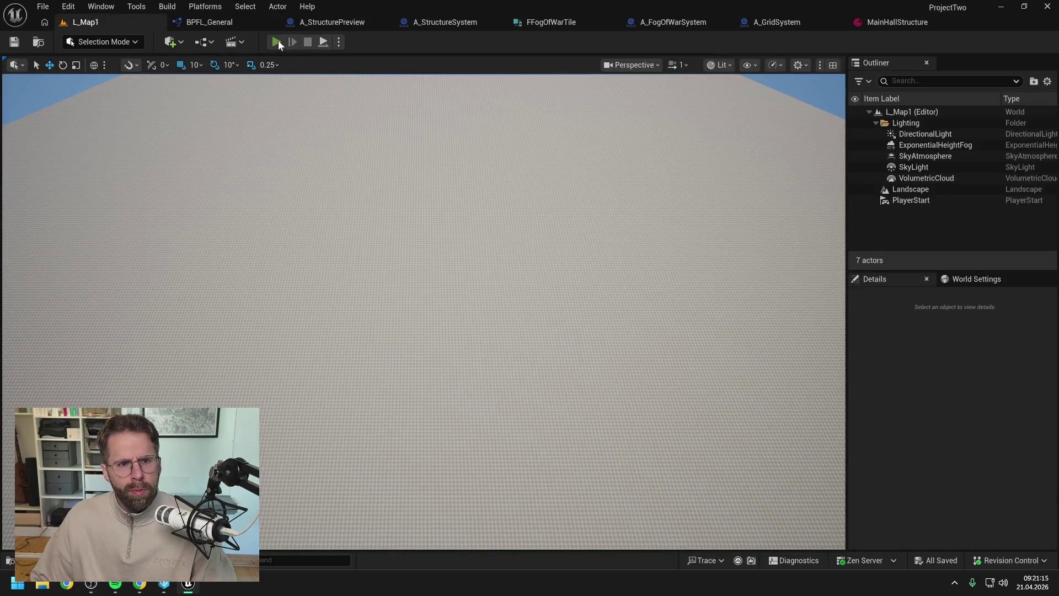
Play L_Map1, panning and zooming out to view the green tile circle around the cube structure
key("alt+p")
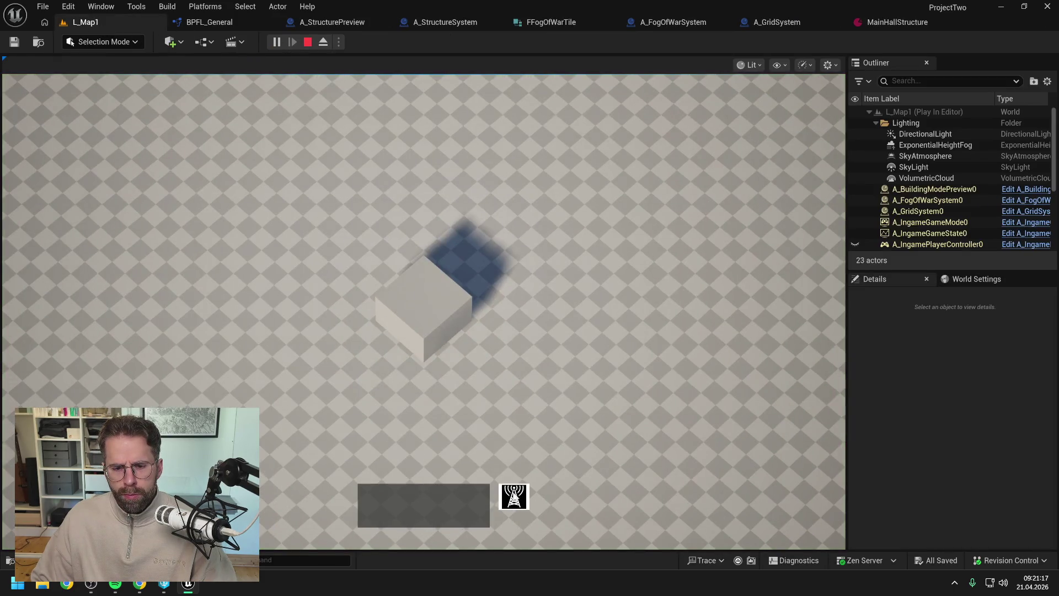
key("s")
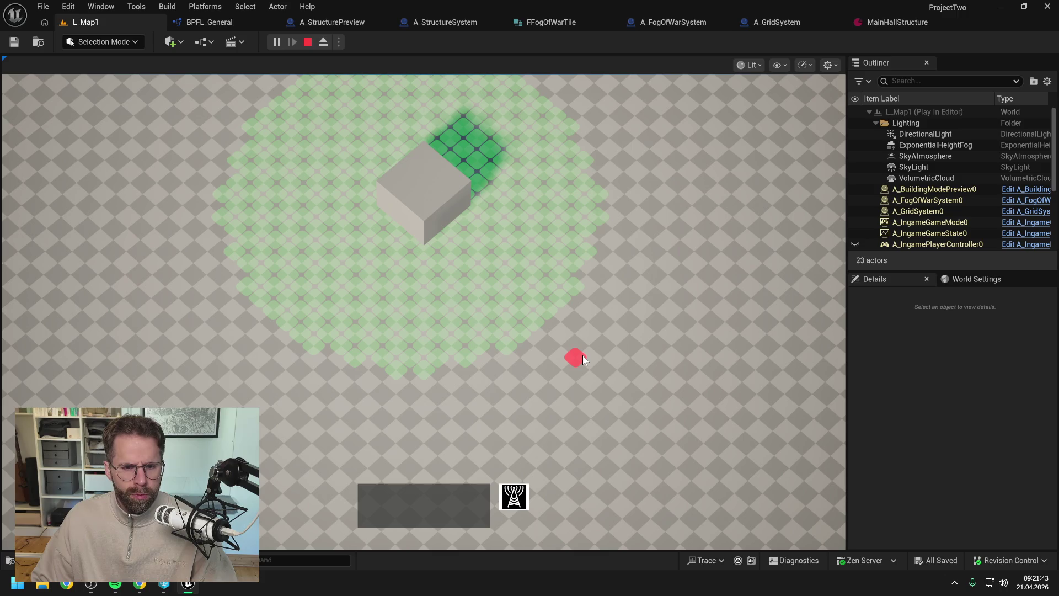
scroll(583, 355, "down", 2)
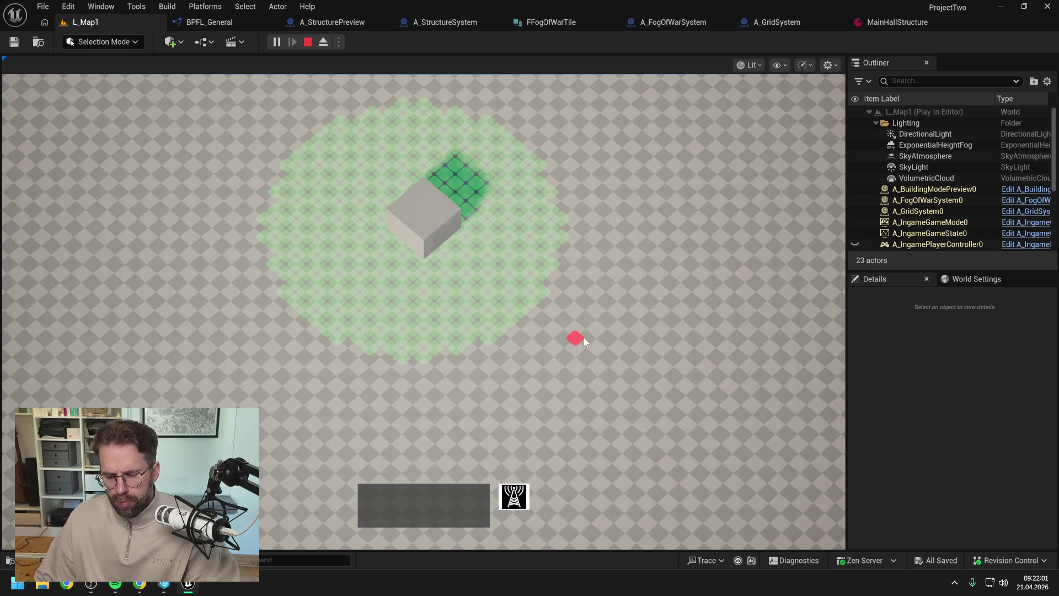
Stop play and navigate BPFL_General's GetTilesInRadius graph to its loop, branch and entry nodes
key("Escape")
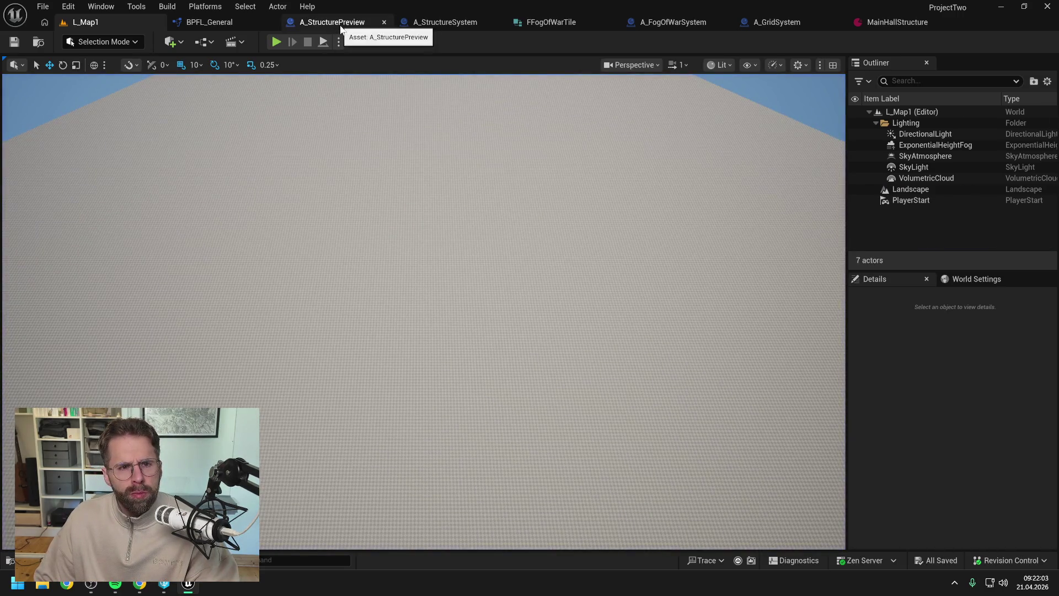
left_click(338, 23)
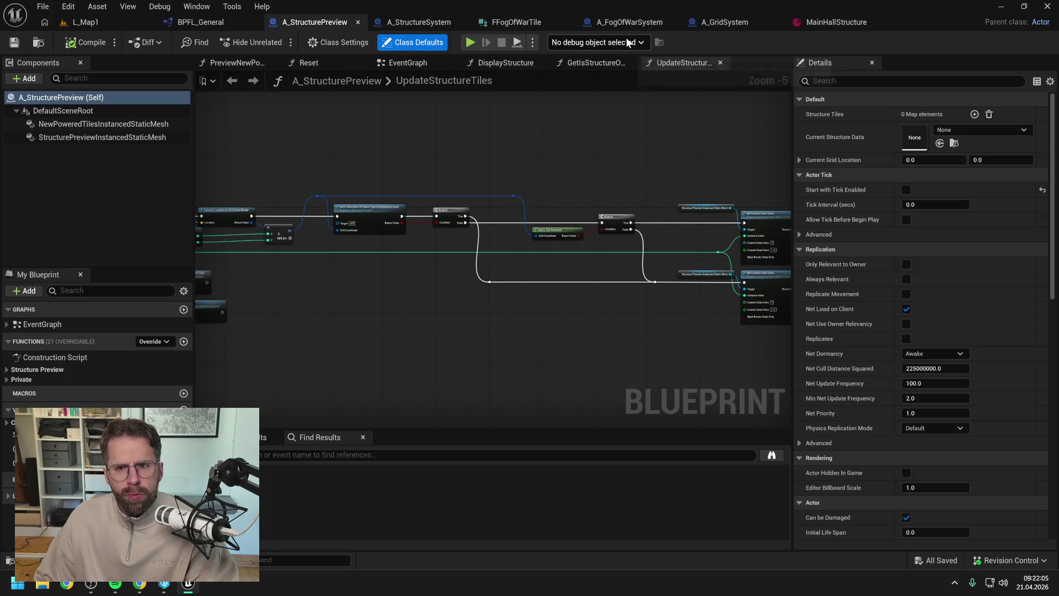
left_click(723, 21)
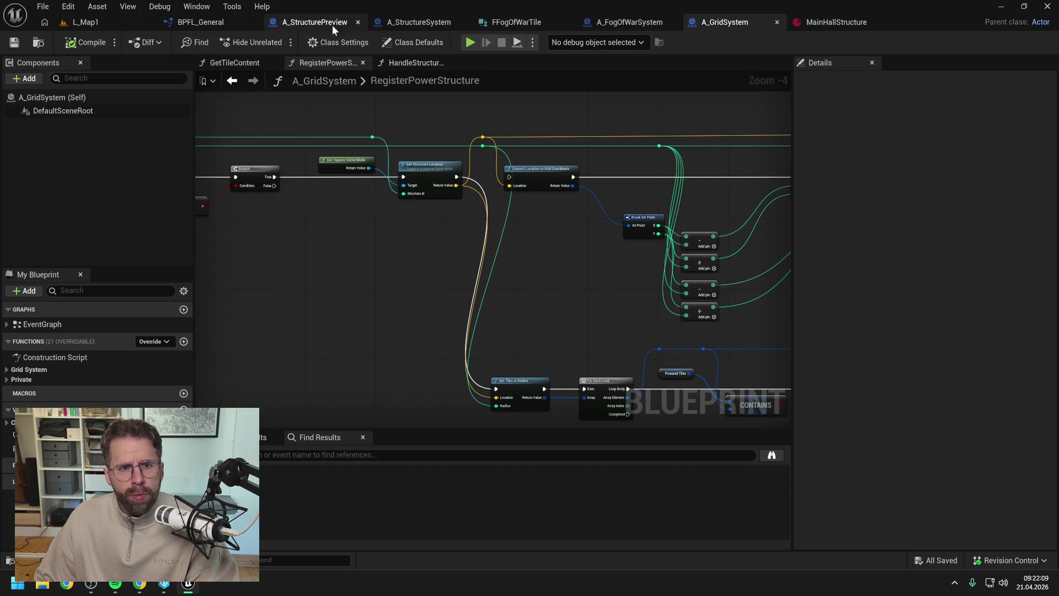
left_click(203, 24)
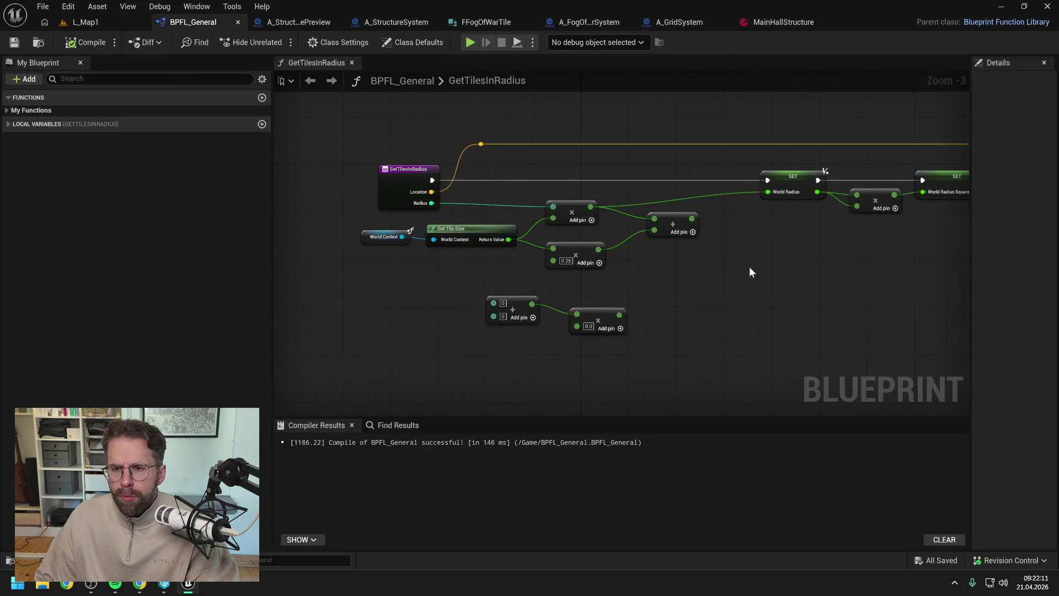
scroll(680, 257, "down", 2)
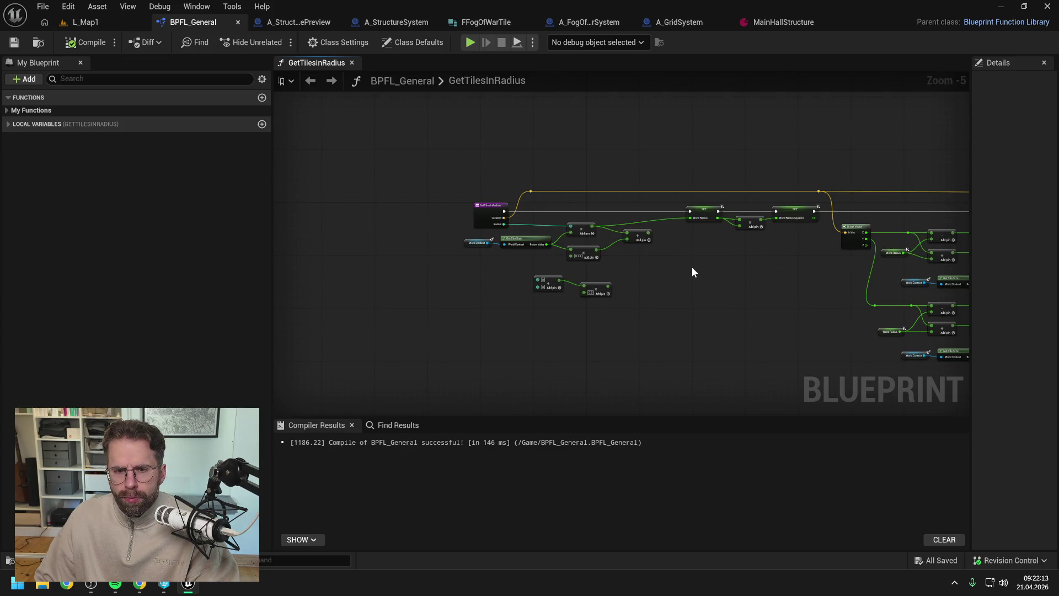
left_click_drag(707, 260, 539, 265)
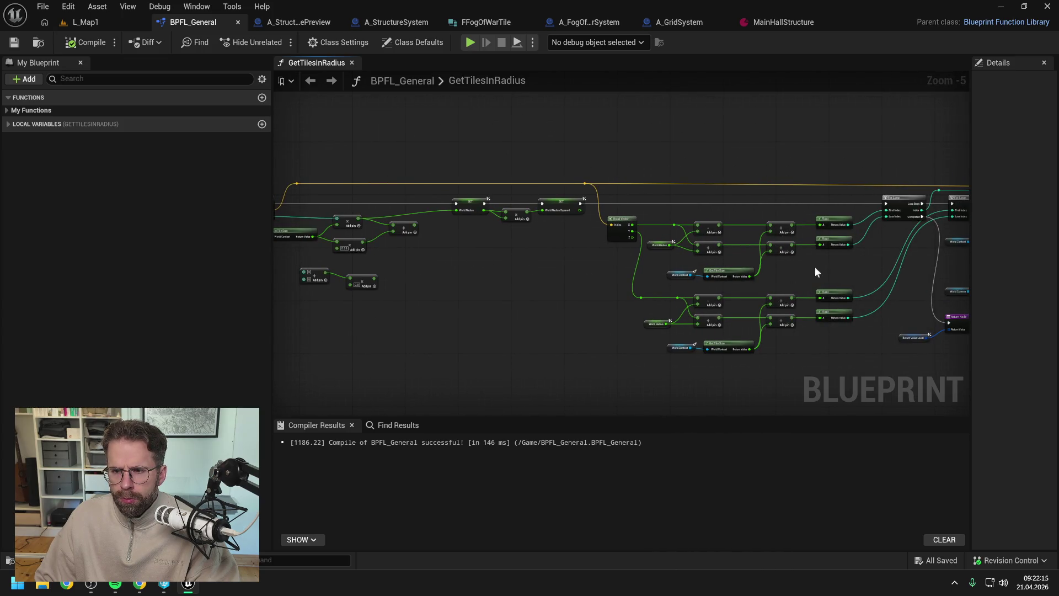
left_click_drag(815, 266, 641, 276)
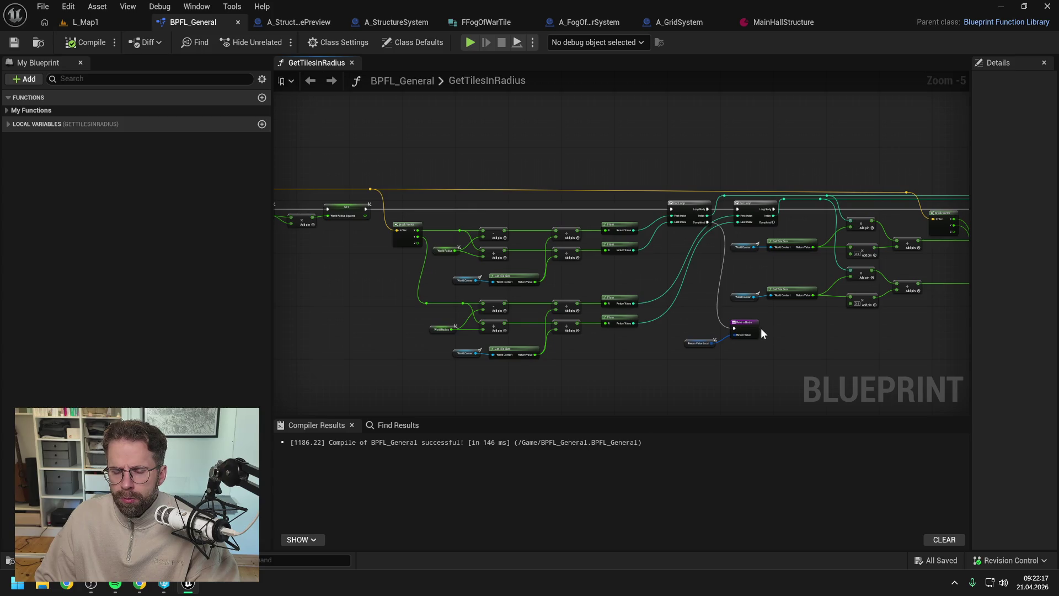
left_click_drag(868, 329, 594, 319)
scroll(593, 319, "up", 2)
left_click_drag(799, 312, 859, 279)
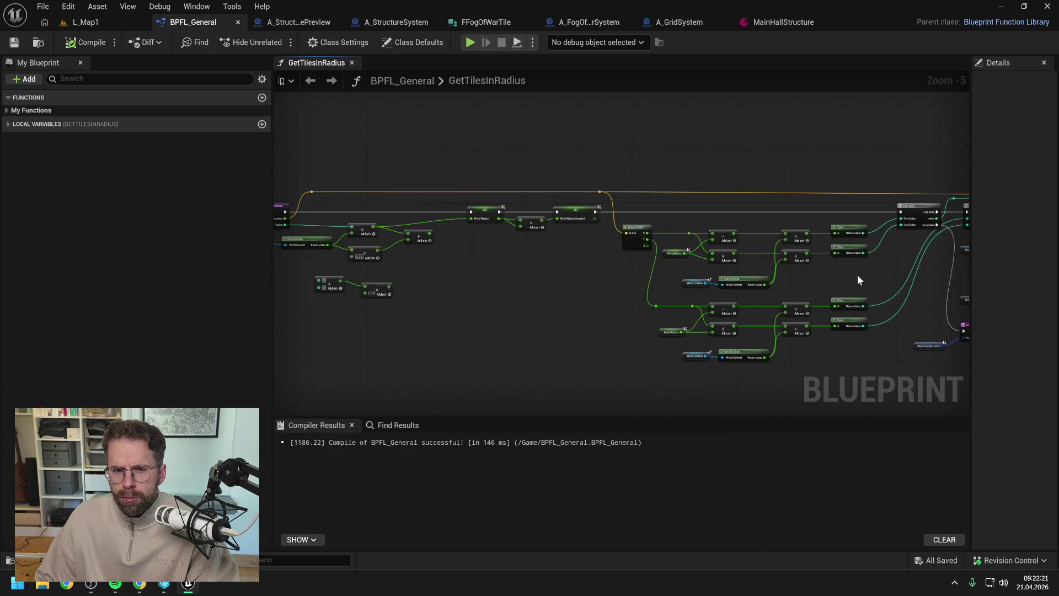
scroll(688, 282, "down", 1)
scroll(630, 250, "up", 2)
Feed the + node (World Radius plus quarter tile size) into World Radius, compile, save, and replay L_Map1
mouse_move(626, 242)
left_mouse_down()
mouse_move(705, 234)
mouse_move(710, 211)
left_mouse_up()
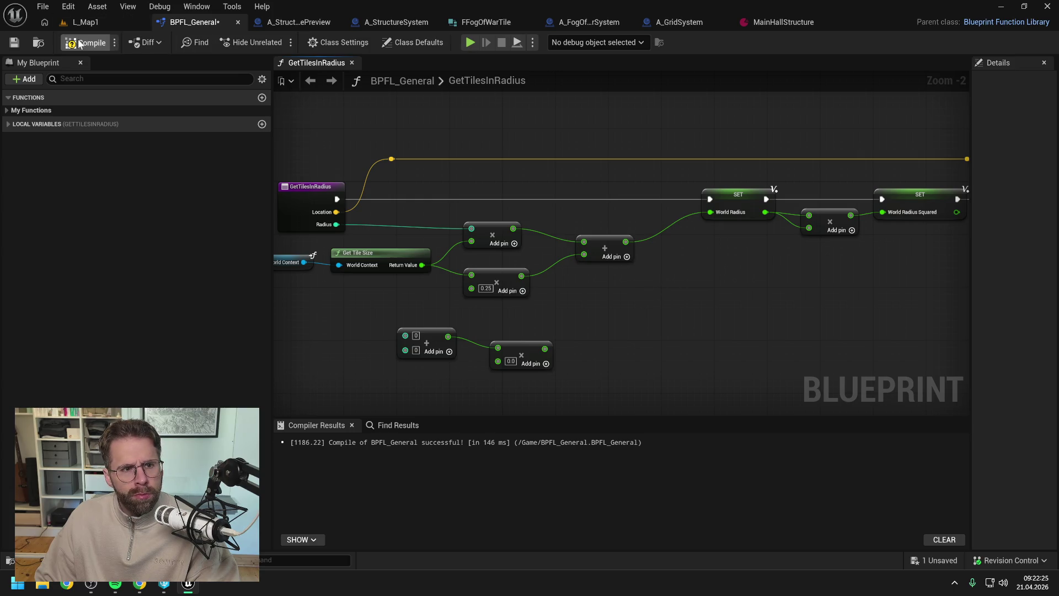
left_click(78, 39)
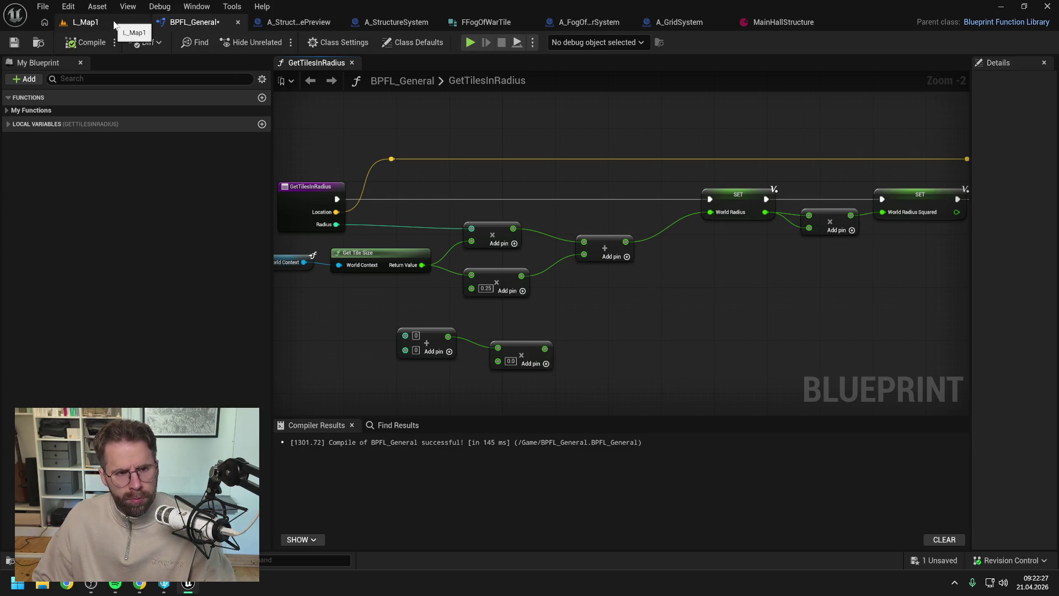
key("ctrl+s")
left_click(113, 25)
key("alt+p")
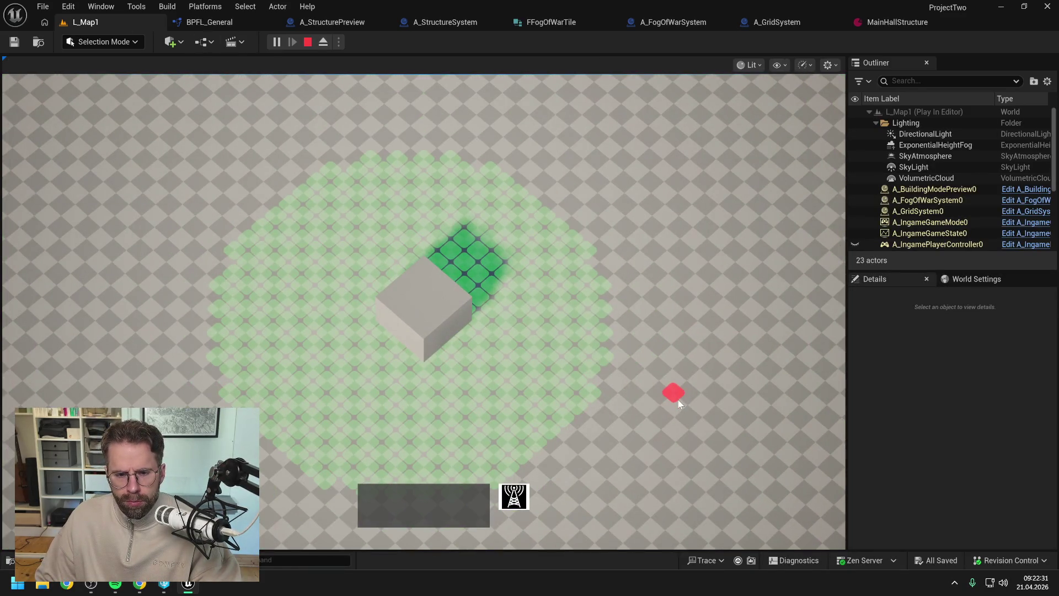
Pan over the grid, select and deselect the cube to inspect its rounded green radius, then stop play
key("s")
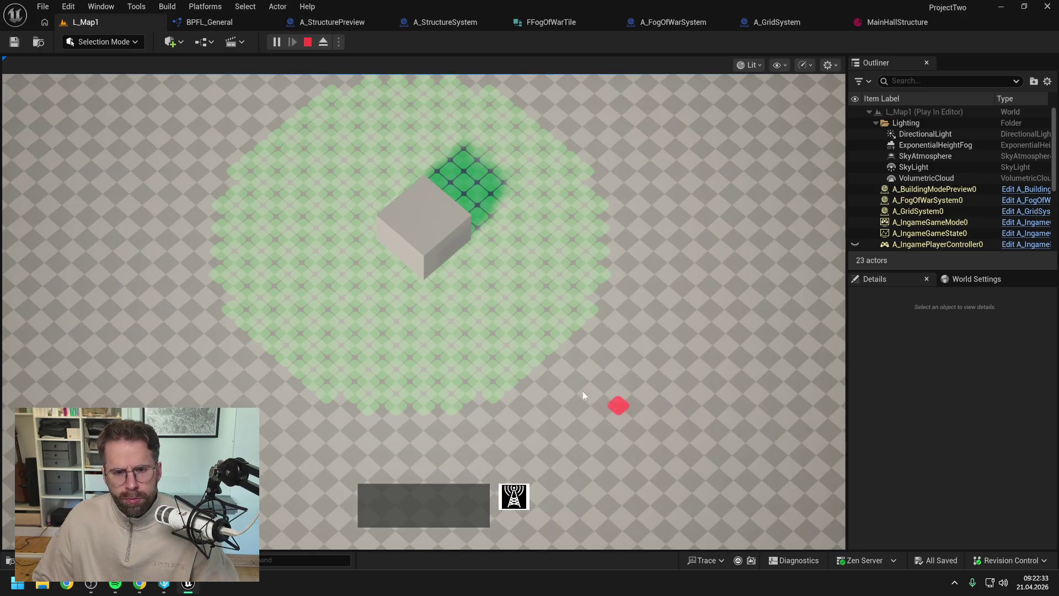
left_click(418, 273)
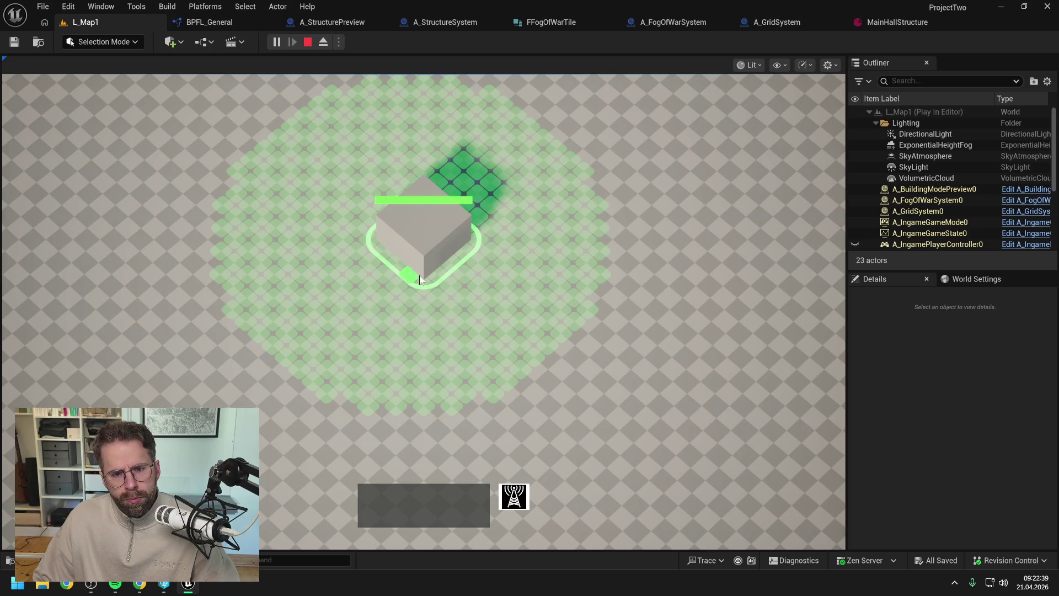
left_click(437, 297)
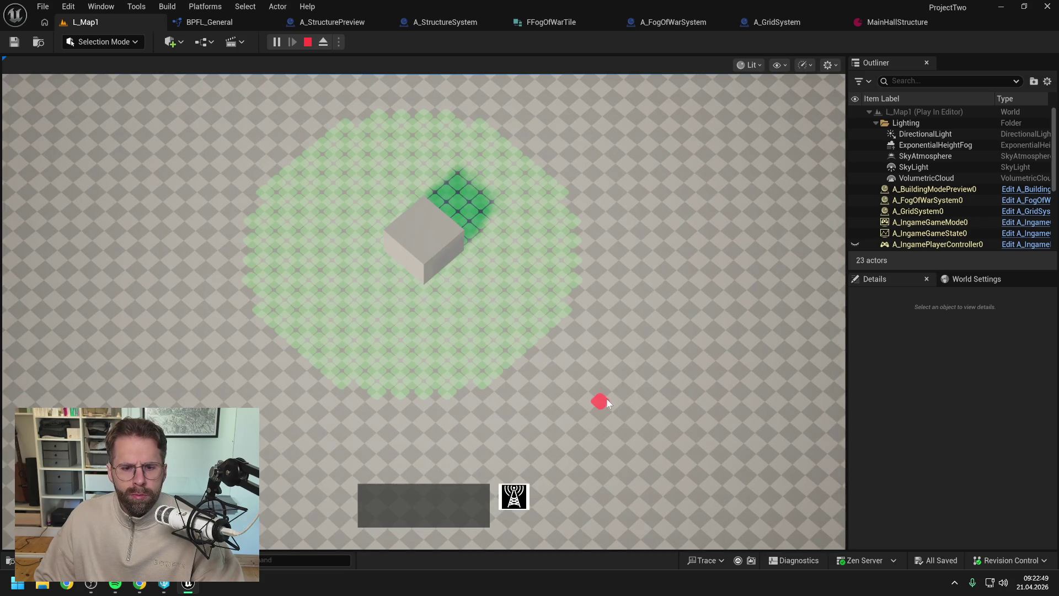
key("Escape")
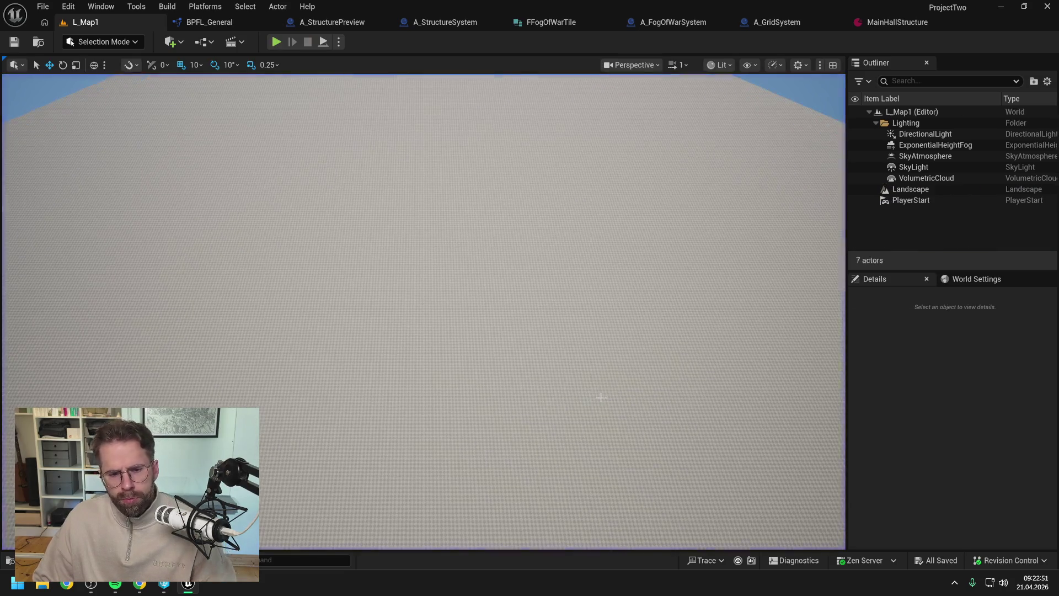
Launch Steam by searching 'steam' in the Start menu, then close its empty popup
left_click(18, 587)
type("steam")
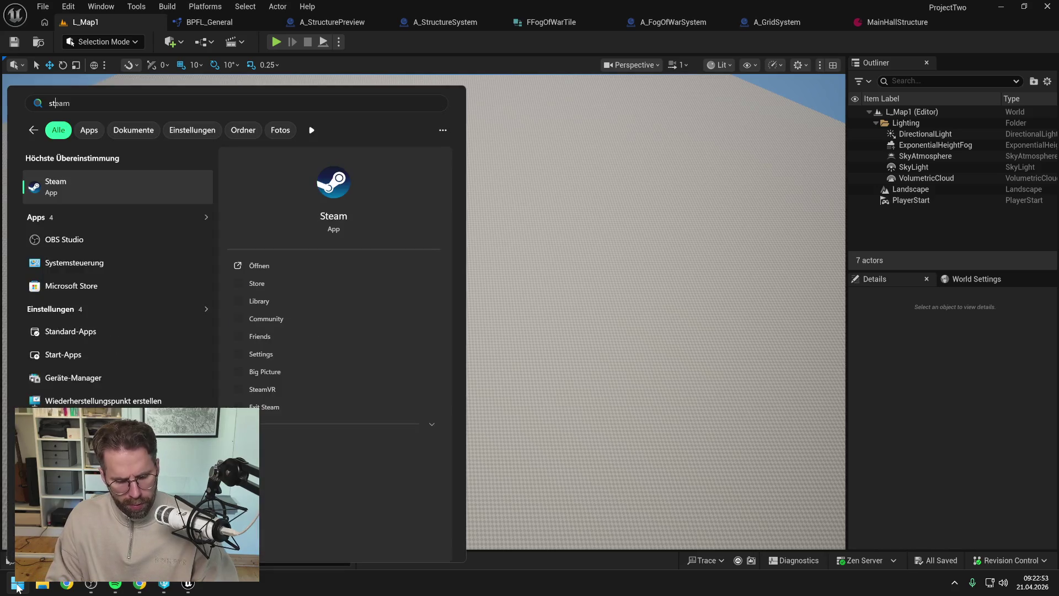
left_click(134, 190)
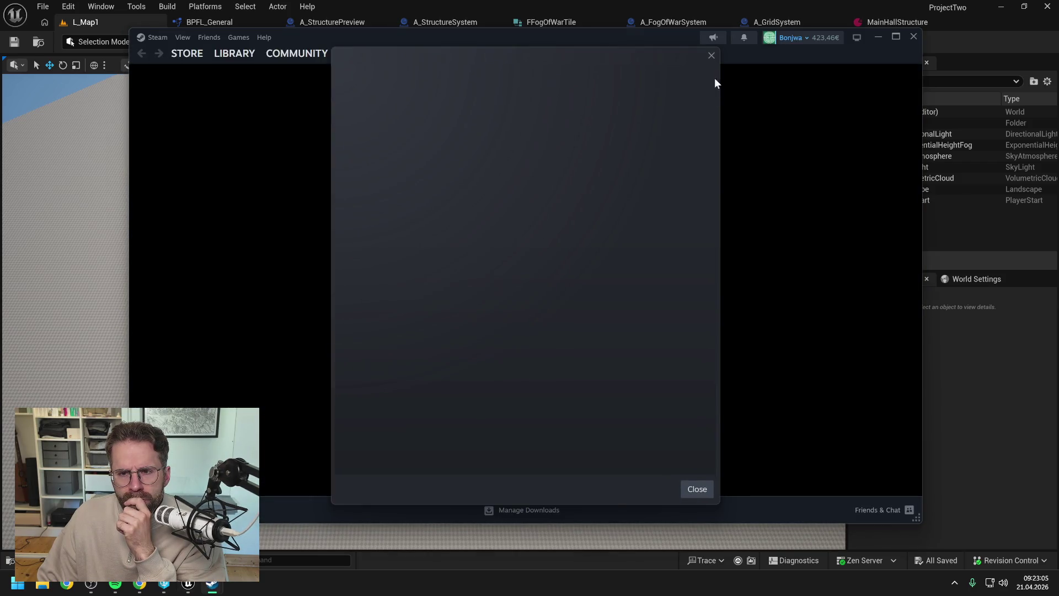
left_click(711, 57)
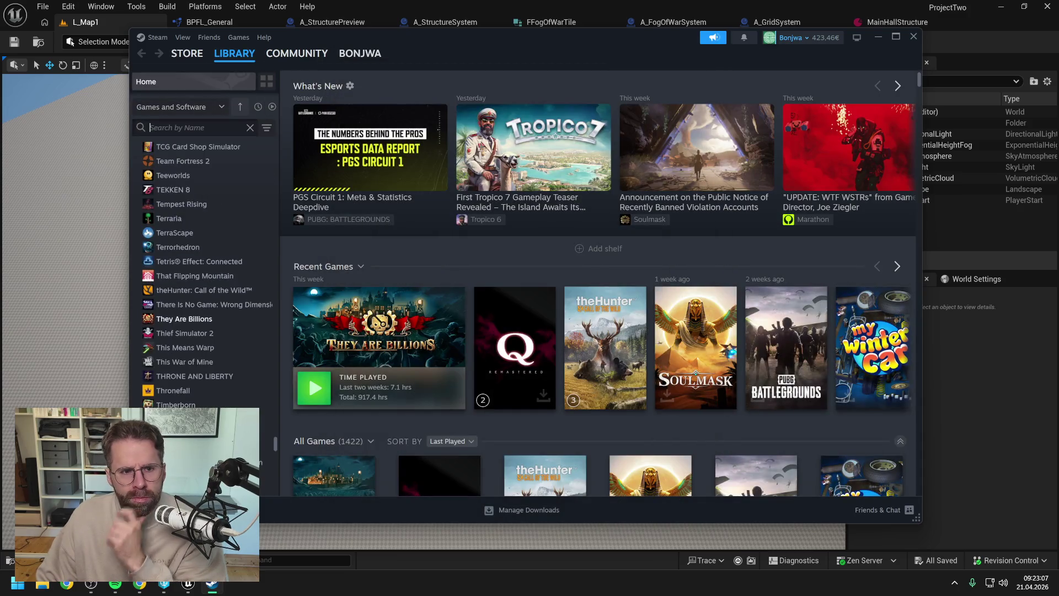
Search the Steam library for 'they' and launch They Are Billions
type("they")
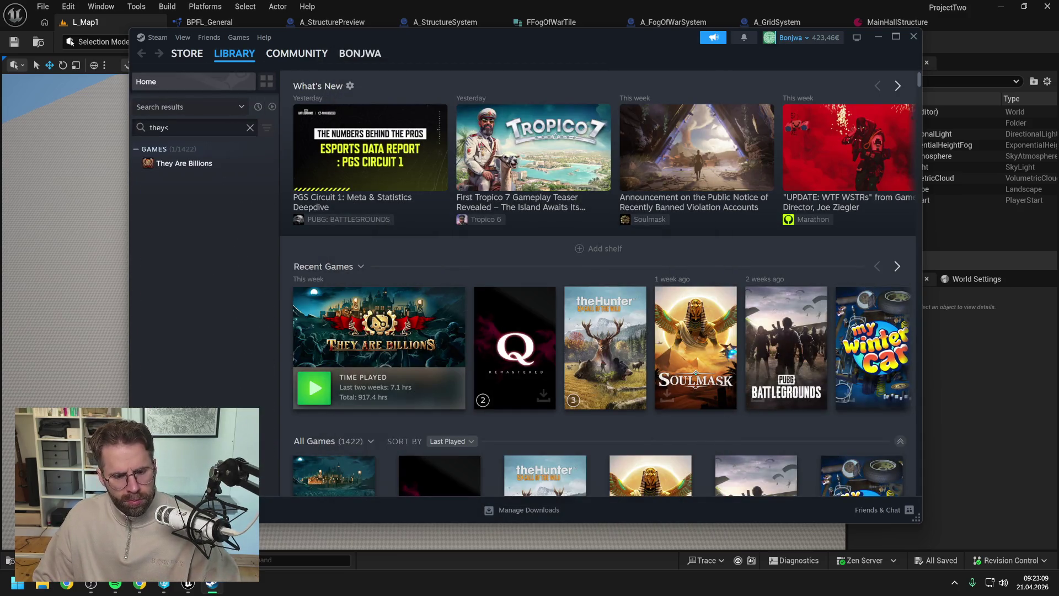
double_click(199, 164)
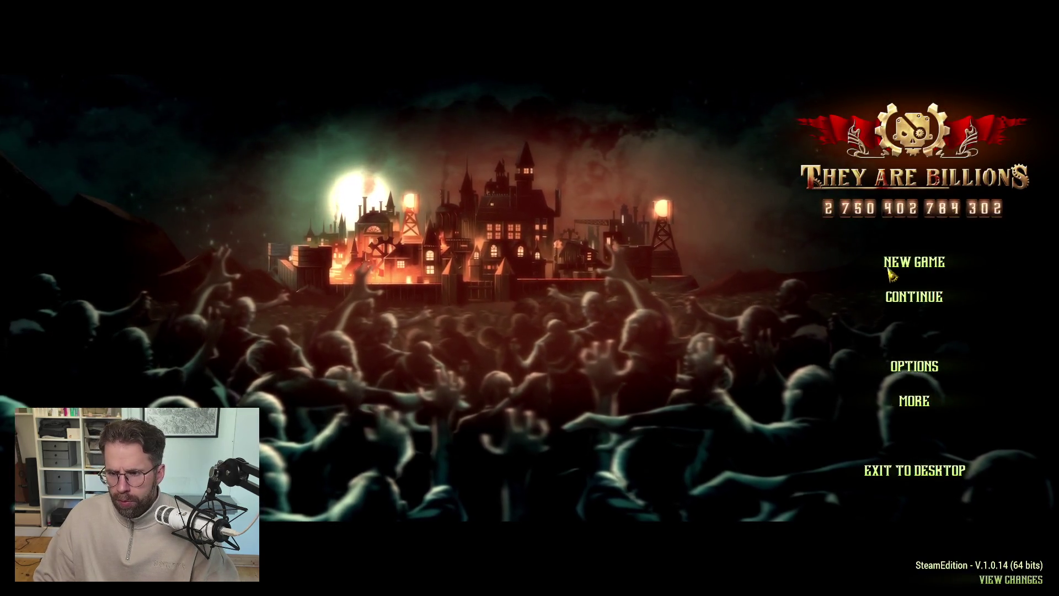
Create a new survival game named 'Testrun'
left_click(899, 263)
left_click(898, 296)
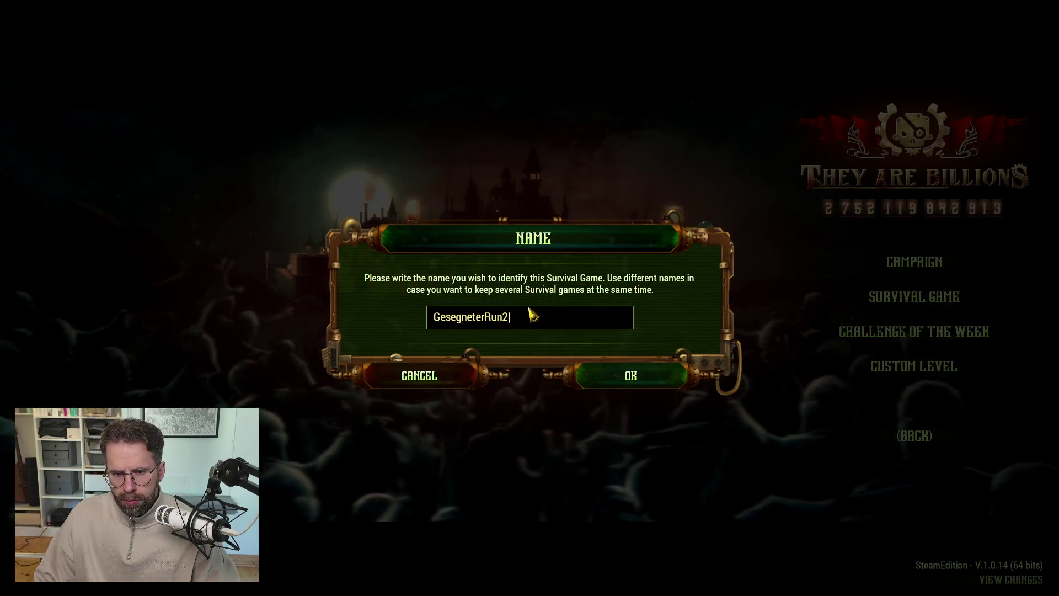
key("BackSpace")
key("BackSpace")
key("BackSpace")
key("BackSpace")
key("BackSpace")
key("BackSpace")
type("Testrun")
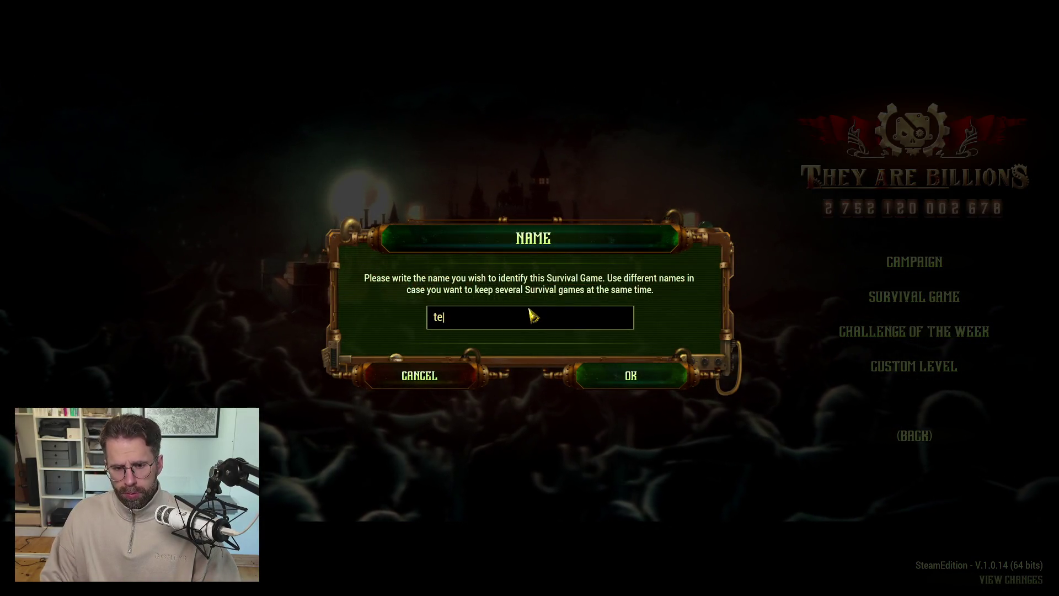
left_click(622, 374)
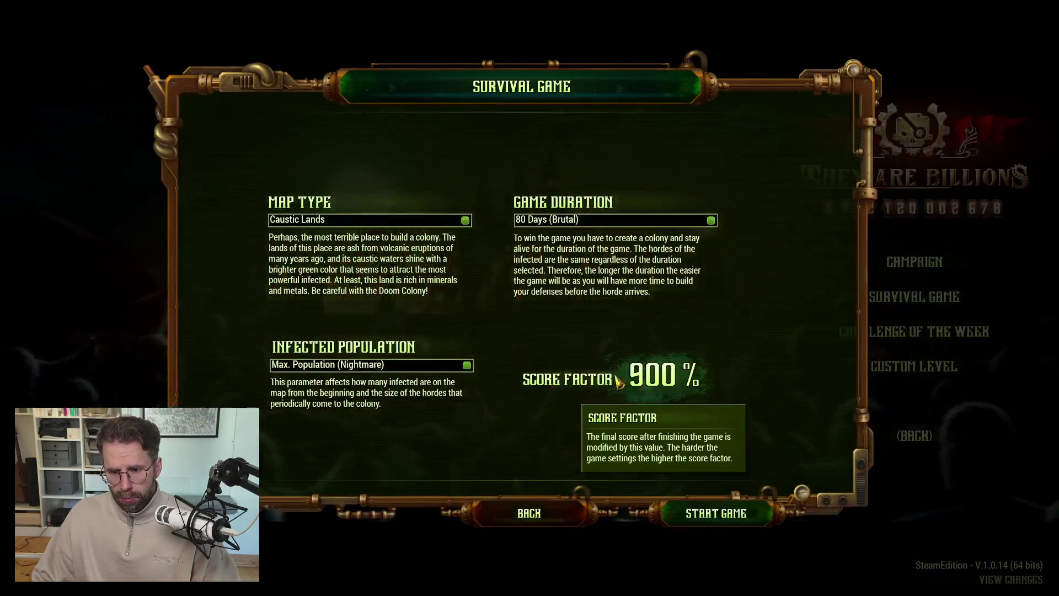
Set The Deep Forest, 150 Days (Easy) and Just a few Infected, start the game, and pick Tent
left_click(419, 220)
left_click(390, 234)
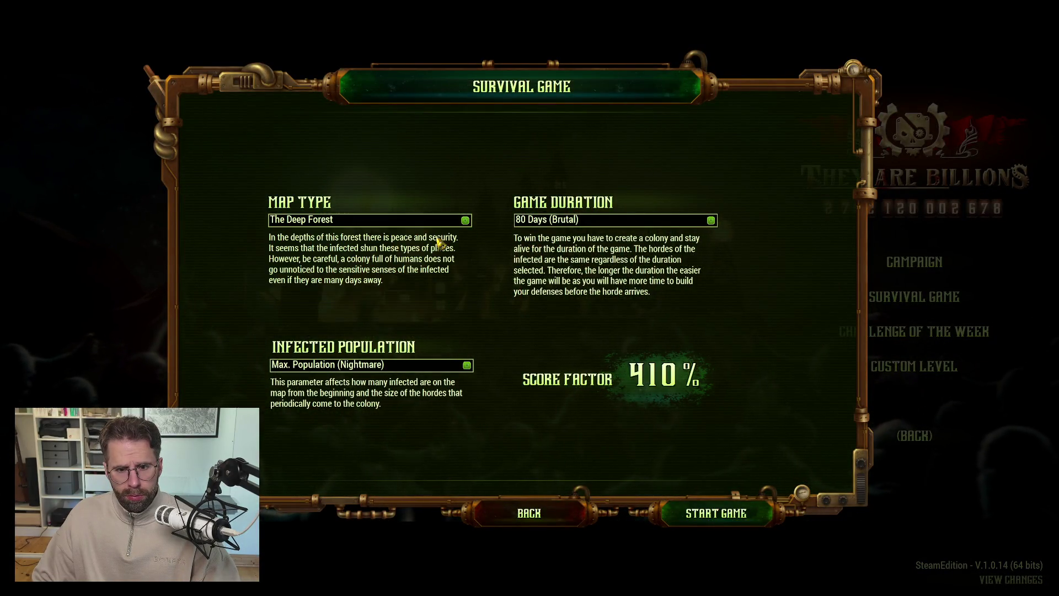
left_click(701, 221)
left_click(598, 234)
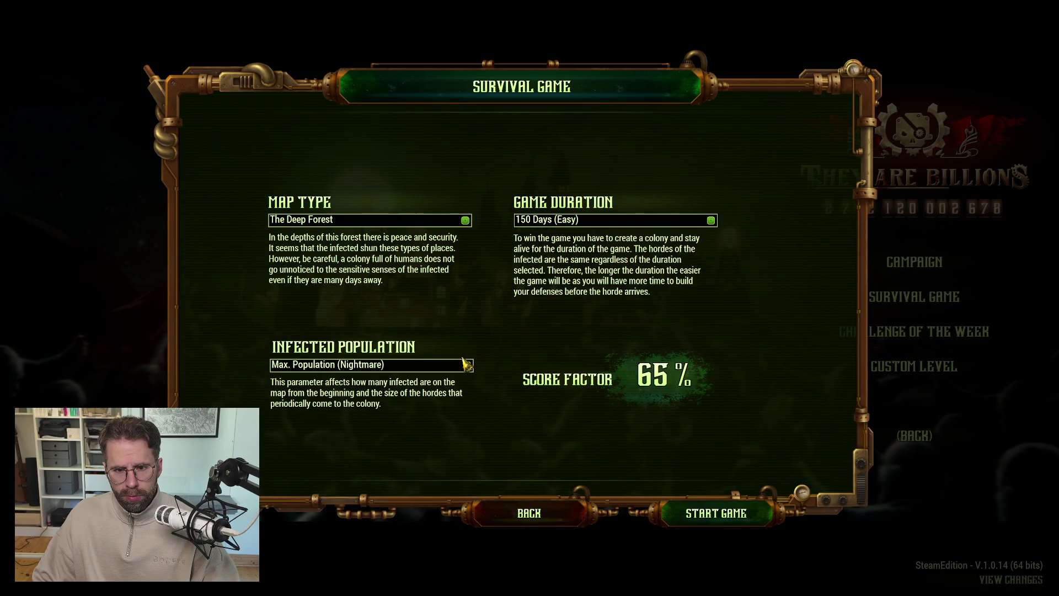
left_click(398, 365)
left_click(396, 379)
left_click(671, 512)
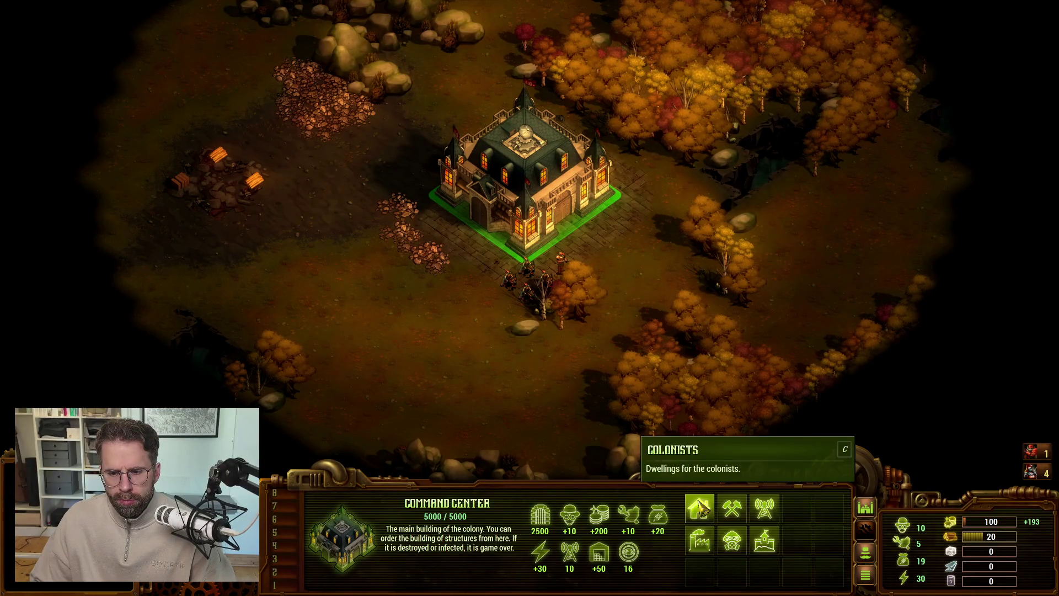
left_click(700, 509)
left_click(700, 510)
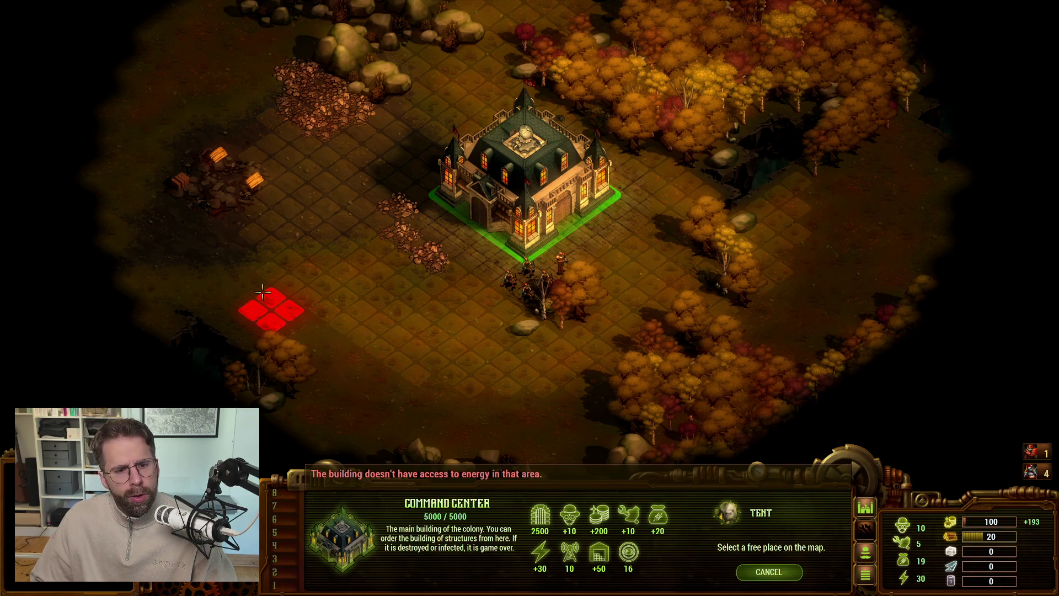
Try placing the tent at several spots, including beside the Command Center, then cancel placement
left_click(220, 299)
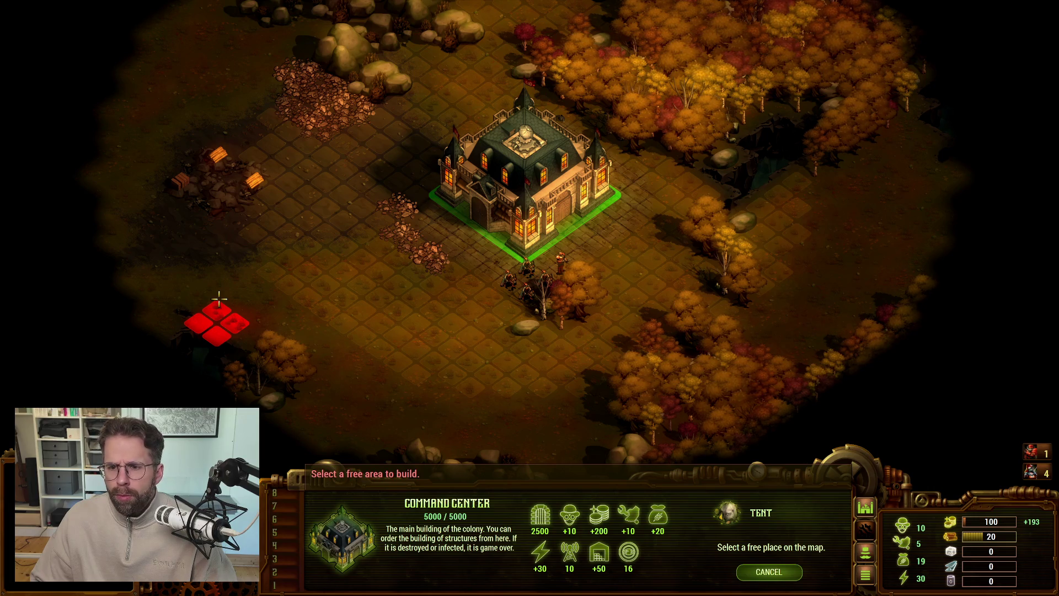
left_click(258, 313)
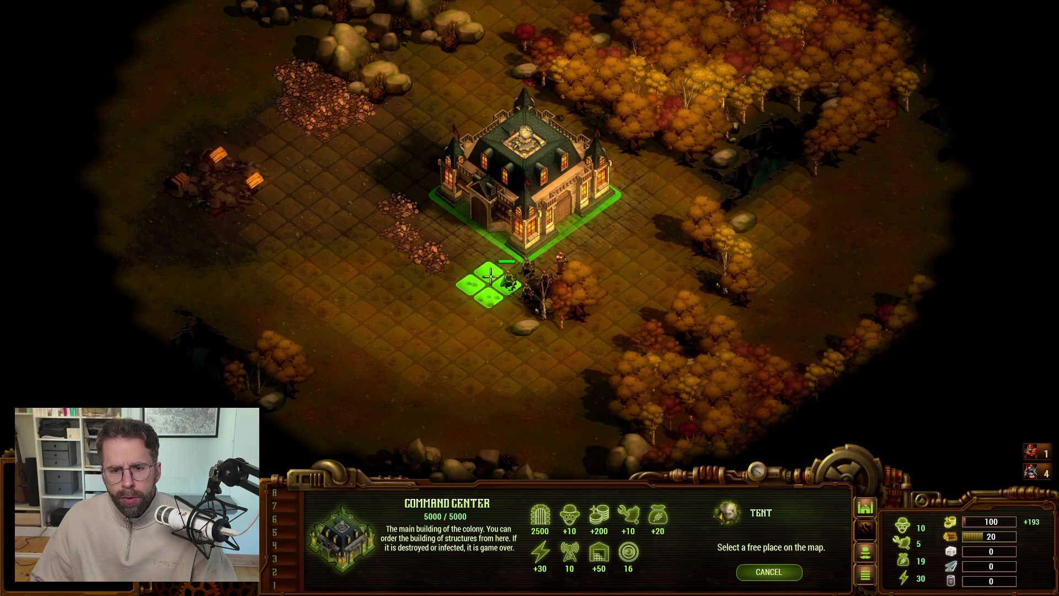
left_click(507, 265)
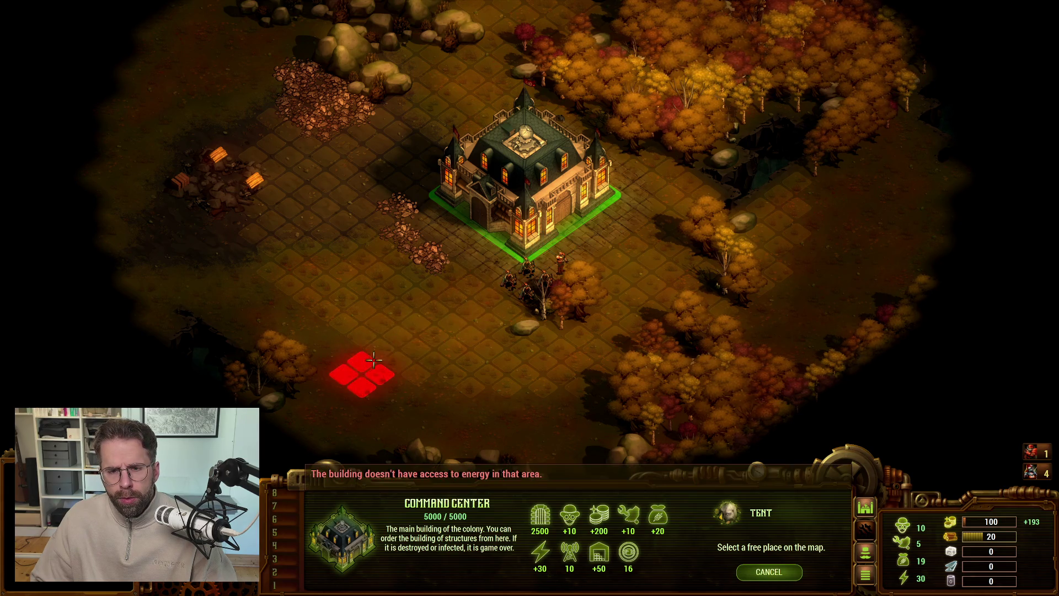
scroll(372, 350, "down", 2)
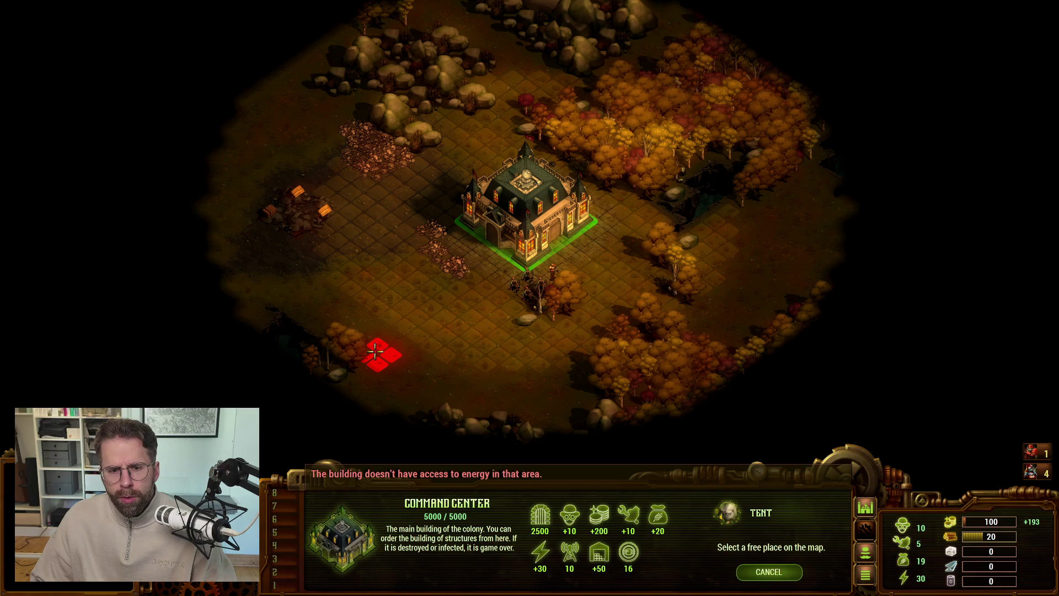
right_click(376, 352)
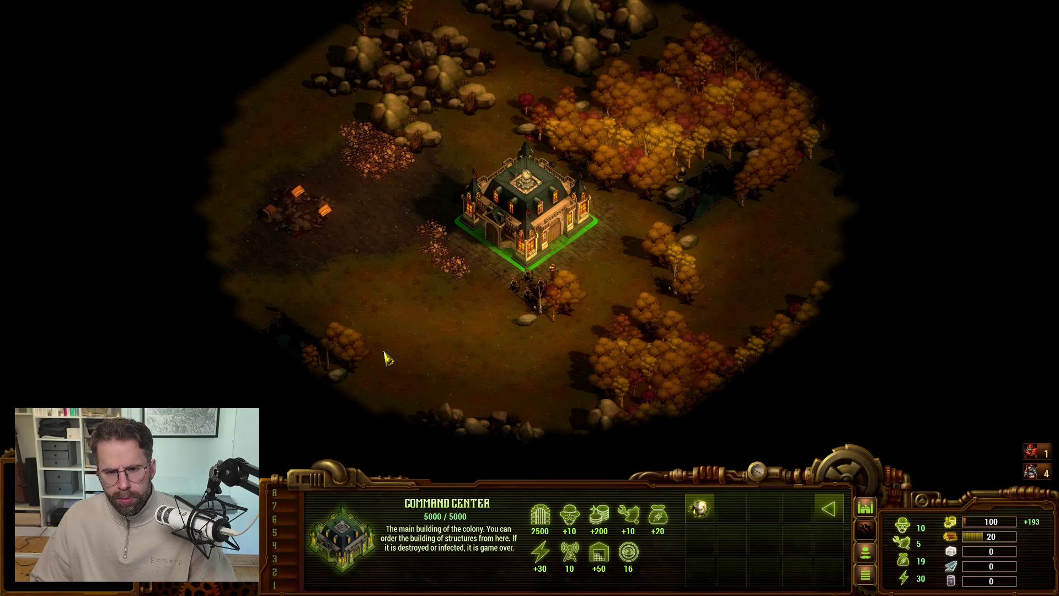
Capture a full map image with Ctrl+F12, then save and exit the colony
key("Escape")
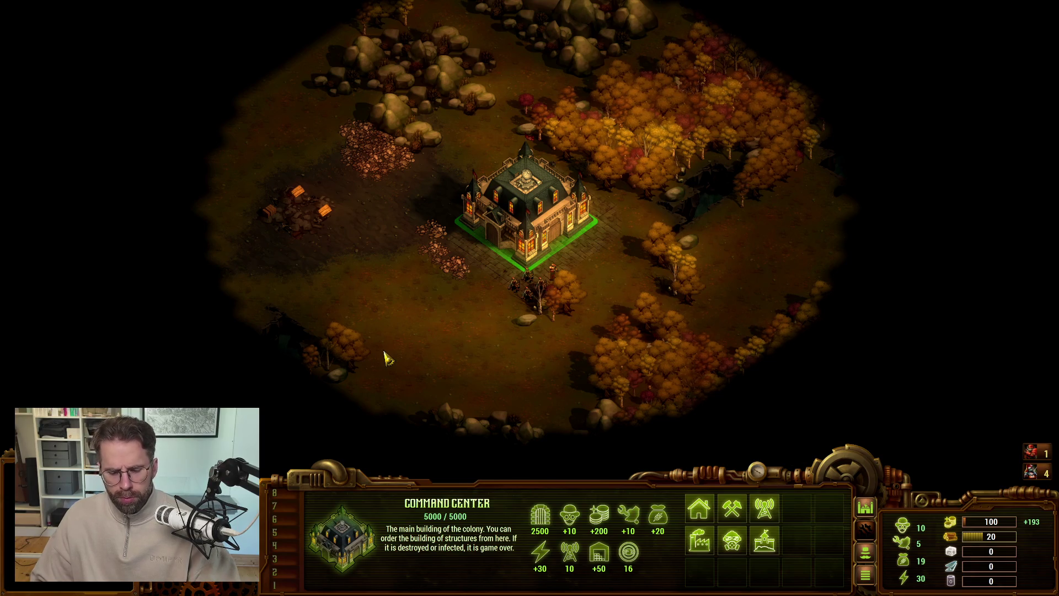
key("ctrl+F12")
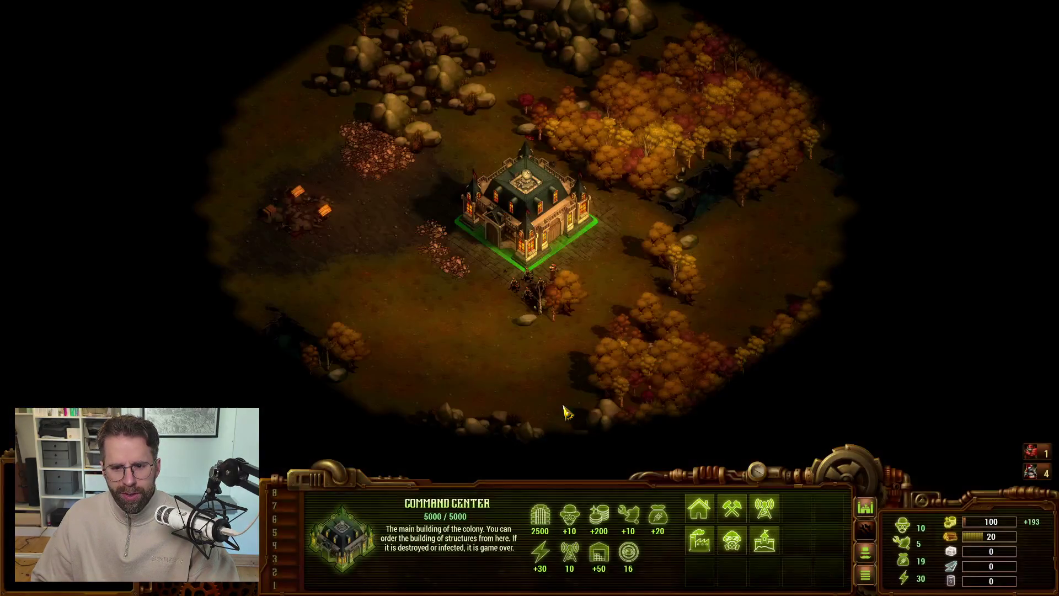
key("Escape")
left_click(883, 341)
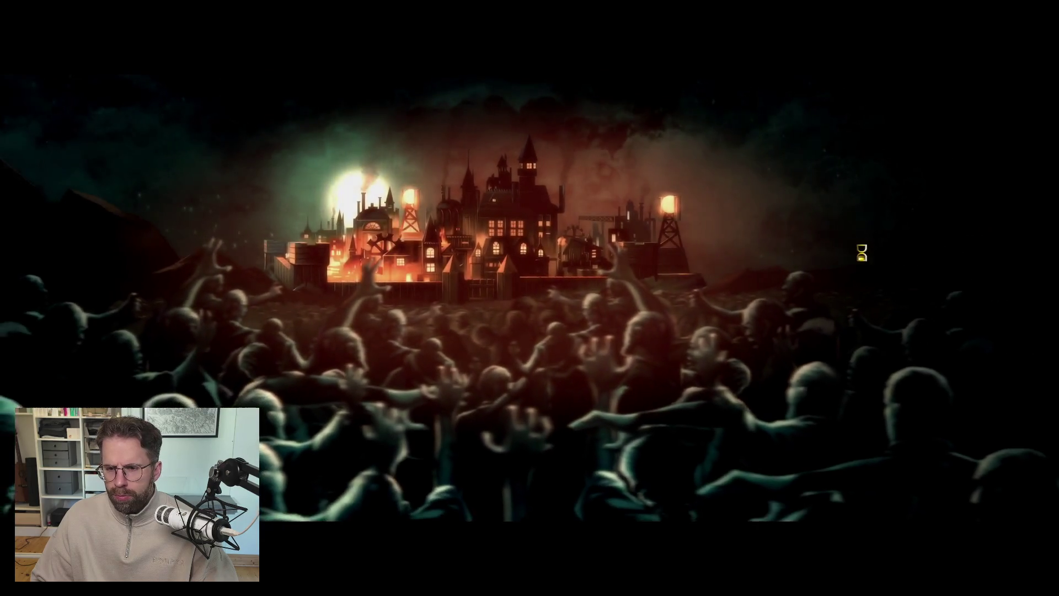
Start a new survival game overwriting the unfinished save, using The Frozen Highlands map
left_click(910, 264)
left_click(894, 297)
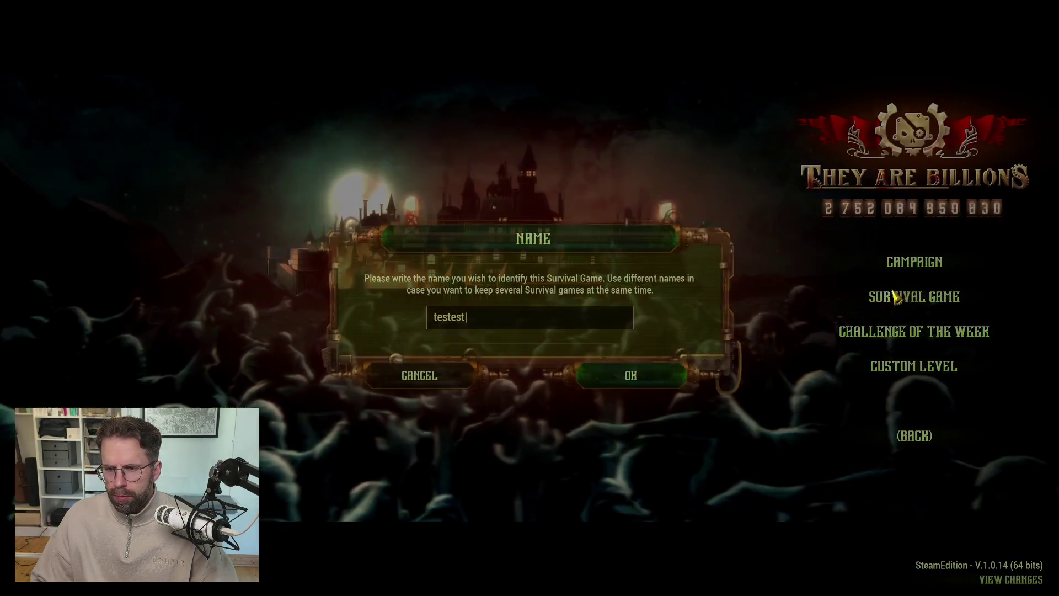
left_click(622, 375)
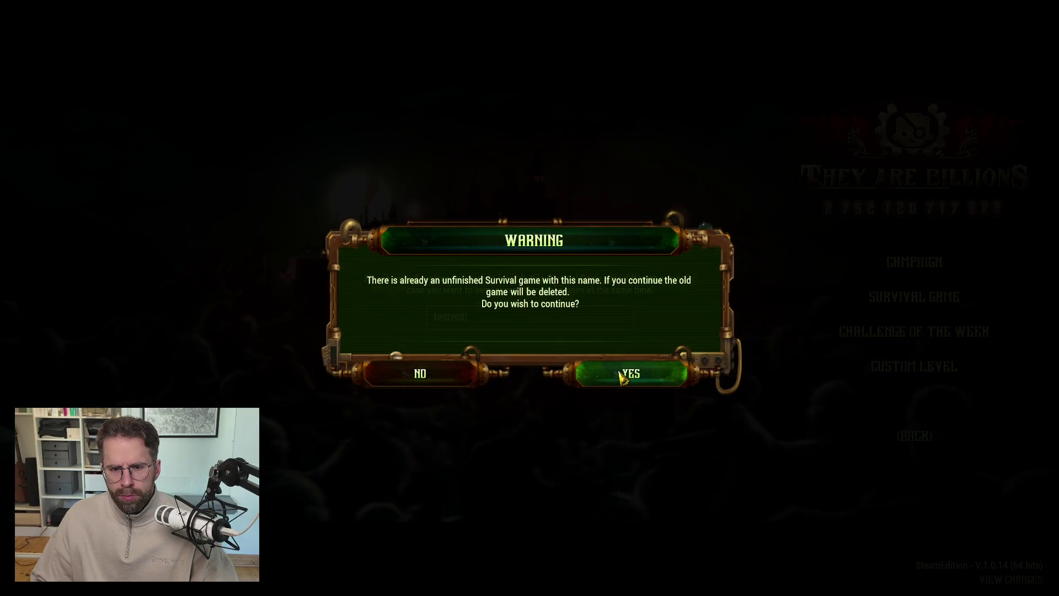
left_click(631, 375)
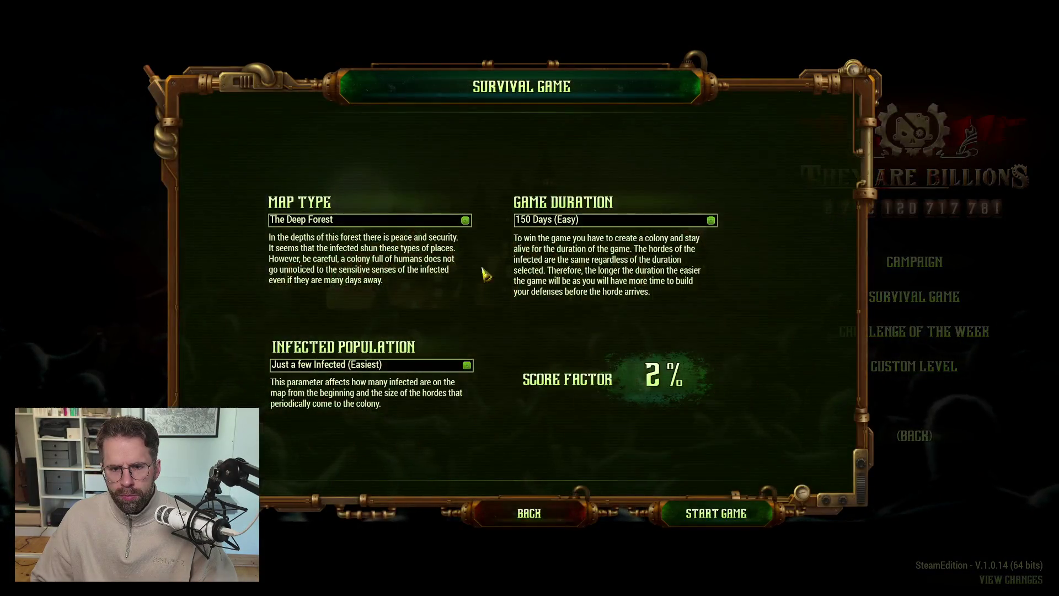
left_click(467, 221)
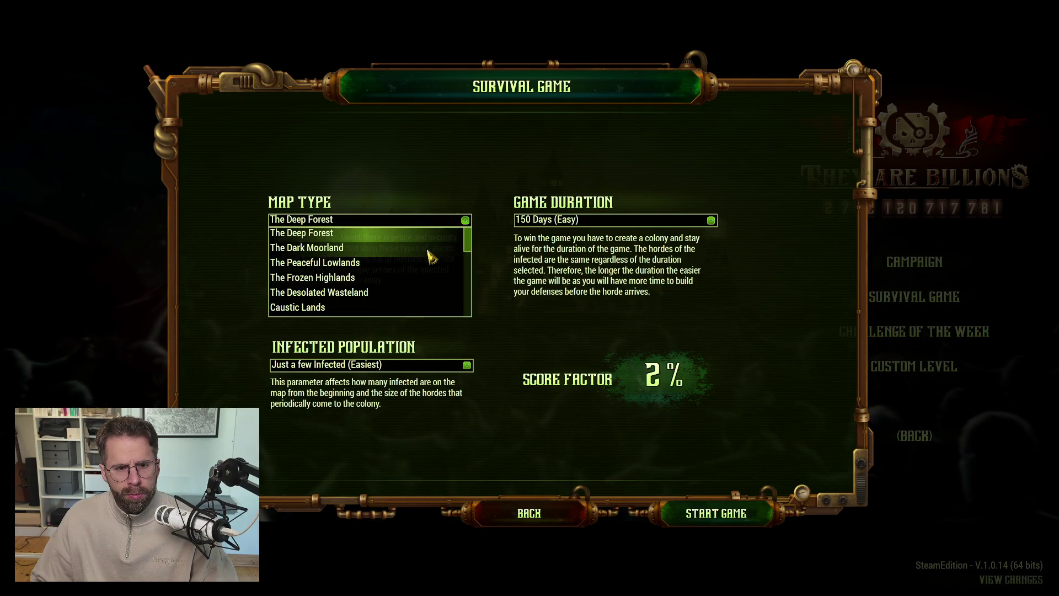
left_click(401, 279)
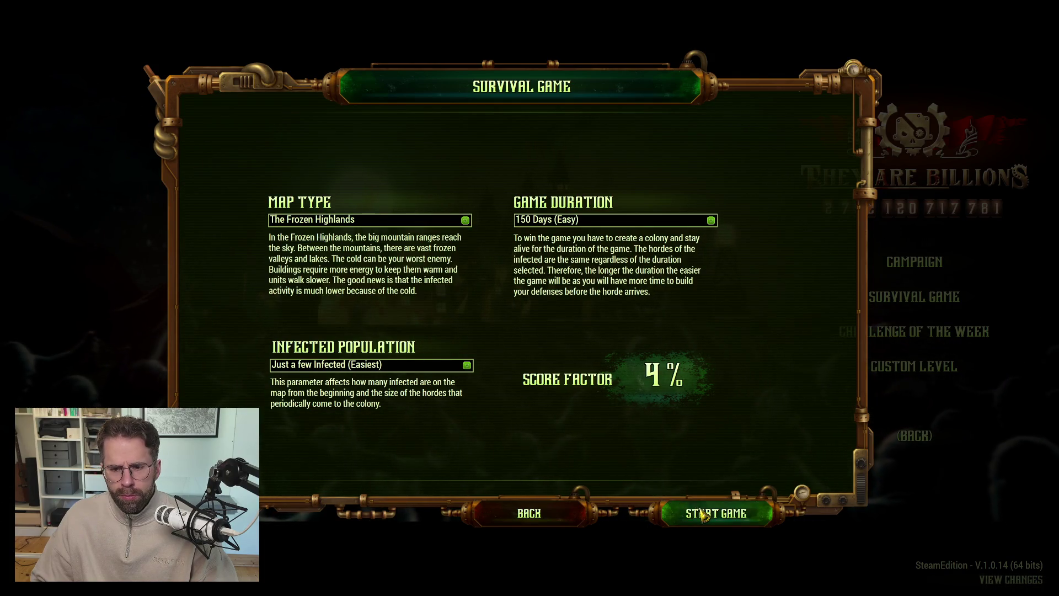
left_click(723, 512)
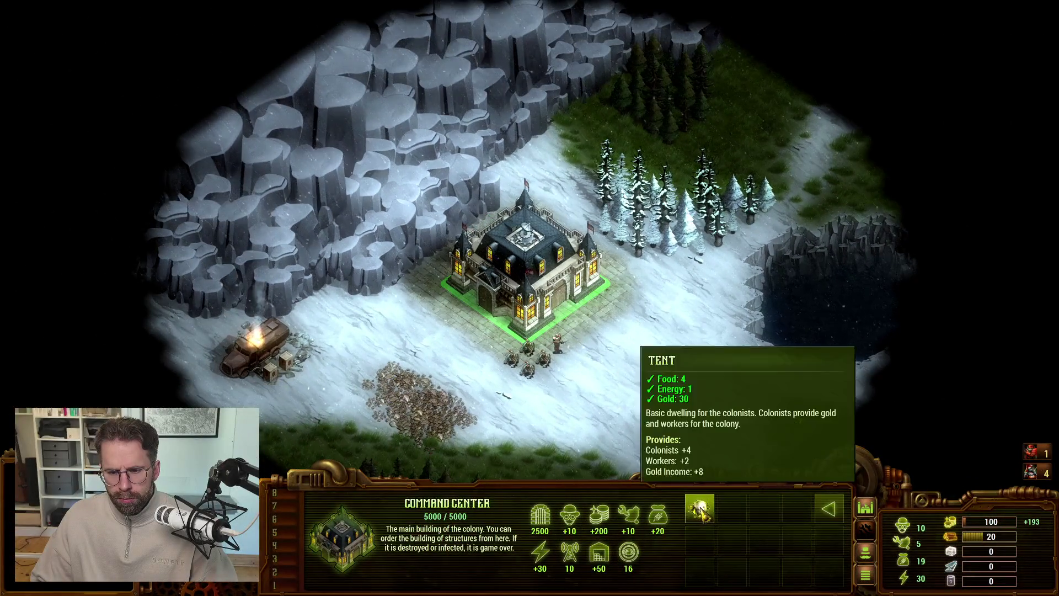
Preview a tent beside the Command Center, cancel it, and send the nearby units toward the rubble
left_click(699, 509)
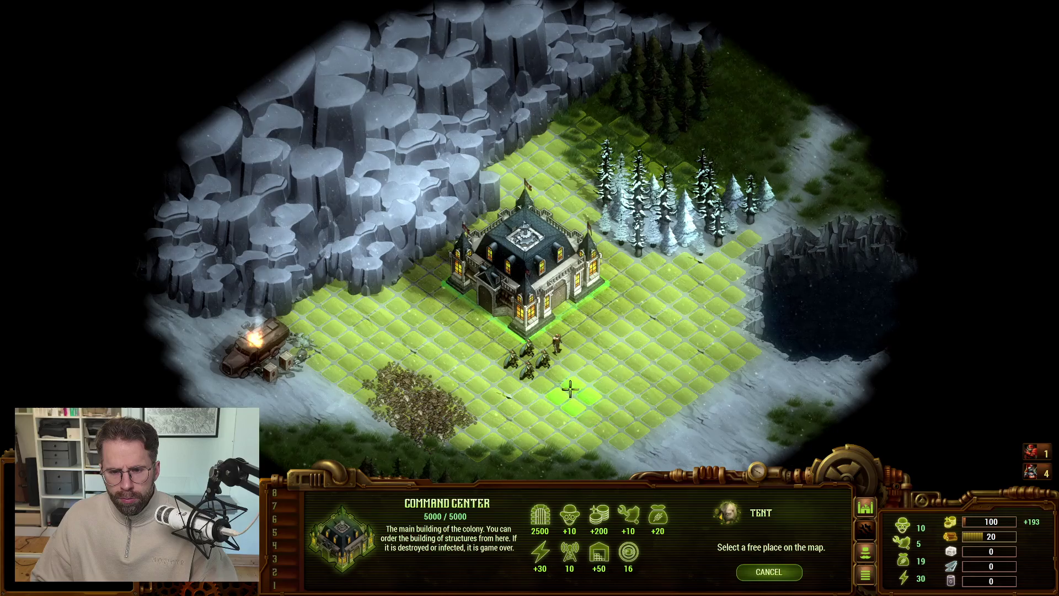
left_click(524, 353)
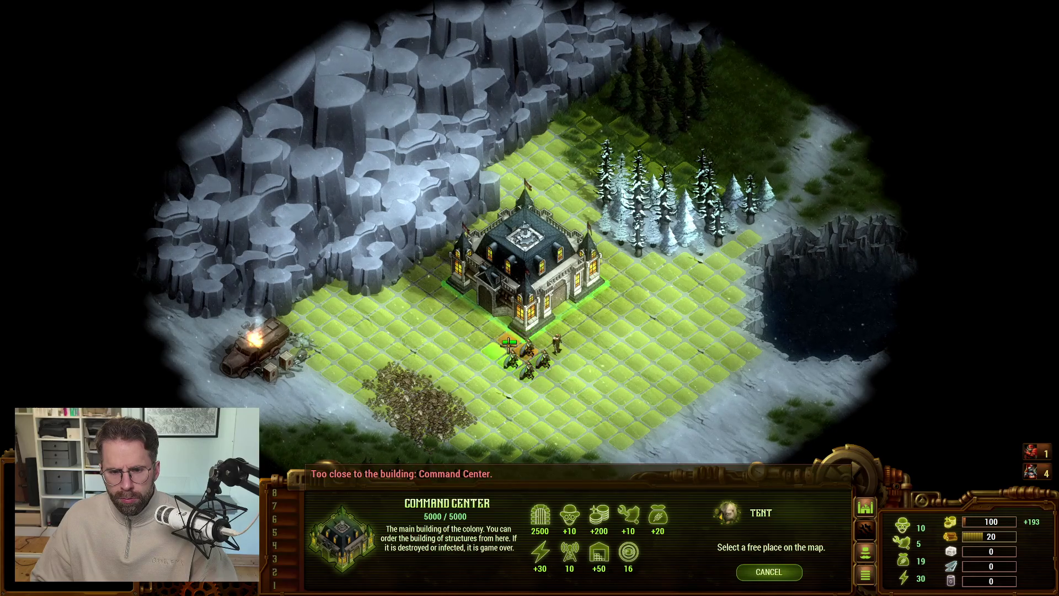
right_click(495, 335)
left_click_drag(611, 373, 485, 331)
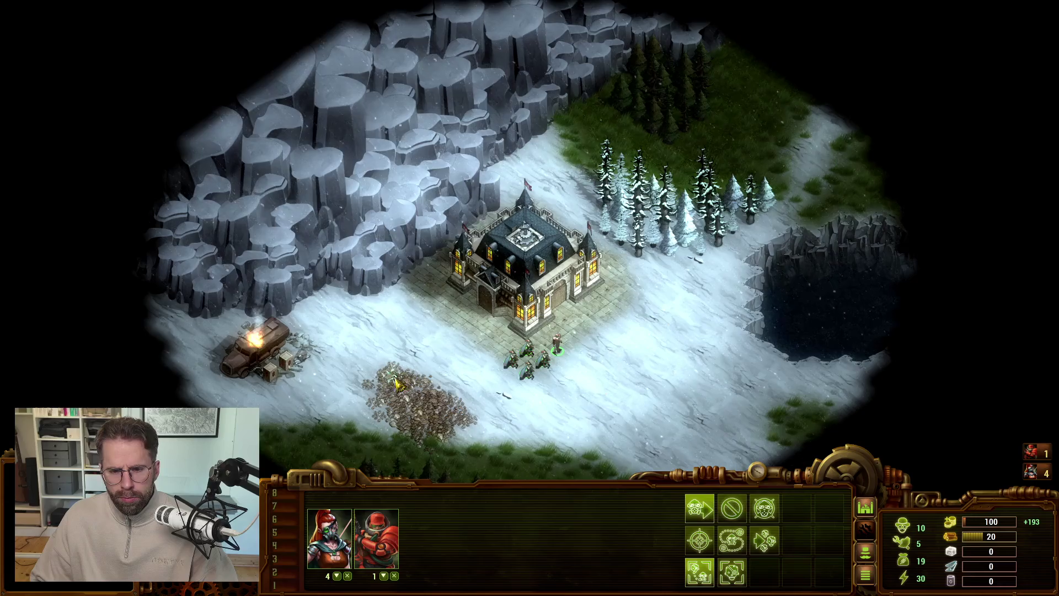
right_click(419, 397)
Retry tent placement from the Command Center, pan the map down, then switch to Steam
left_click(524, 287)
left_click(728, 508)
left_click(727, 505)
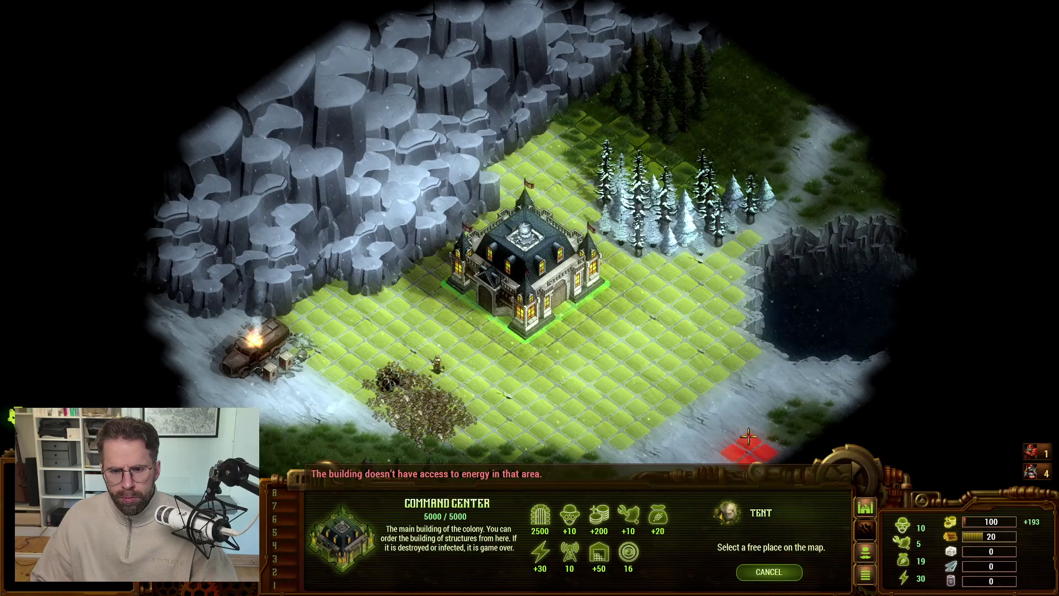
key("Down")
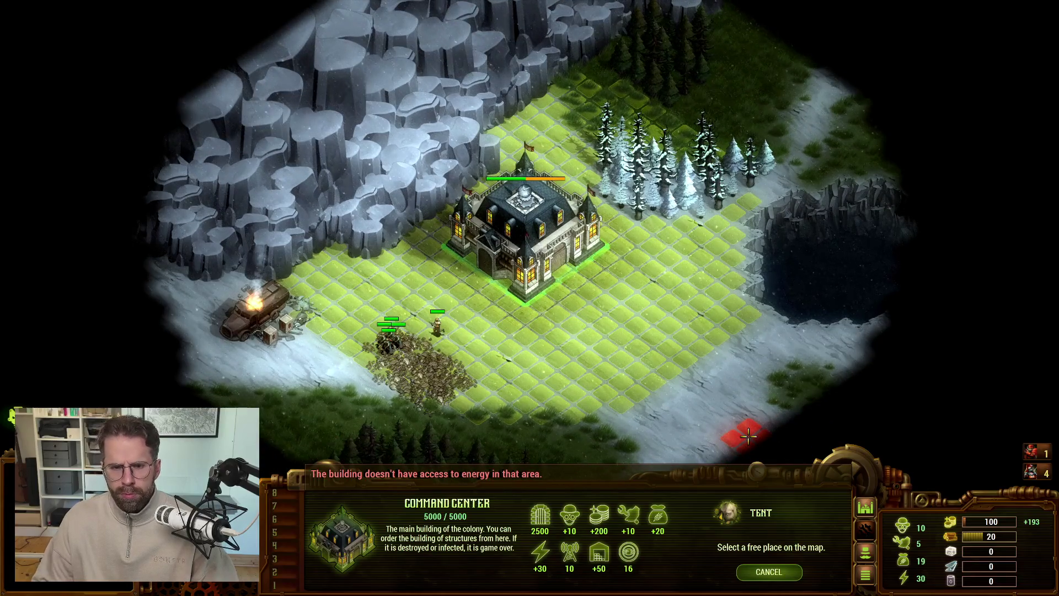
key("alt+Tab")
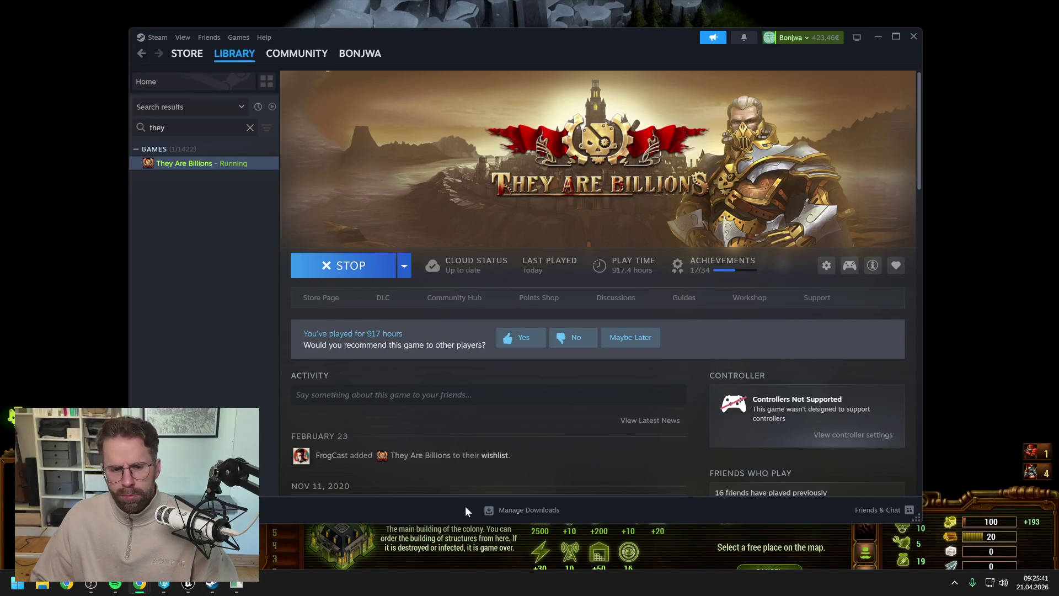
Play the grid prototype in the editor with Alt+P to inspect the green power radius, then stop
left_click(189, 586)
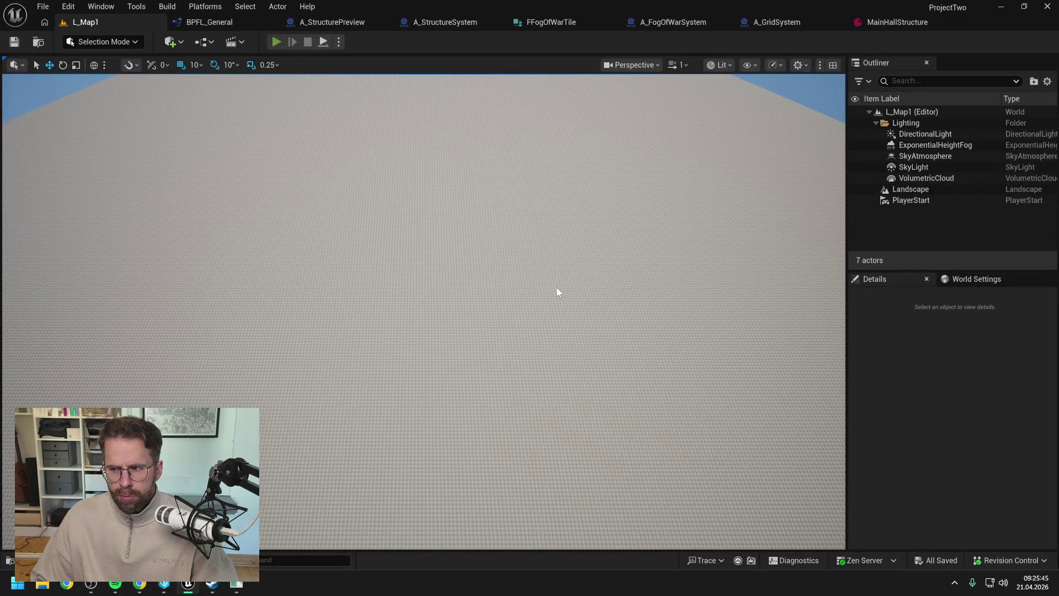
key("alt+p")
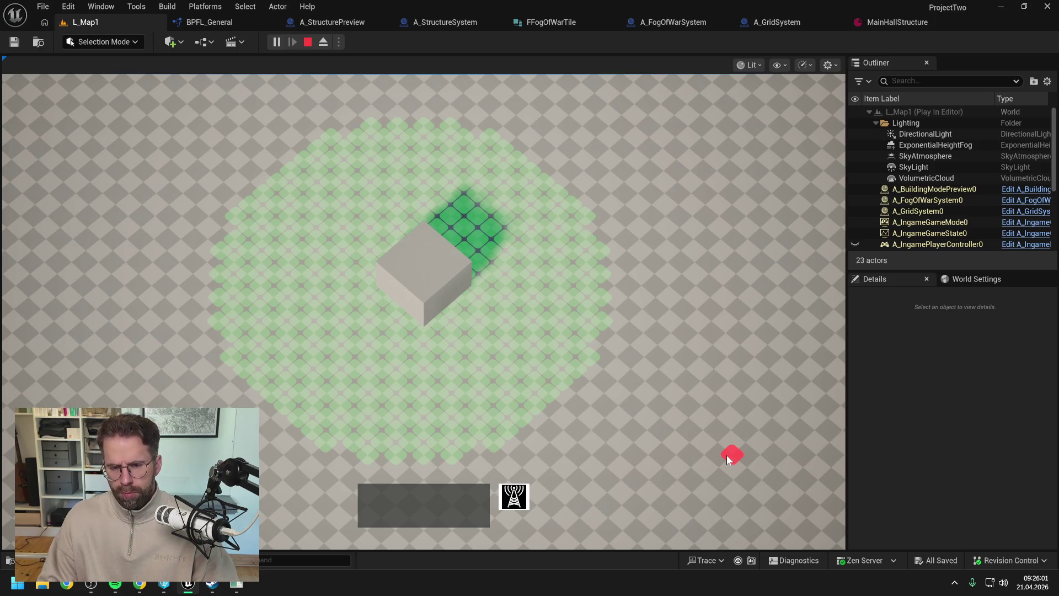
key("Escape")
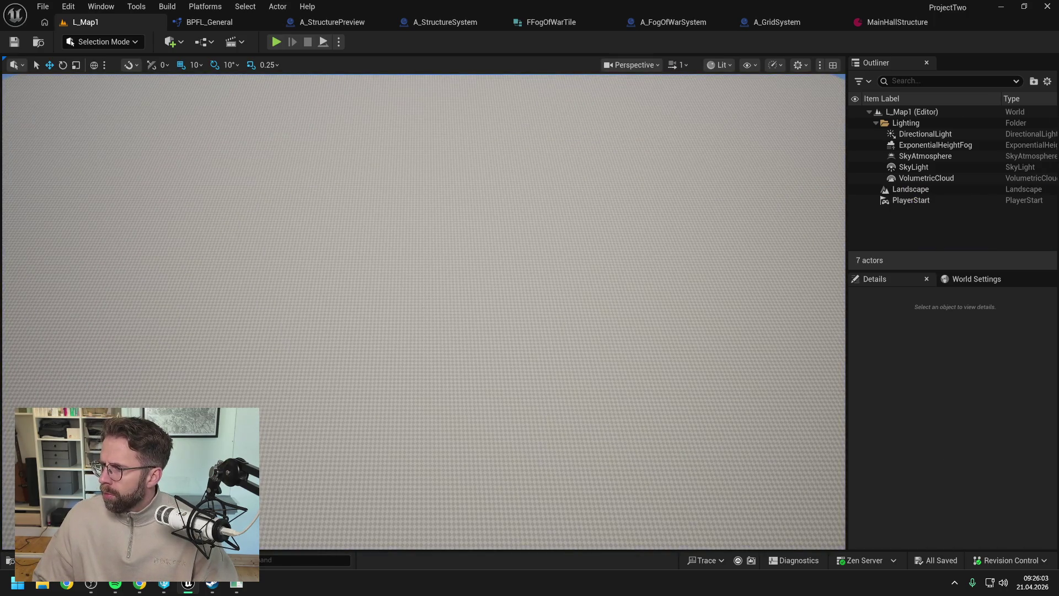
key("alt+Tab")
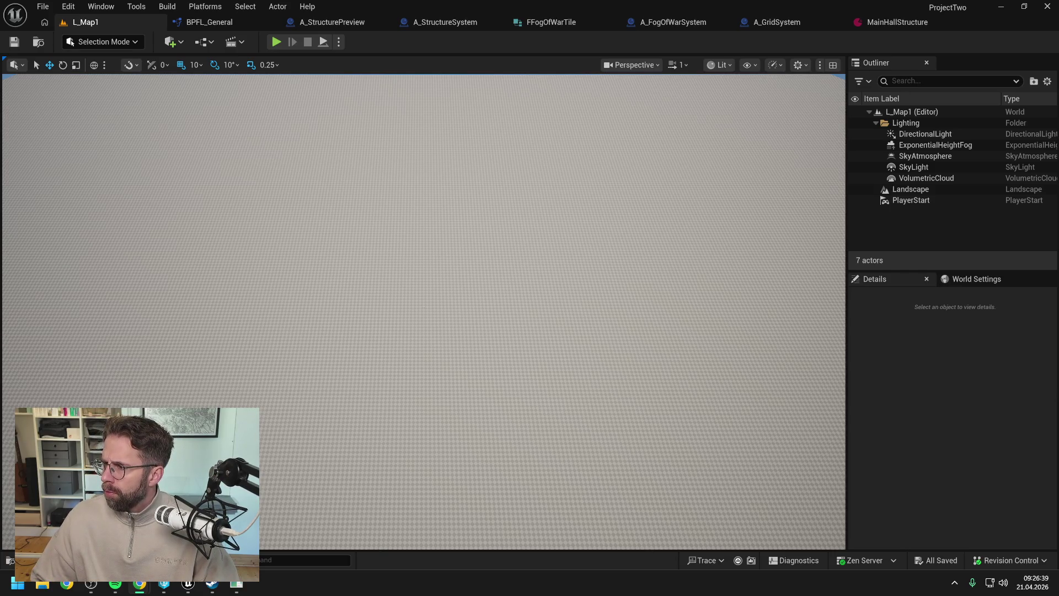
Switch from the Unreal editor to the Chrome window with the drafted claude.ai message
key("alt+Tab")
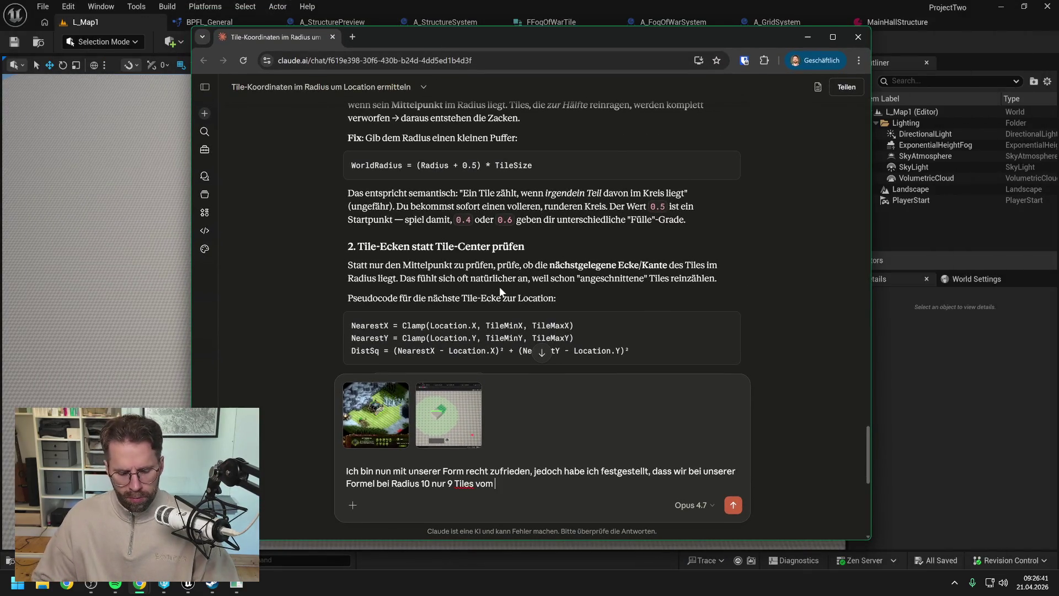
Finish and send the German message: middle tile +10 as in They Are Billions, plus buildings centred between four tiles
type("Mittelpunkt w")
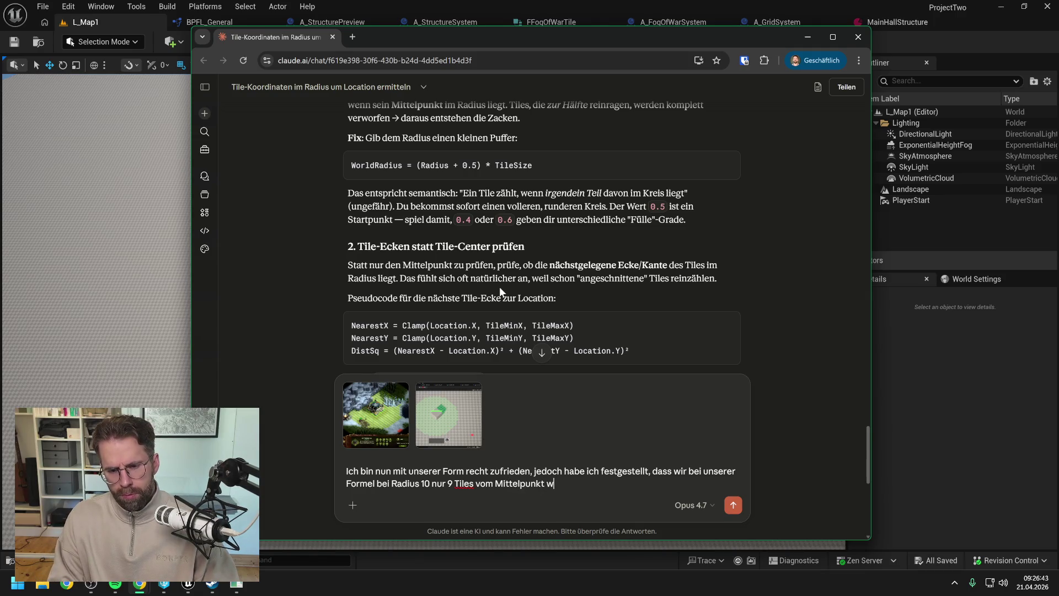
type("eg kommen. B")
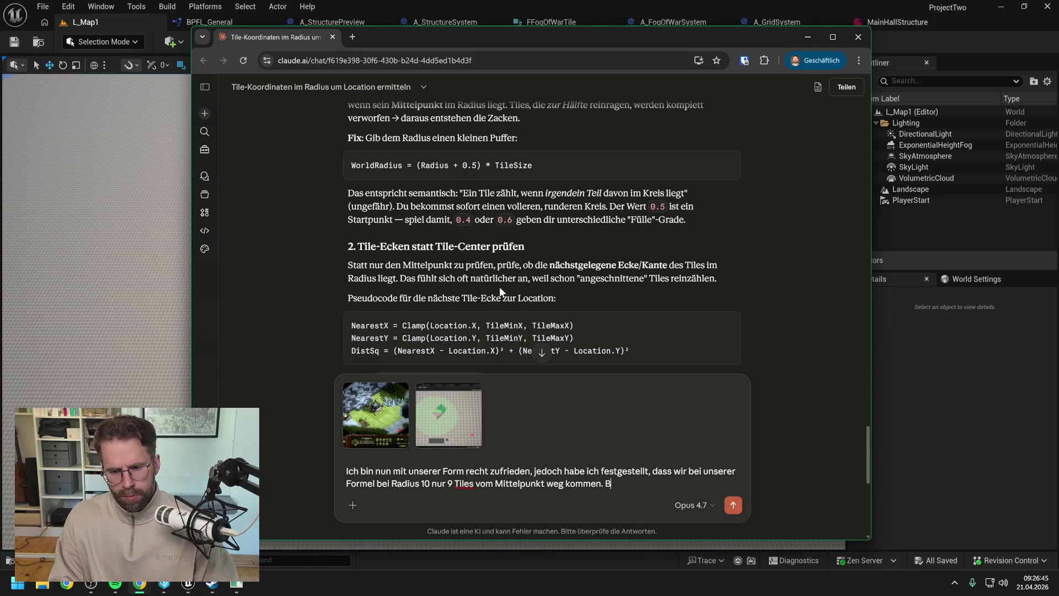
type("ei They are Billions")
double_click(515, 483)
type("mittlere")
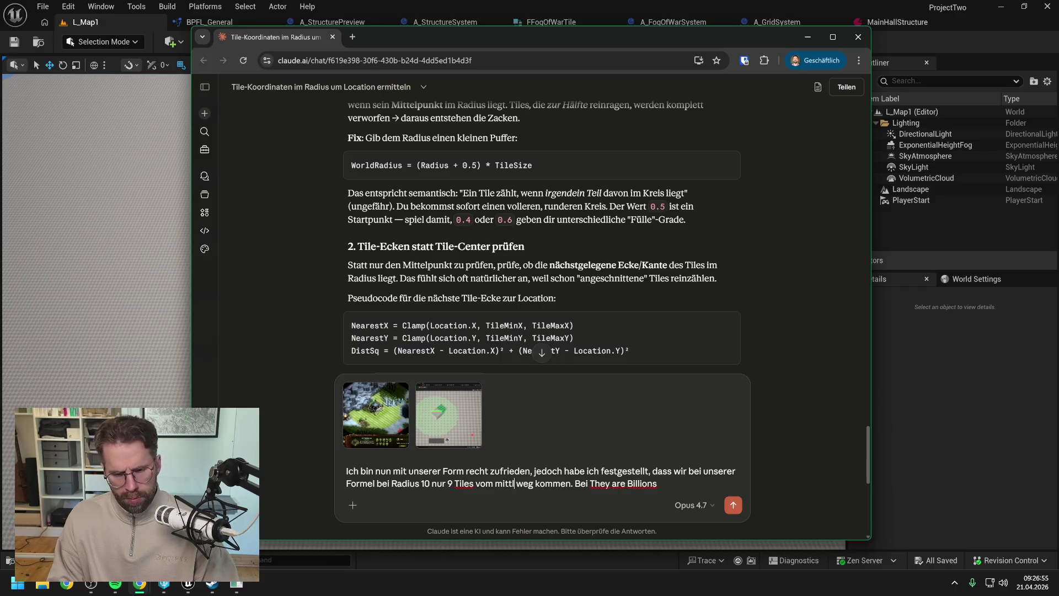
type(" Tile weg kommen. Bei They are Billion")
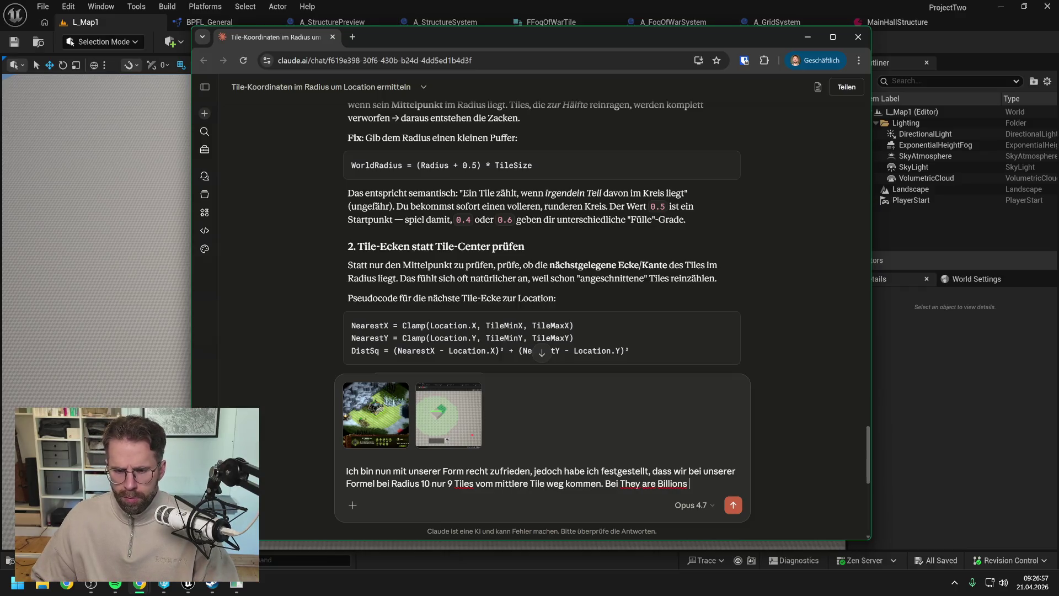
type("s sind es 1")
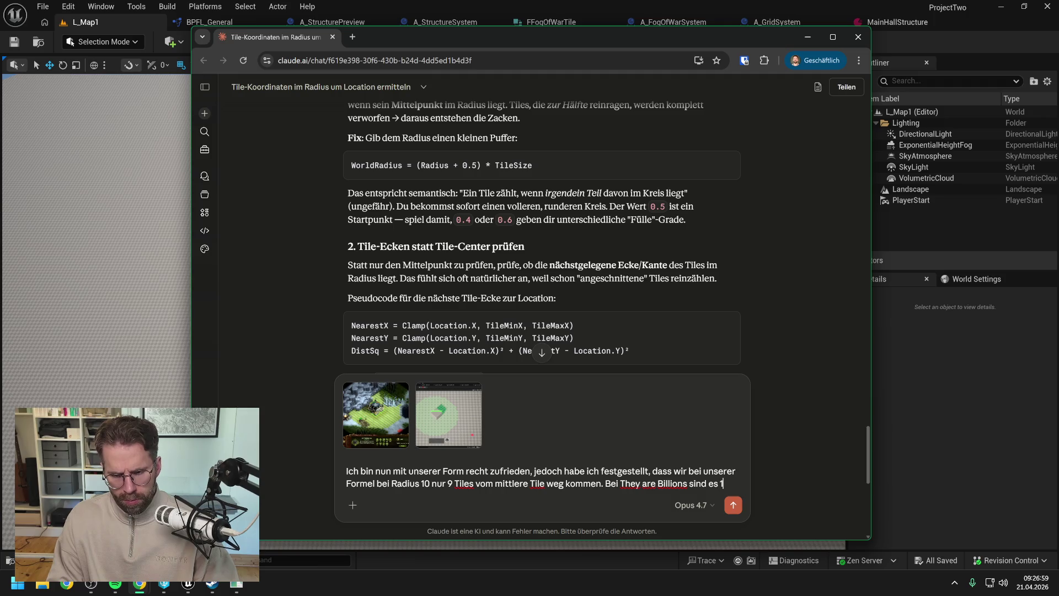
type("0")
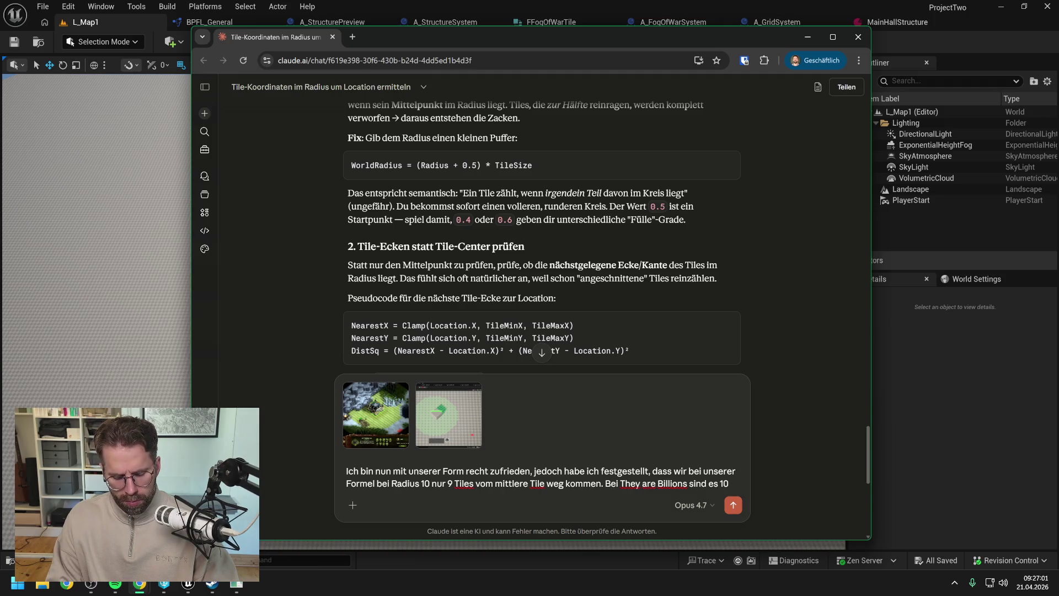
type(". Also Mittelti")
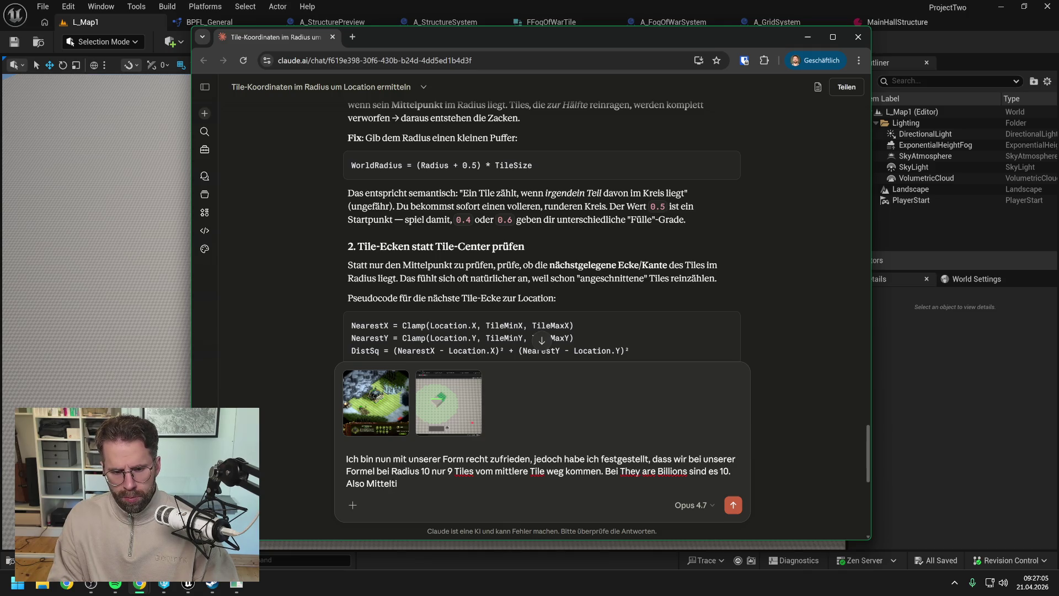
key("BackSpace")
key("BackSpace")
type("ere Tile ")
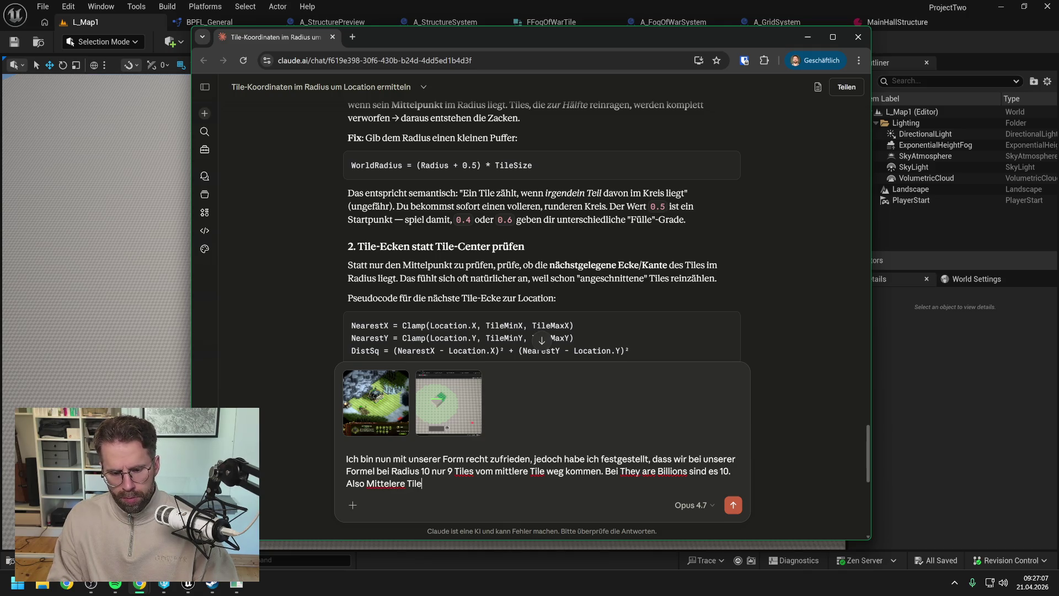
type("+10. ")
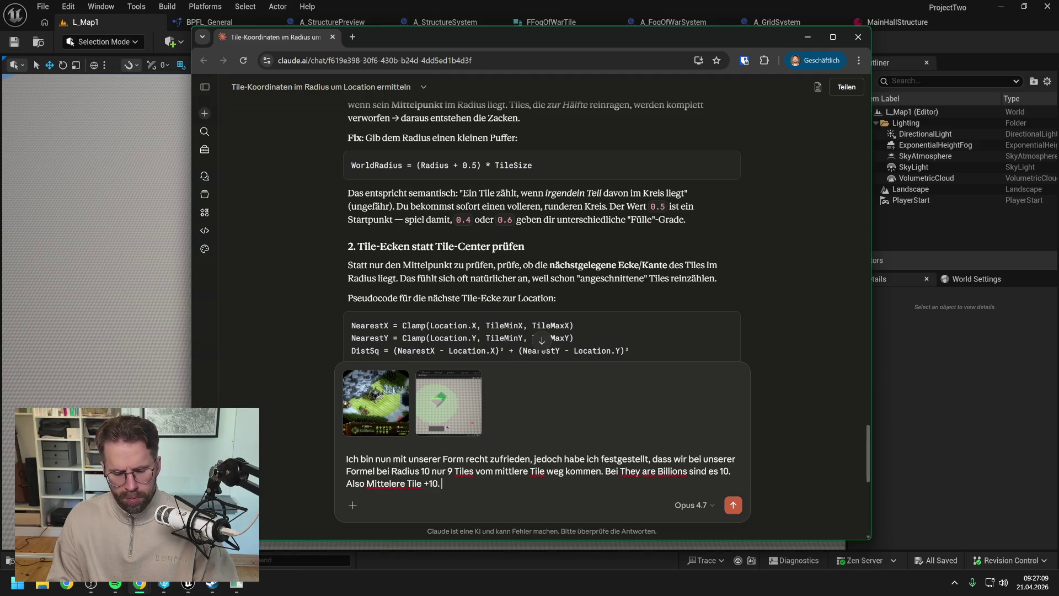
type("Ist nun die Fr")
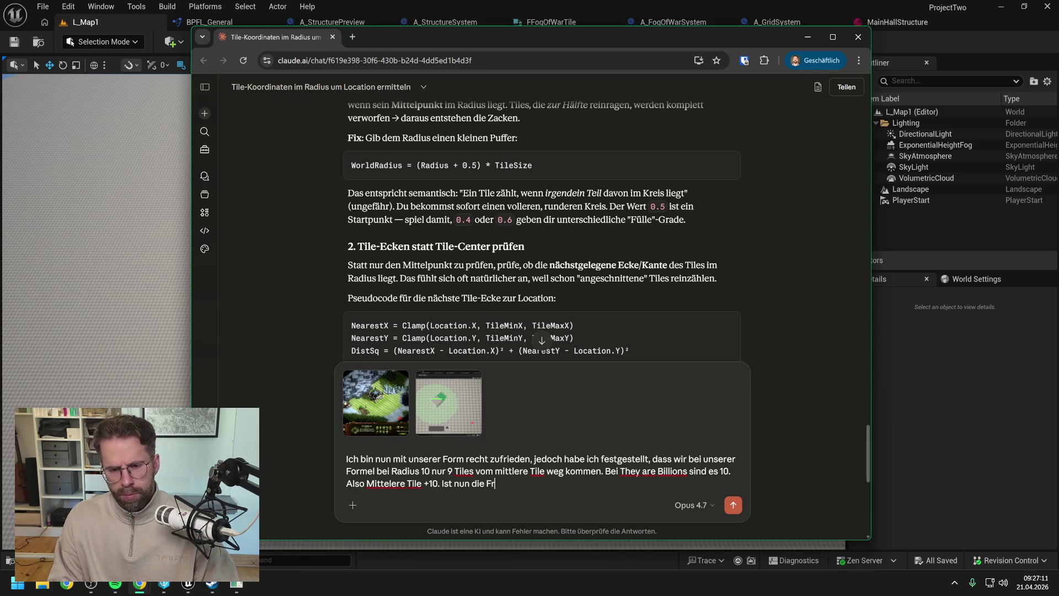
type("age wie wir bei uns 10")
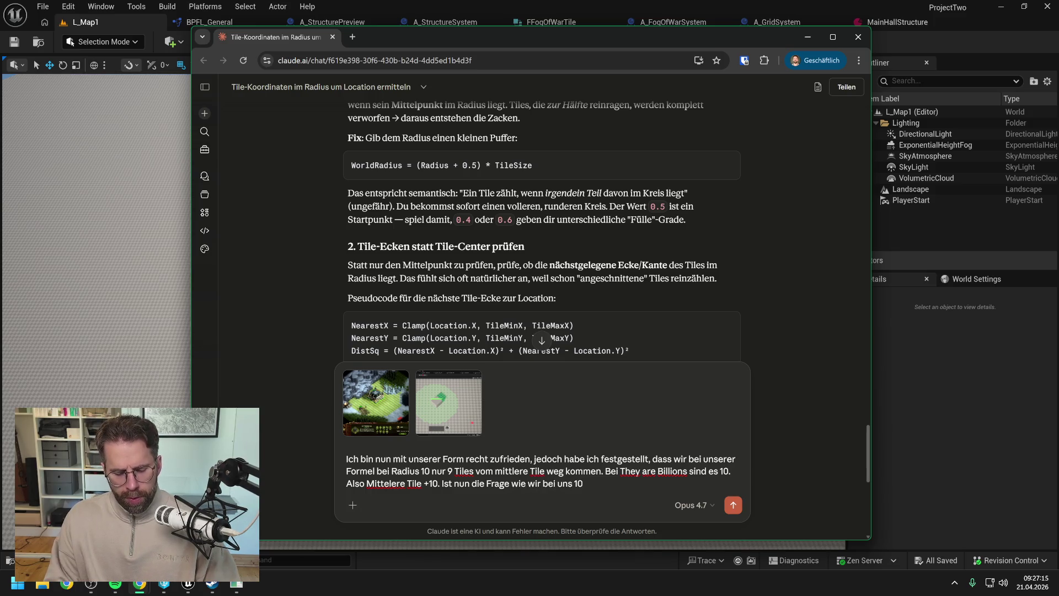
key("BackSpace")
key("BackSpace")
type("+1")
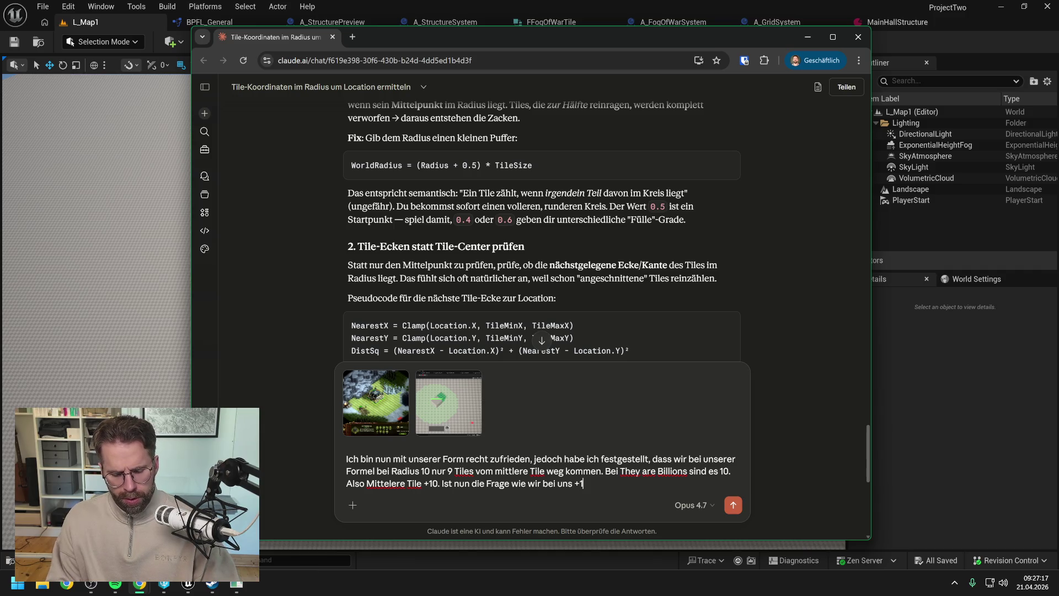
type("0 definieren-.")
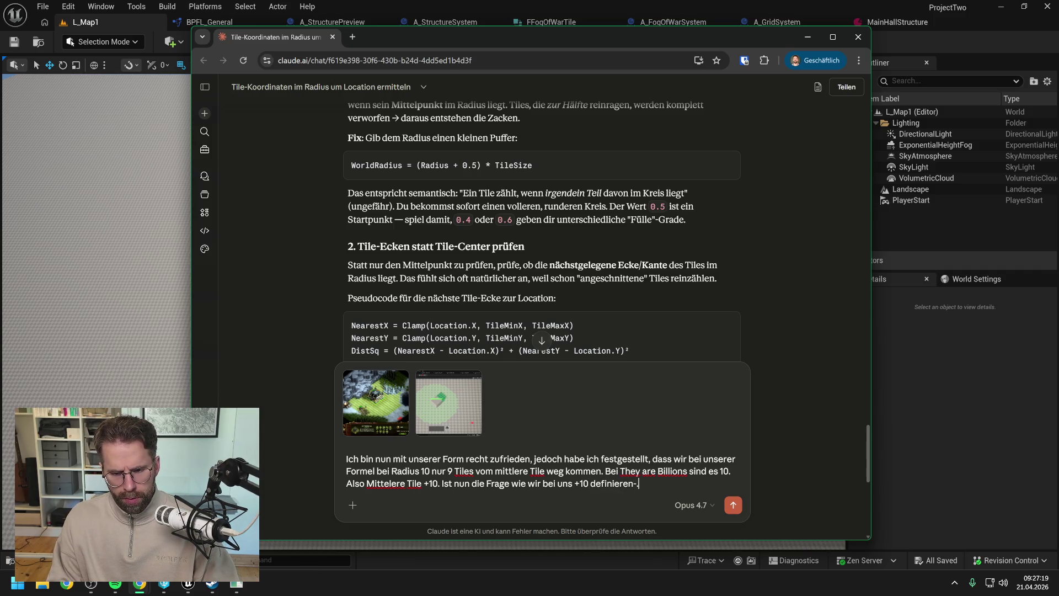
key("BackSpace")
key("BackSpace")
type(". Denn was")
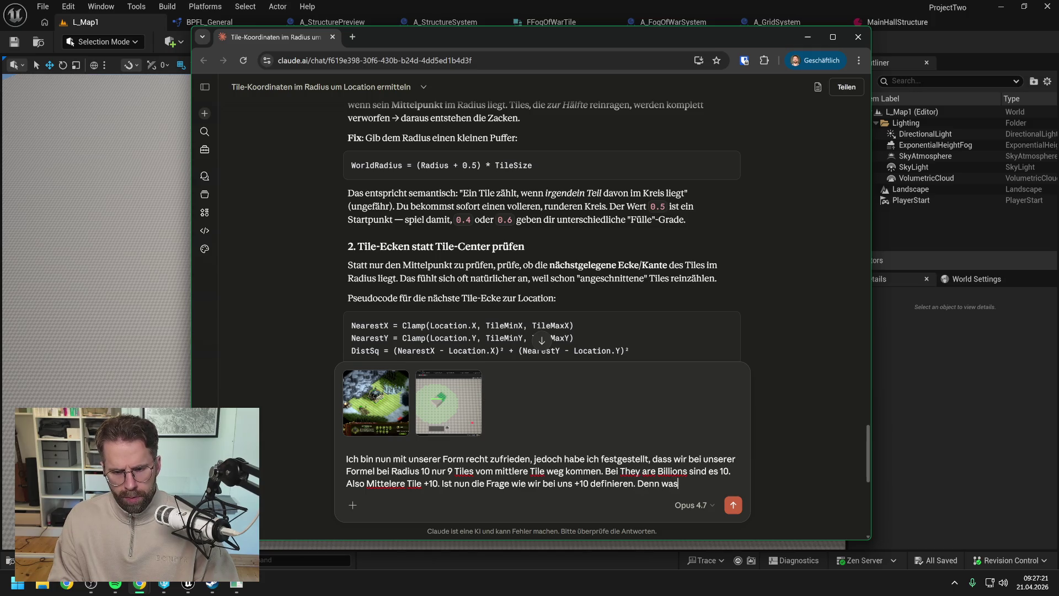
type(" ist wenn")
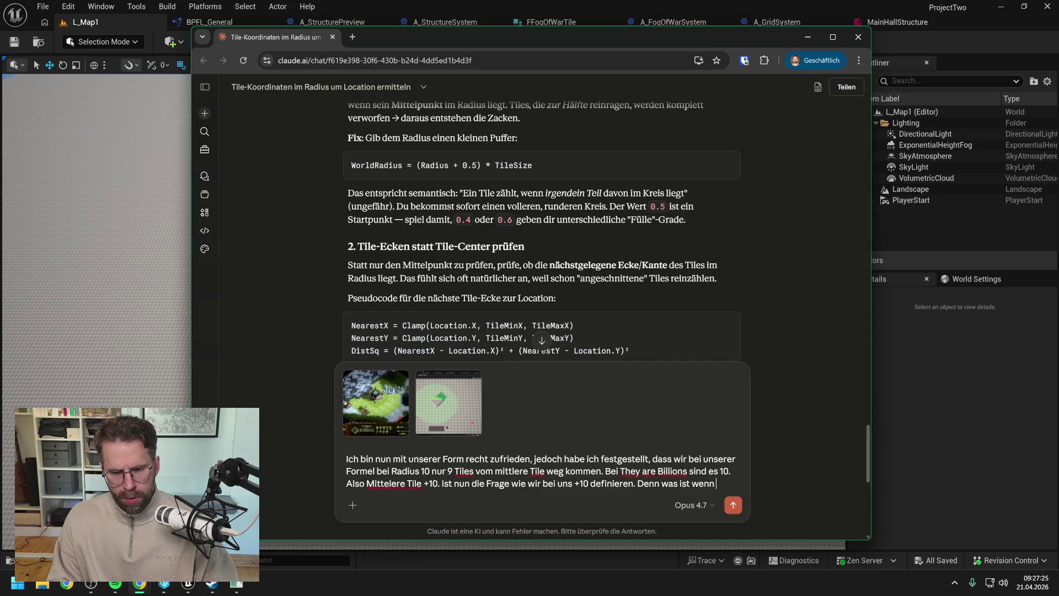
type(" ein Gebäude")
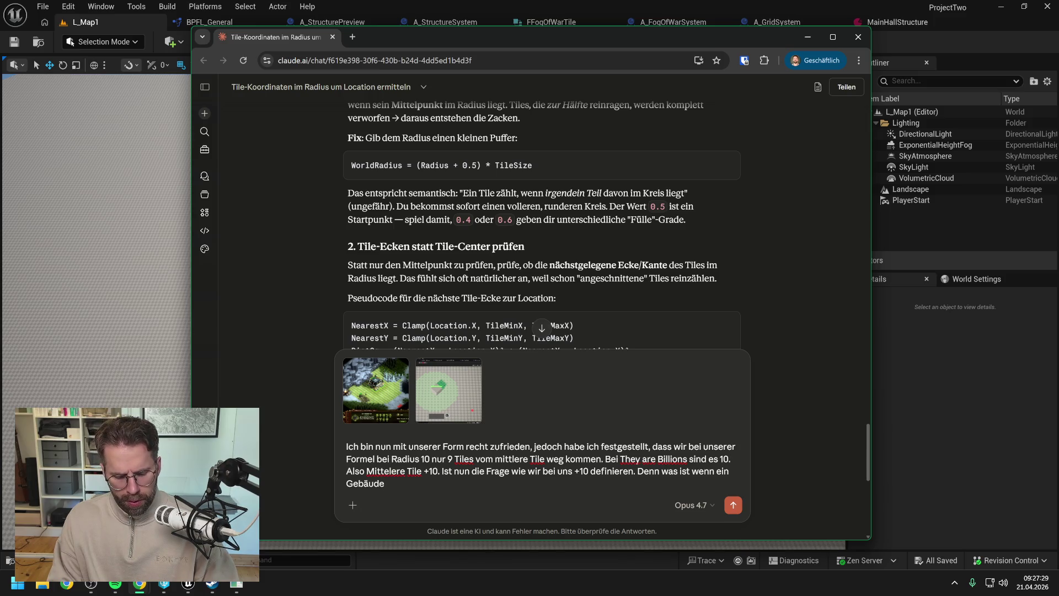
type(" sein")
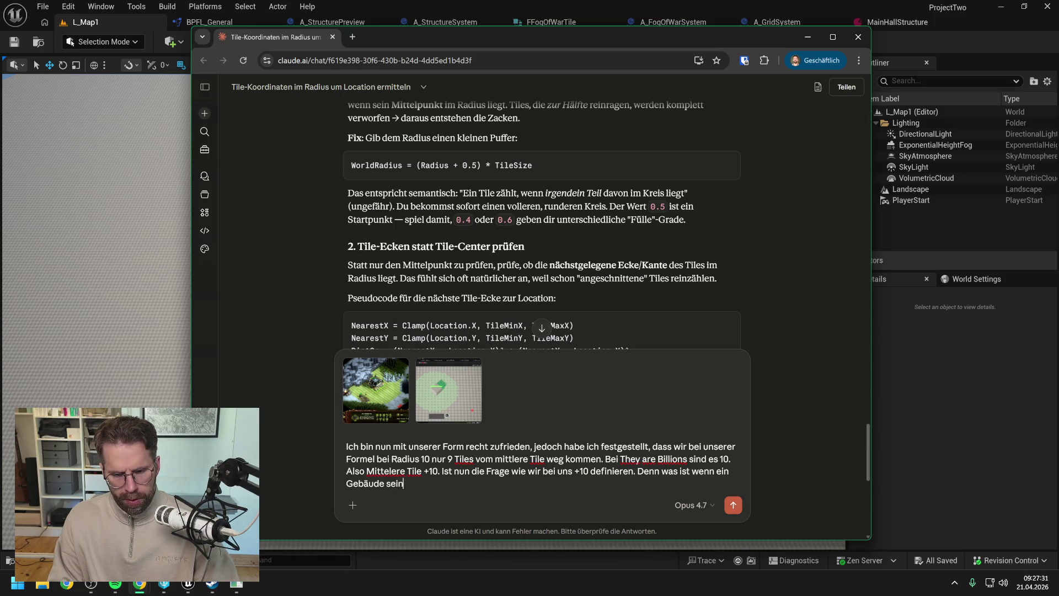
type("enmn Mi")
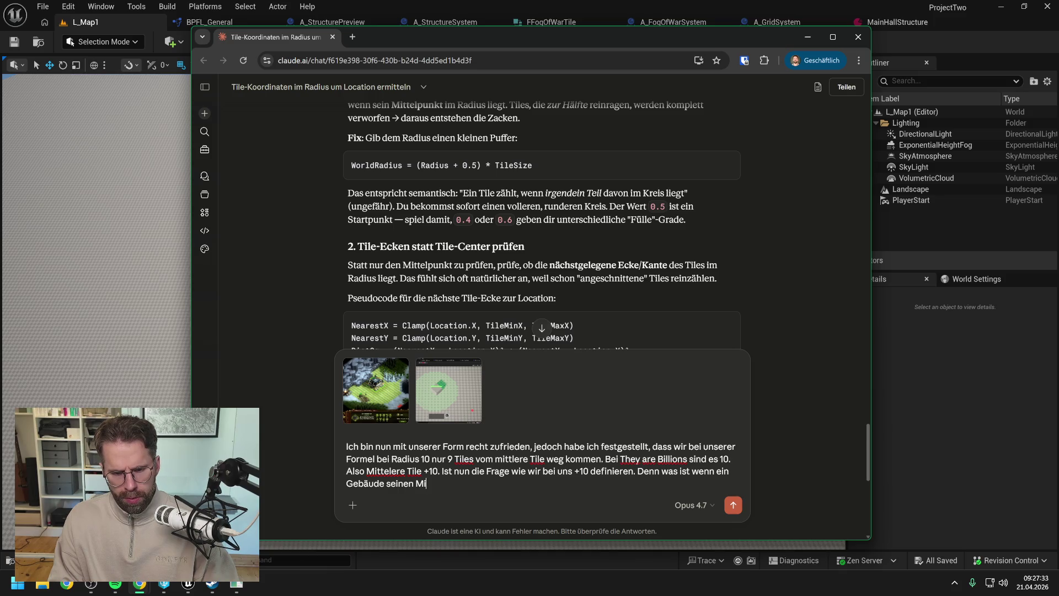
type("punktzwsich")
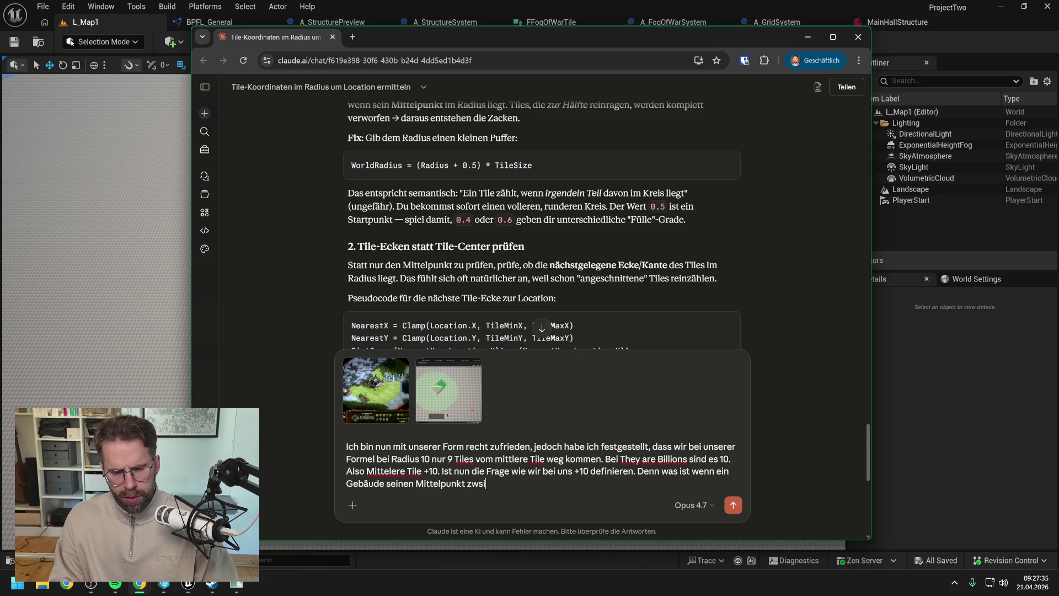
key("BackSpace")
type("ischen ")
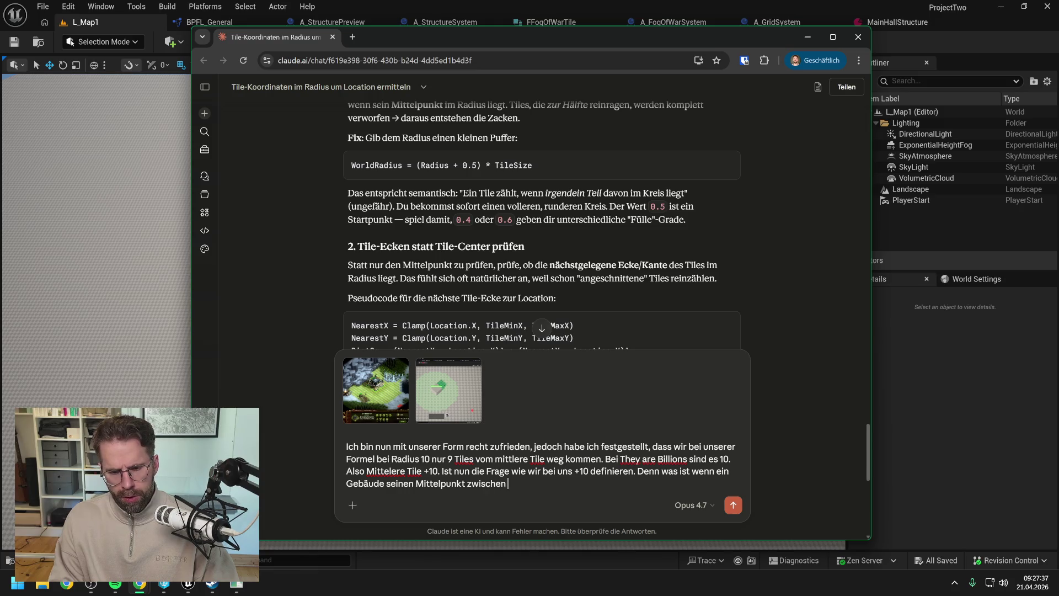
type("vier Tiles hat.")
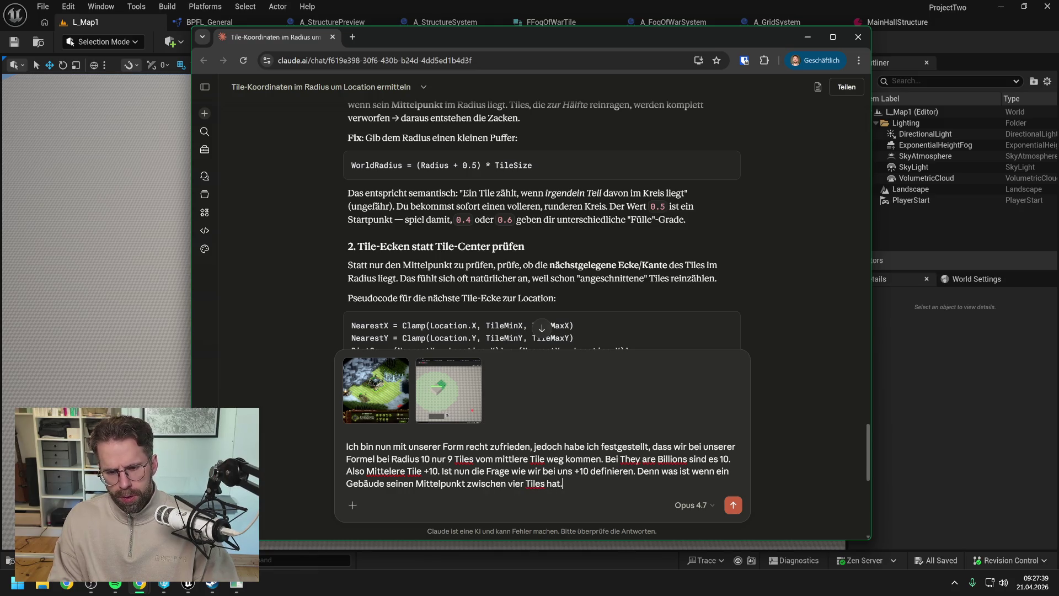
type(" Dafür bra")
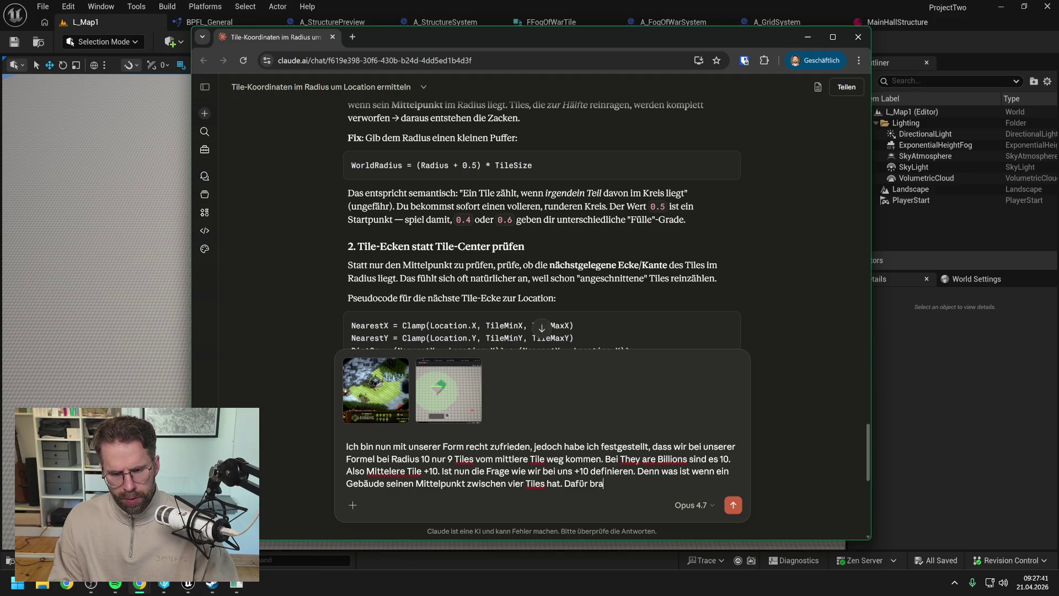
type("uchen wir ja auch ")
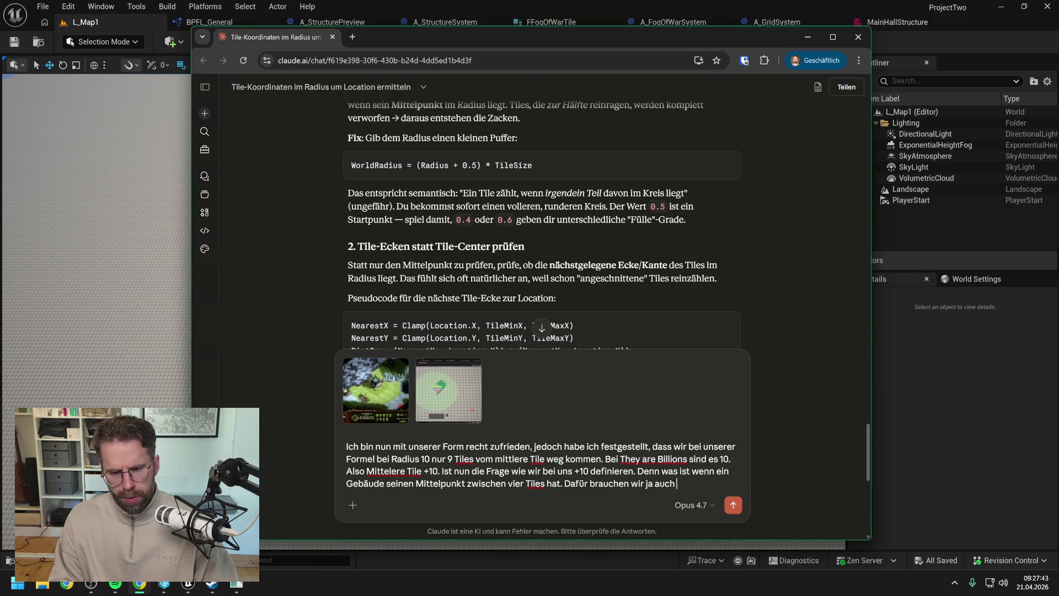
type("eine Lösung.")
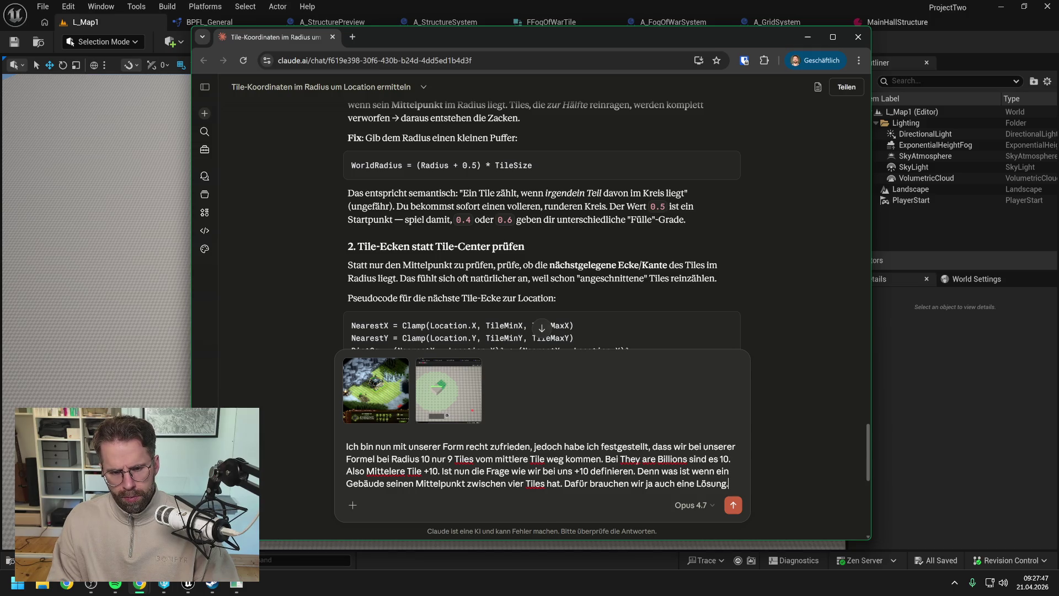
key("Return")
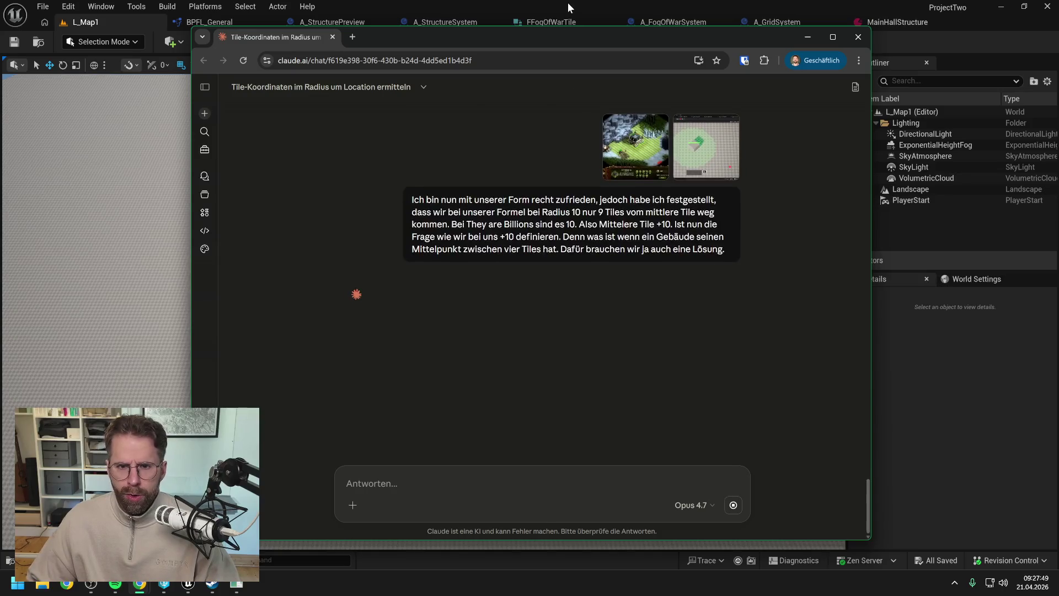
left_click_drag(560, 32, 772, 0)
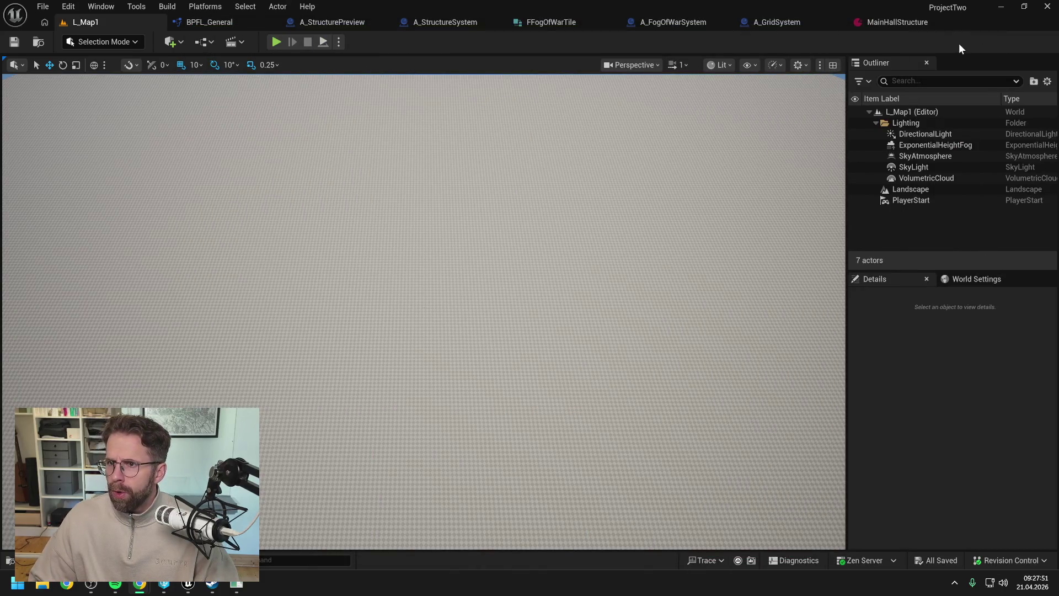
Set MainHallStructure's Power Radius to 11, save, and check out the asset
left_click(882, 23)
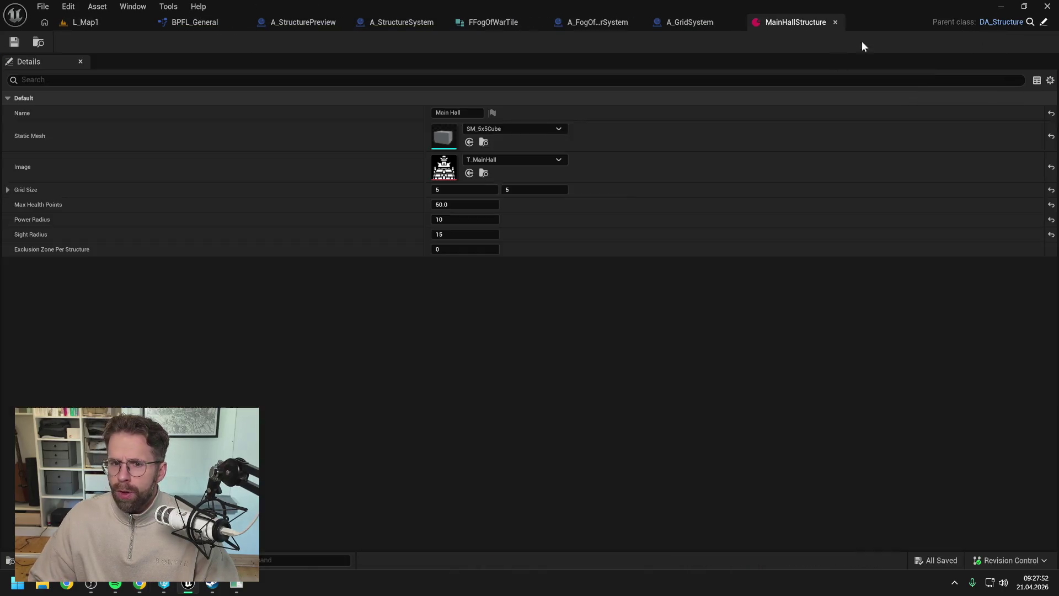
left_click(461, 220)
type("1")
type("11")
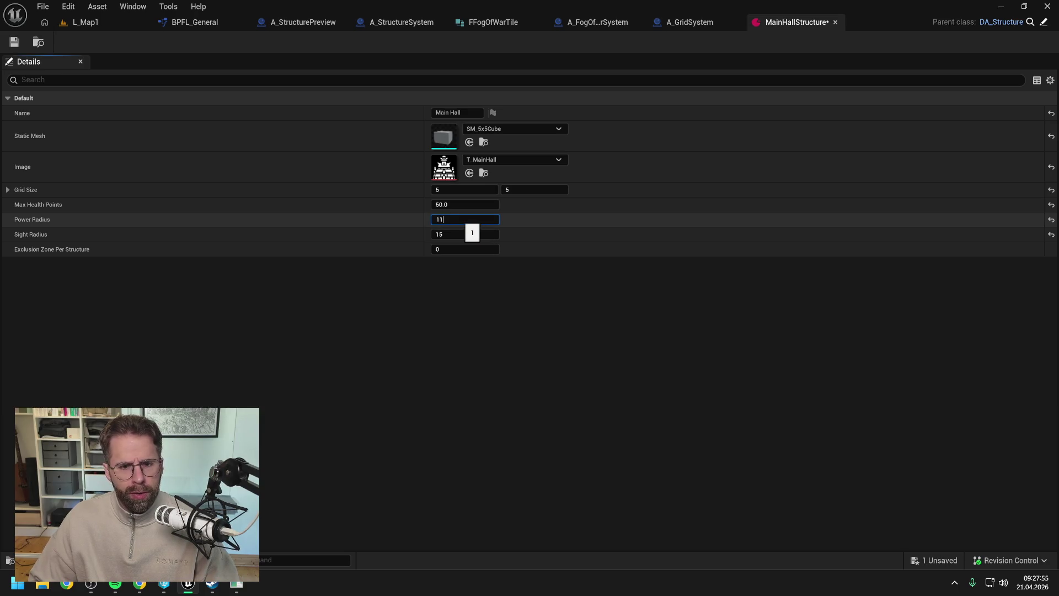
key("ctrl+s")
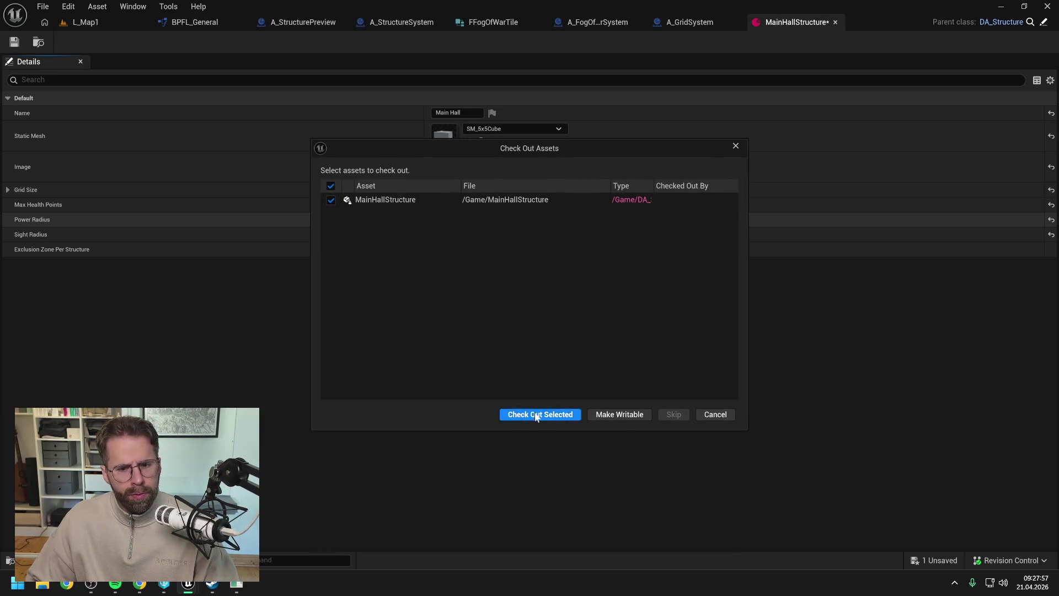
left_click(541, 416)
Play-test L_Map1 with a building placement preview to view the enlarged green radius
left_click(110, 22)
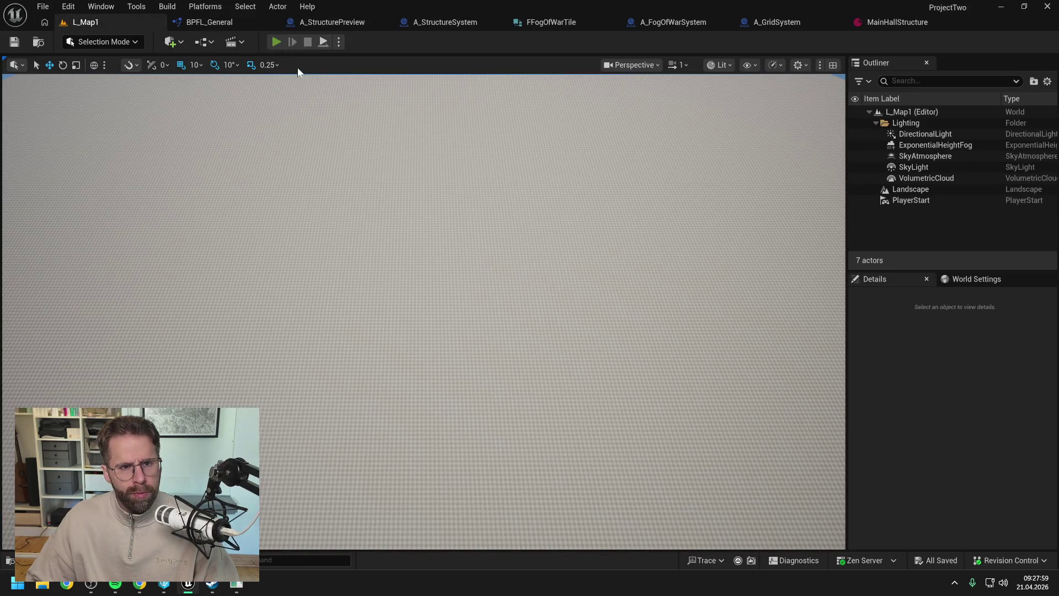
key("alt+p")
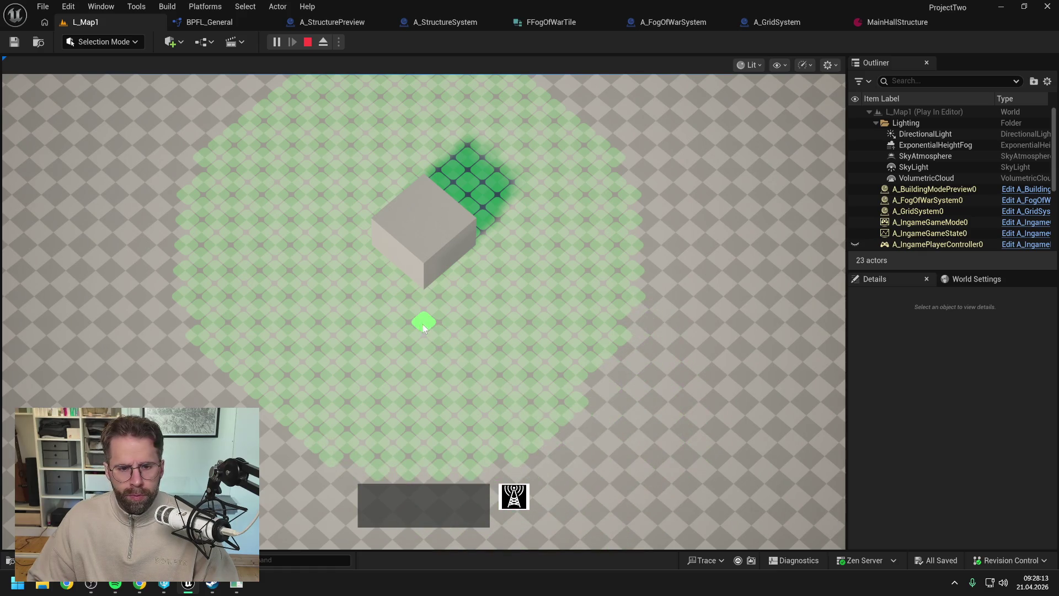
left_click(716, 392)
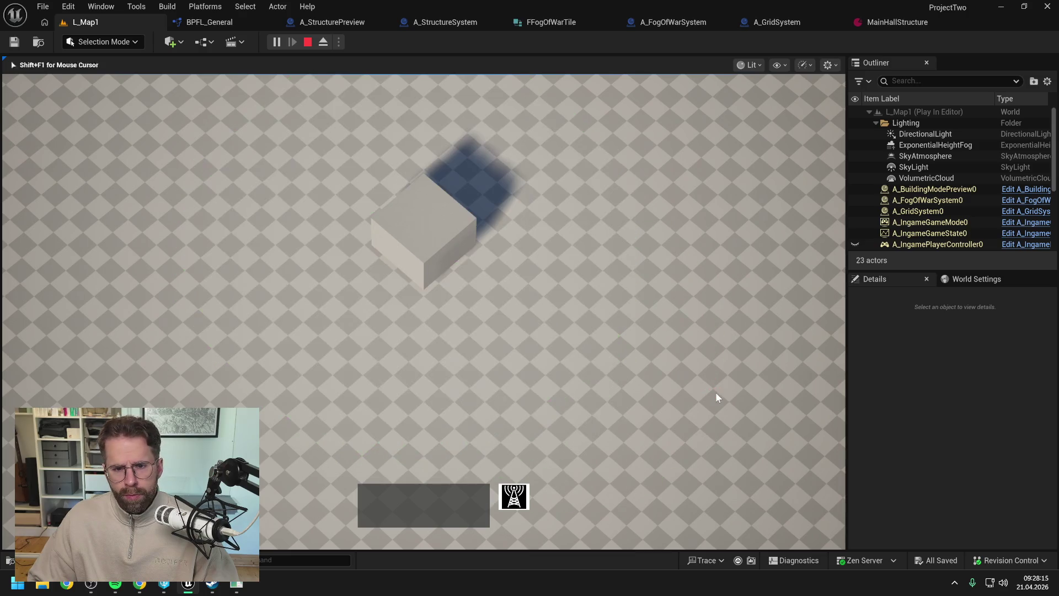
key("b")
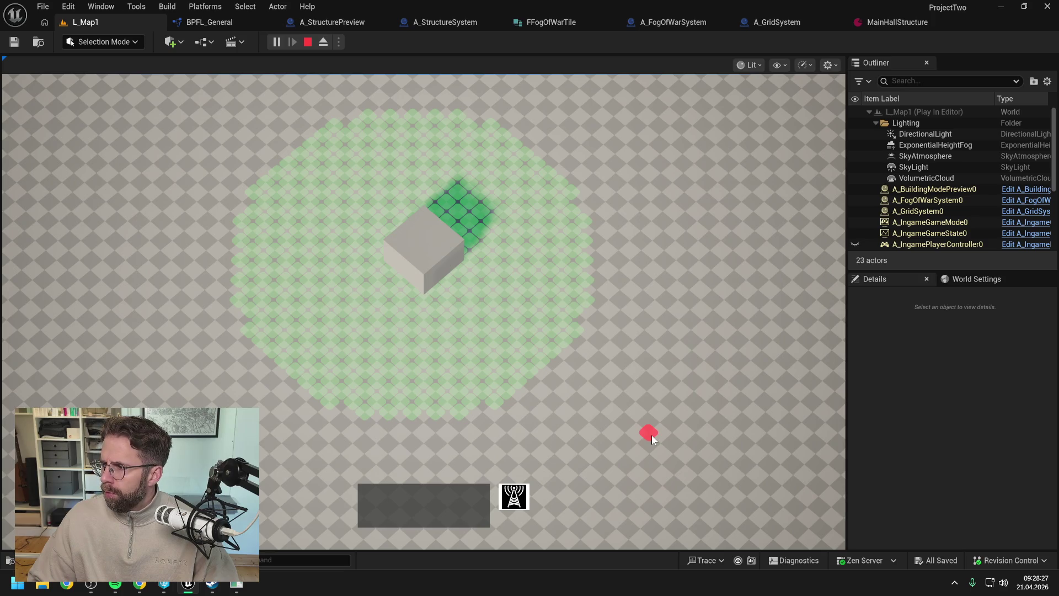
right_click(651, 435)
key("Escape")
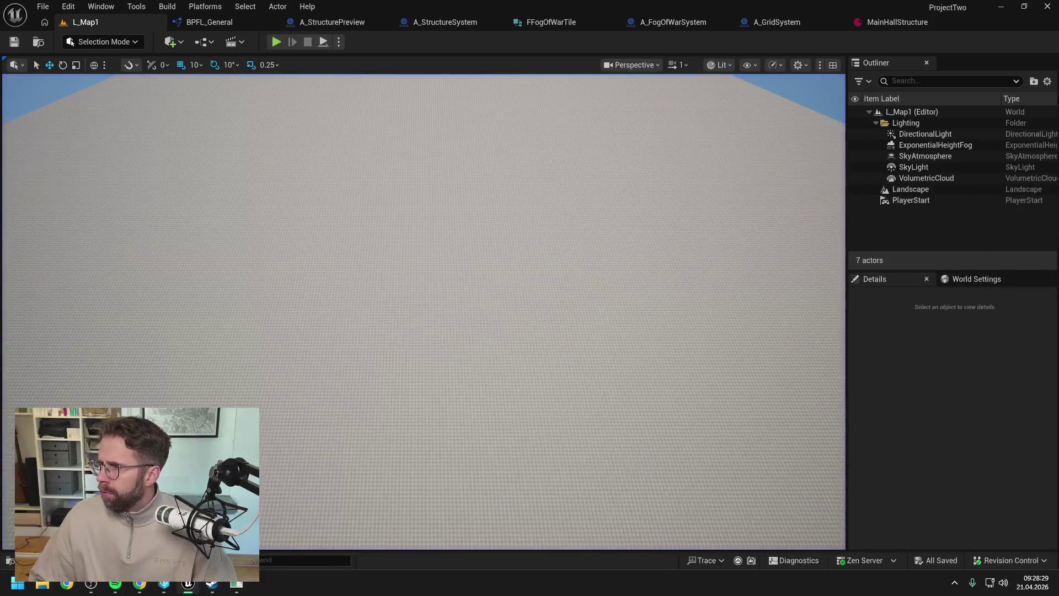
Read Claude's reply suggesting WorldRadius = Radius * TileSize + TileSize * 0.5, then return to Unreal
key("alt+Tab")
left_click_drag(825, 57, 644, 39)
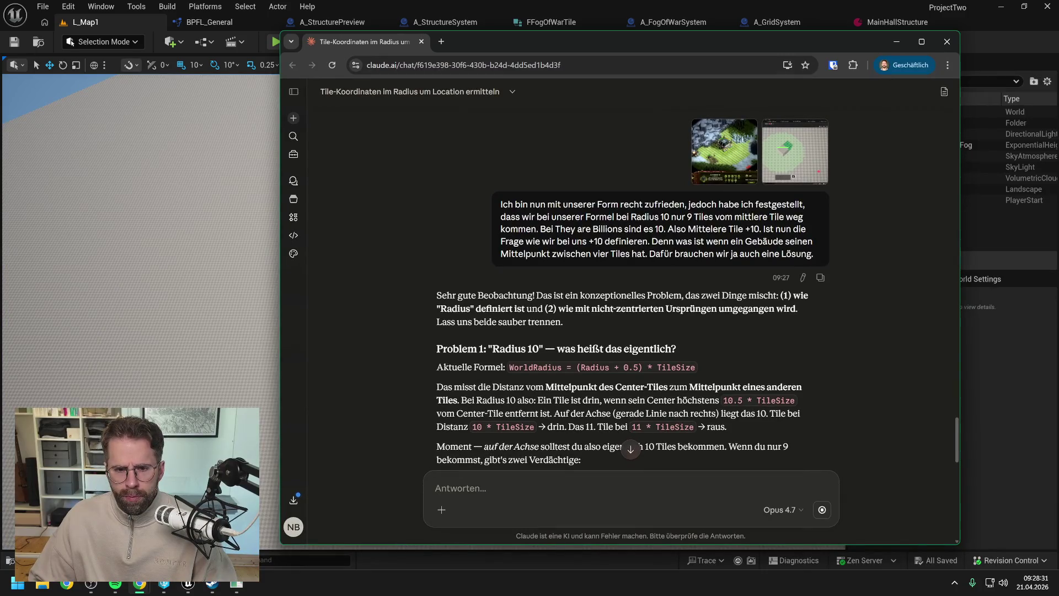
scroll(630, 229, "down", 1)
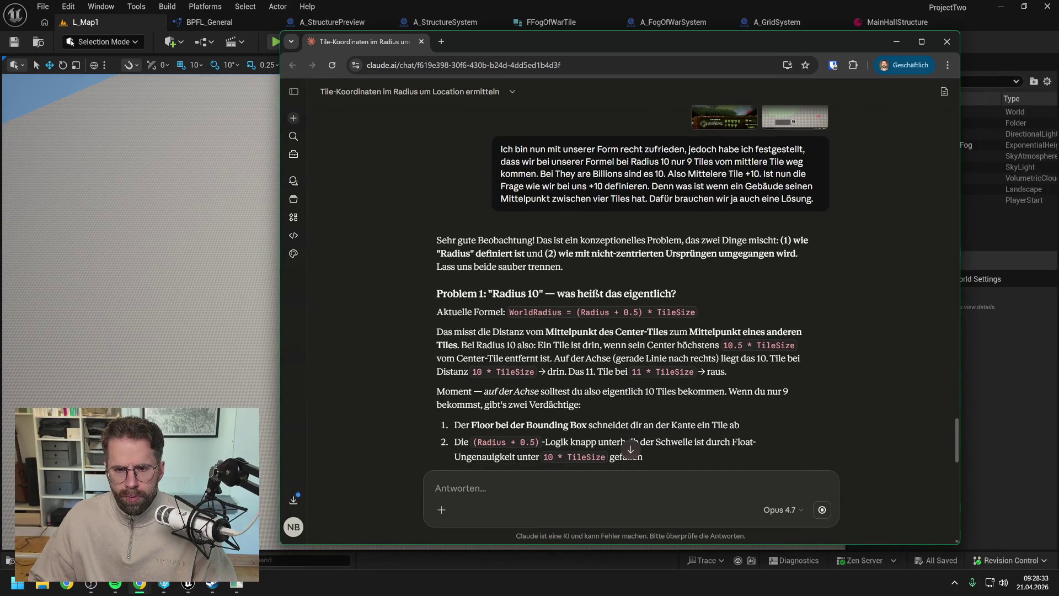
scroll(633, 286, "down", 1)
scroll(751, 246, "down", 1)
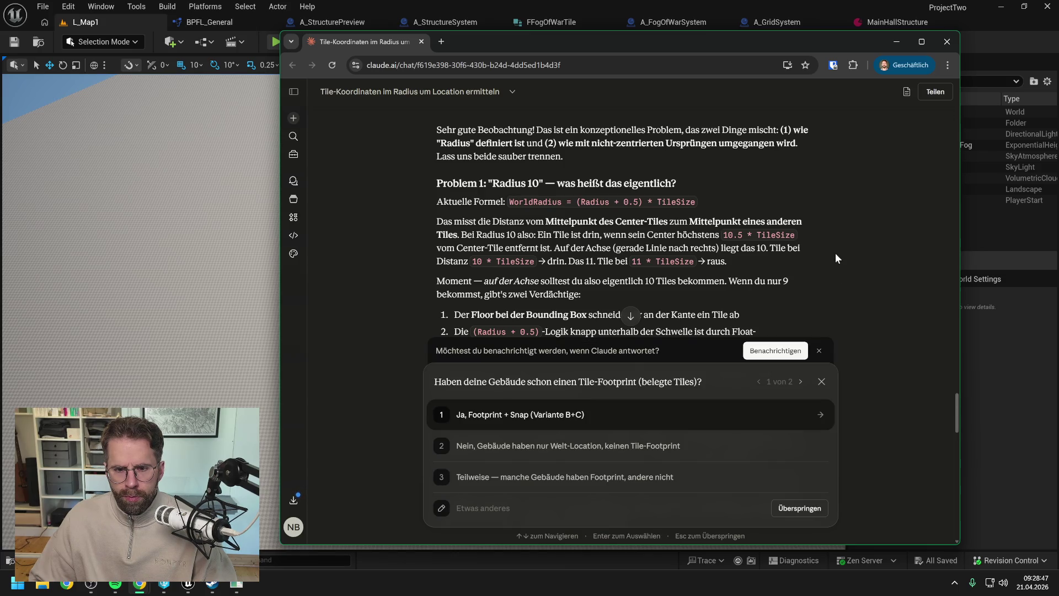
scroll(836, 253, "down", 1)
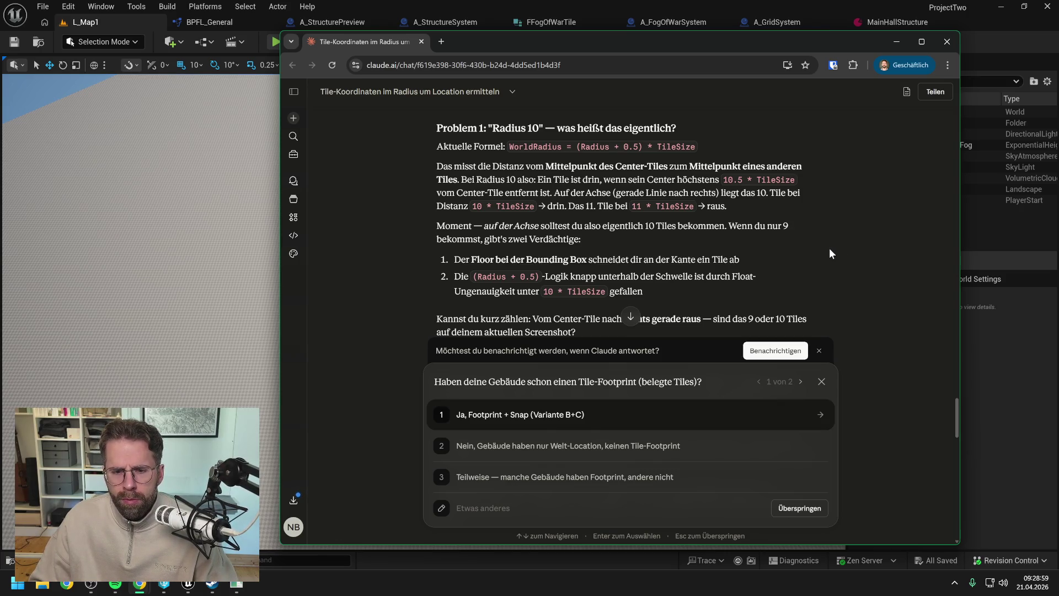
scroll(829, 248, "down", 1)
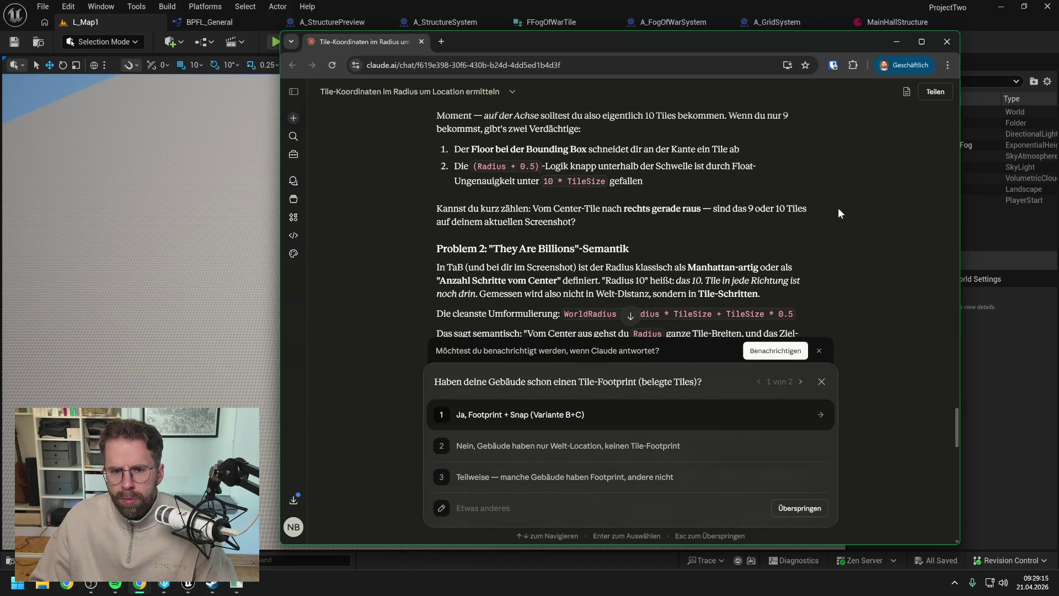
left_click_drag(553, 49, 558, 48)
key("alt+Tab")
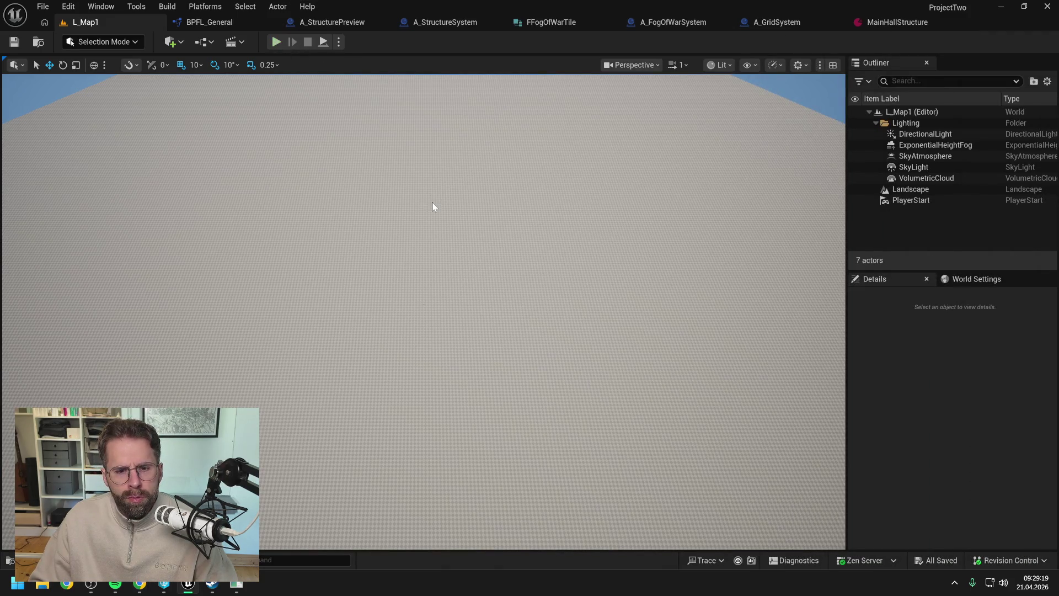
After a brief play-test, reset MainHallStructure's Power Radius to 10 and save
key("alt+p")
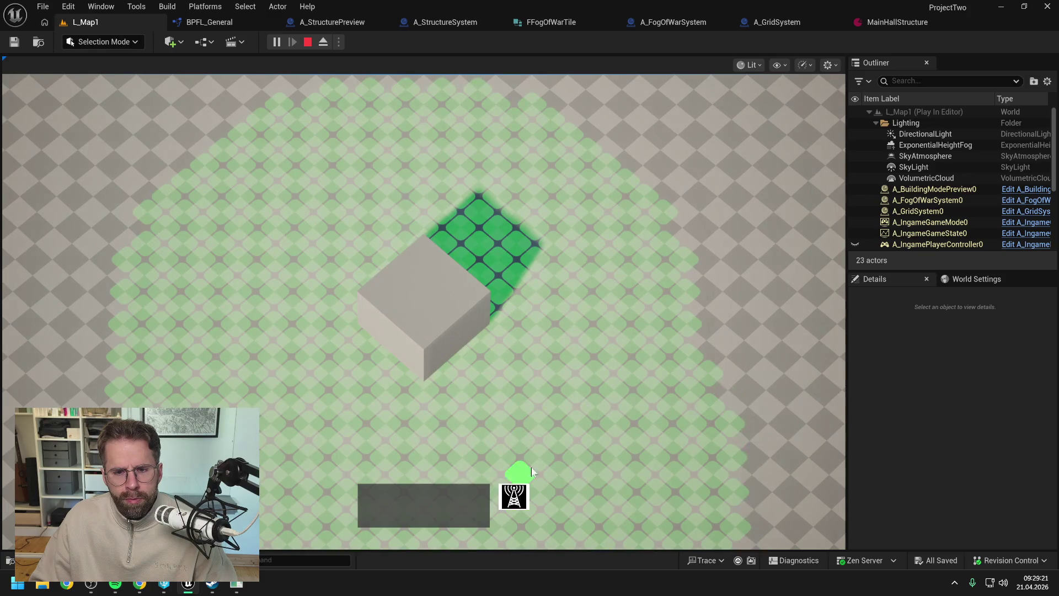
key("s")
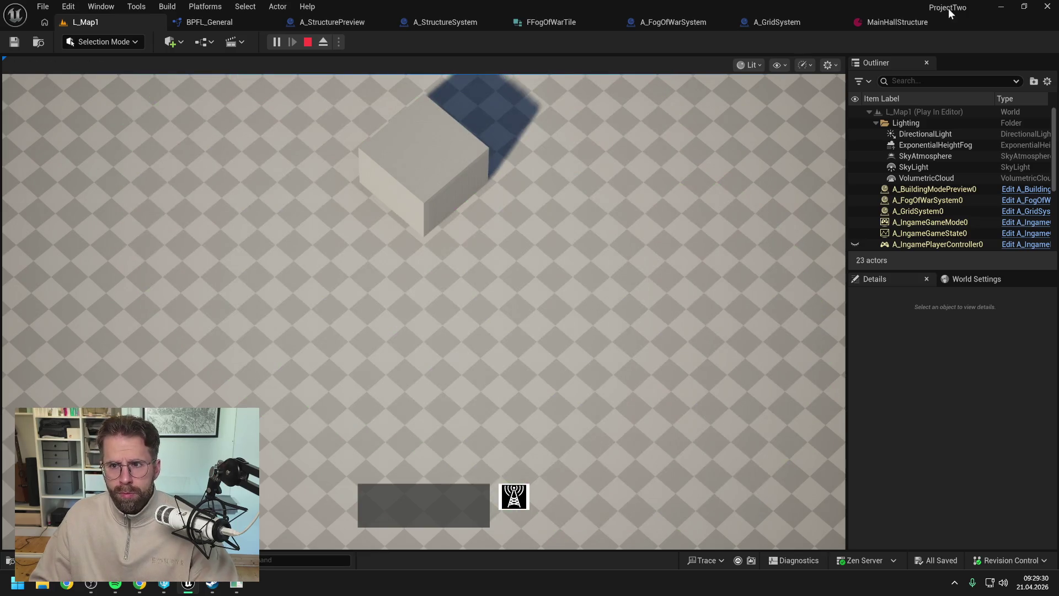
left_click(898, 22)
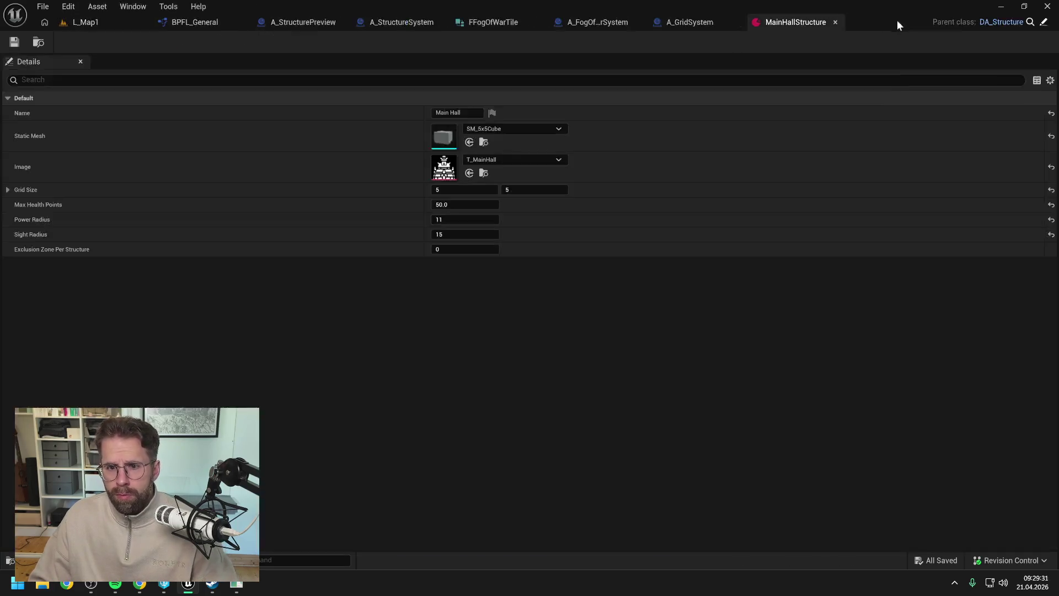
left_click(470, 219)
type("10")
key("Return")
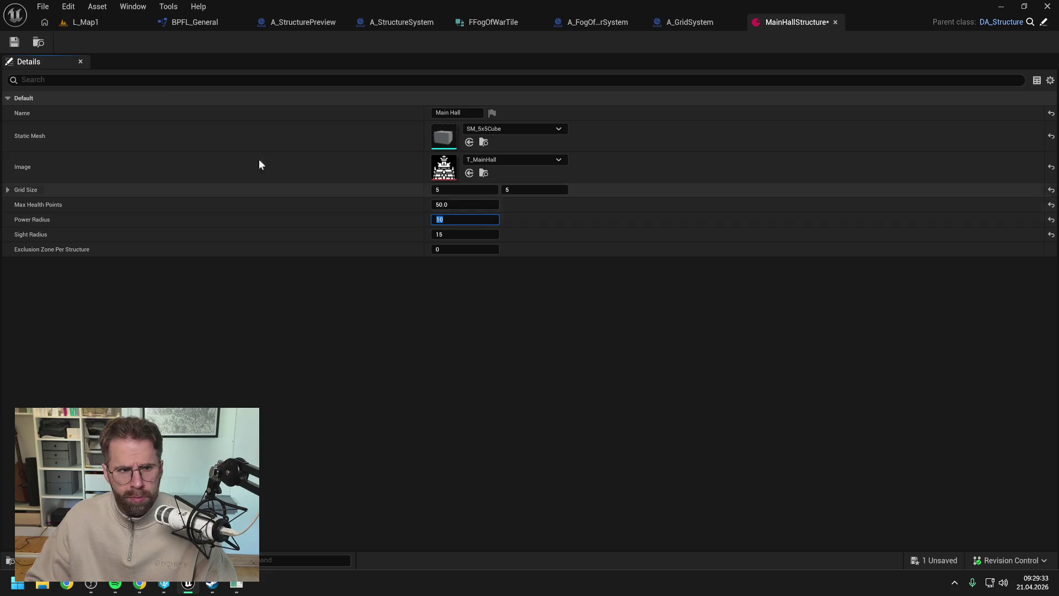
key("ctrl+s")
Play-test L_Map1 again to view the radius-10 green area, then stop and switch to Claude
left_click(93, 25)
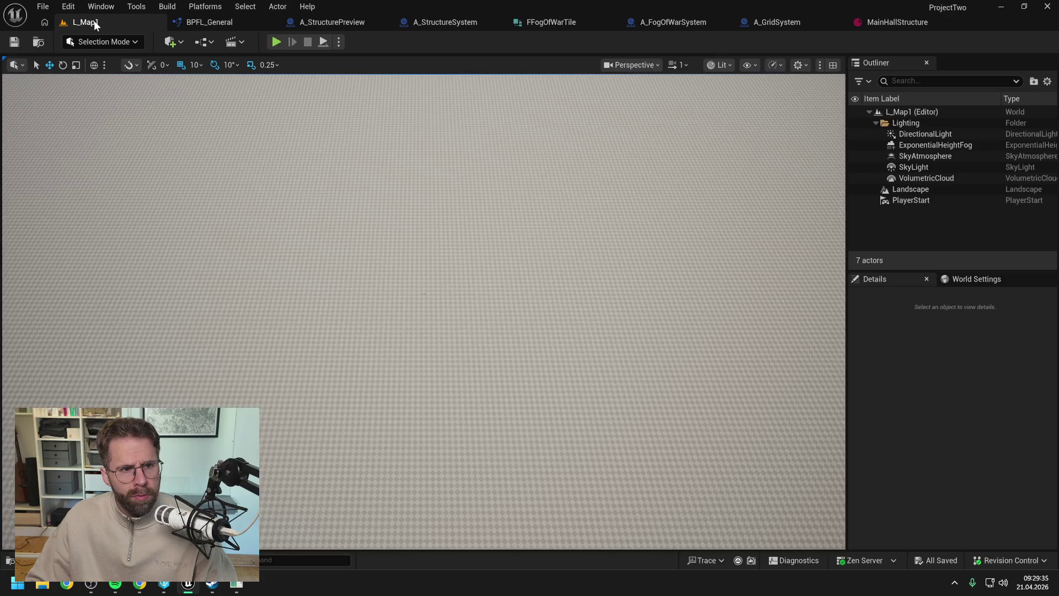
left_click(275, 41)
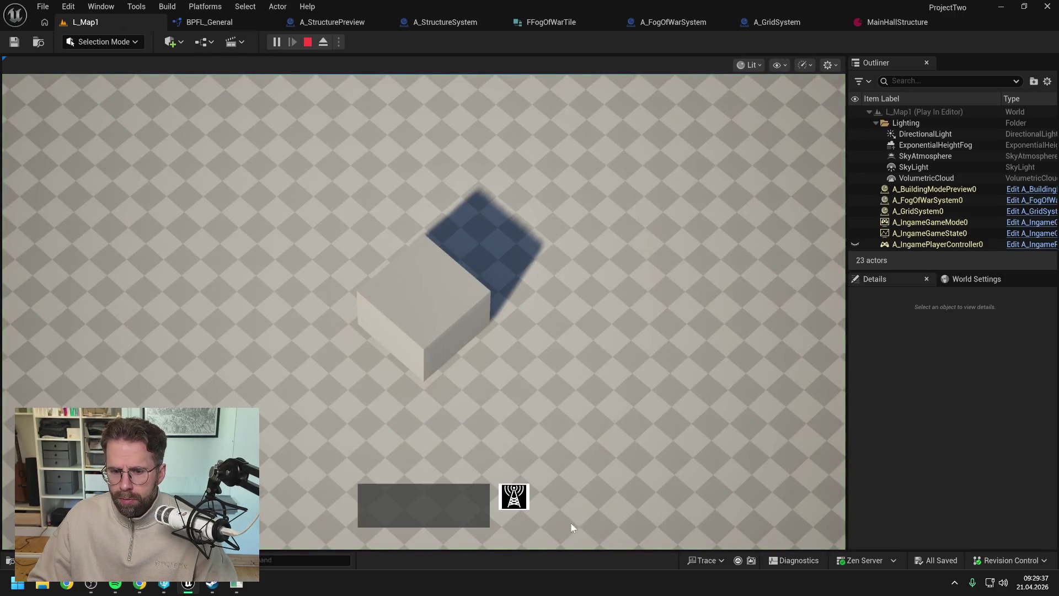
key("s")
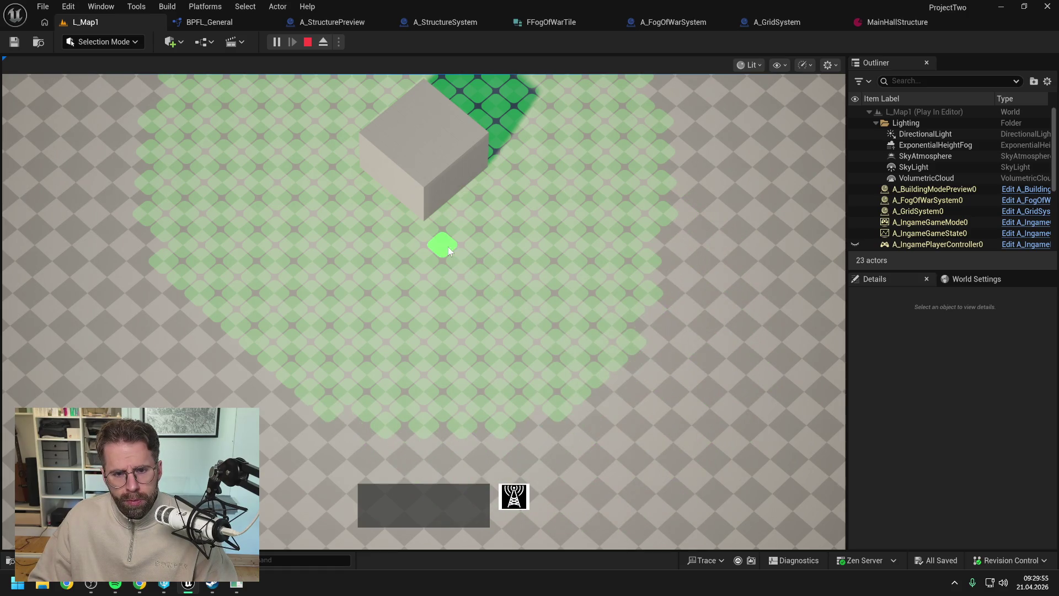
left_click(410, 218)
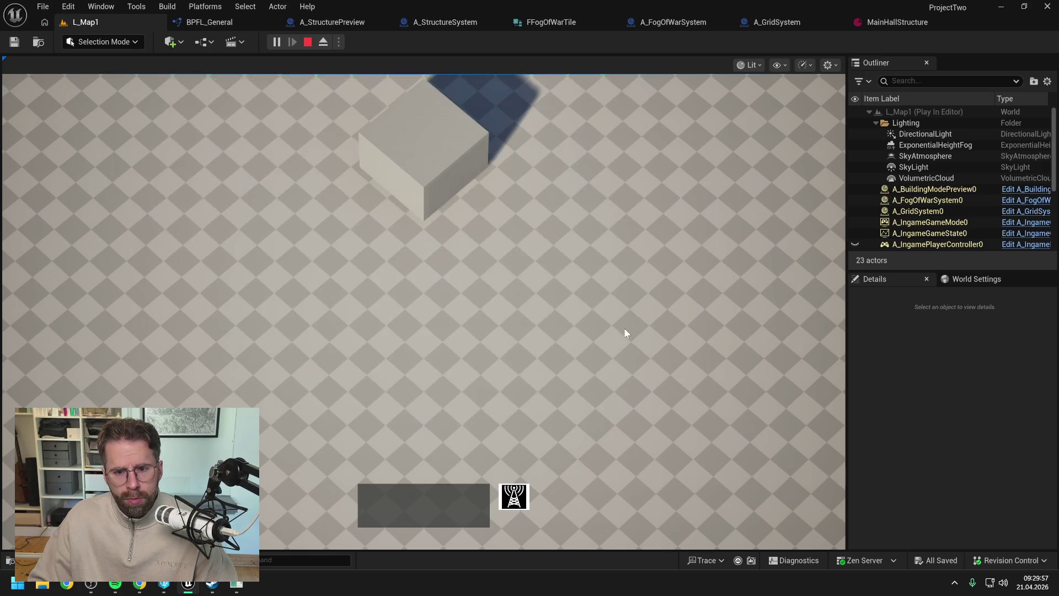
scroll(611, 331, "down", 2)
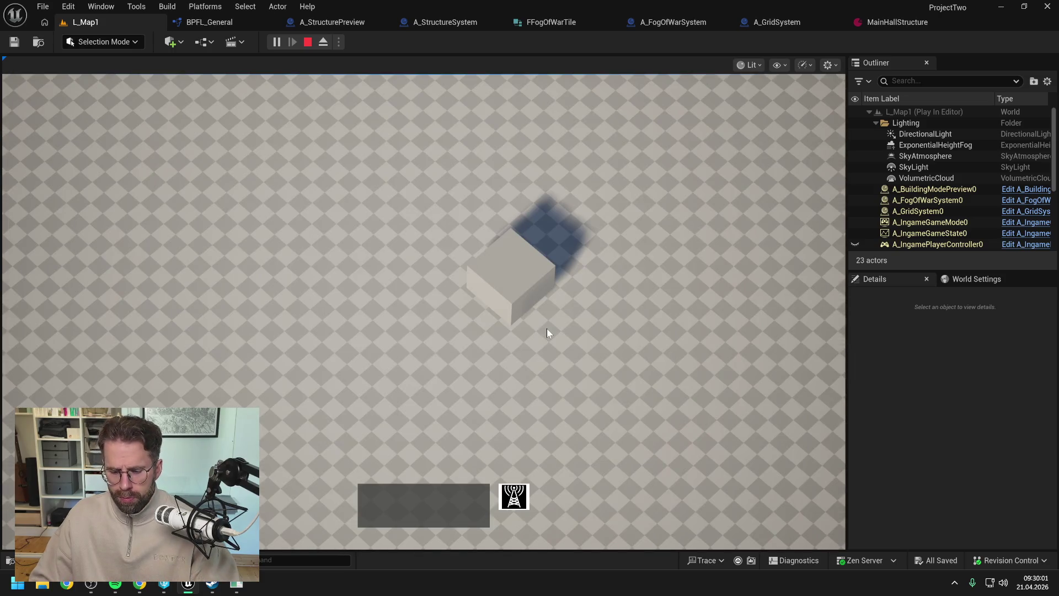
key("Escape")
key("alt+Tab")
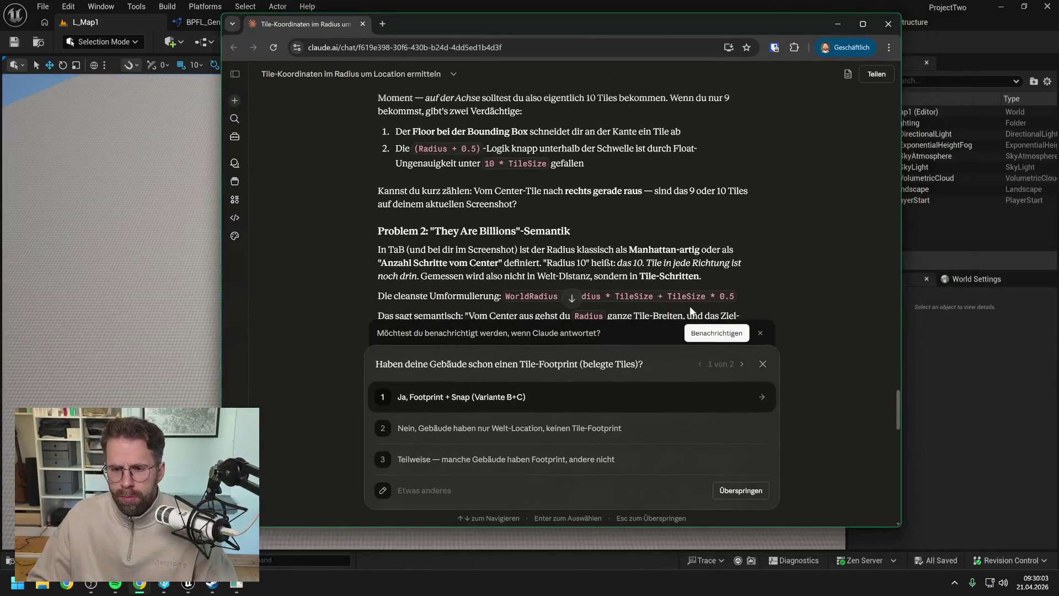
Review Claude's answer and skip both follow-up questions (1 von 2, 2 von 2) as No preference
scroll(690, 311, "down", 3)
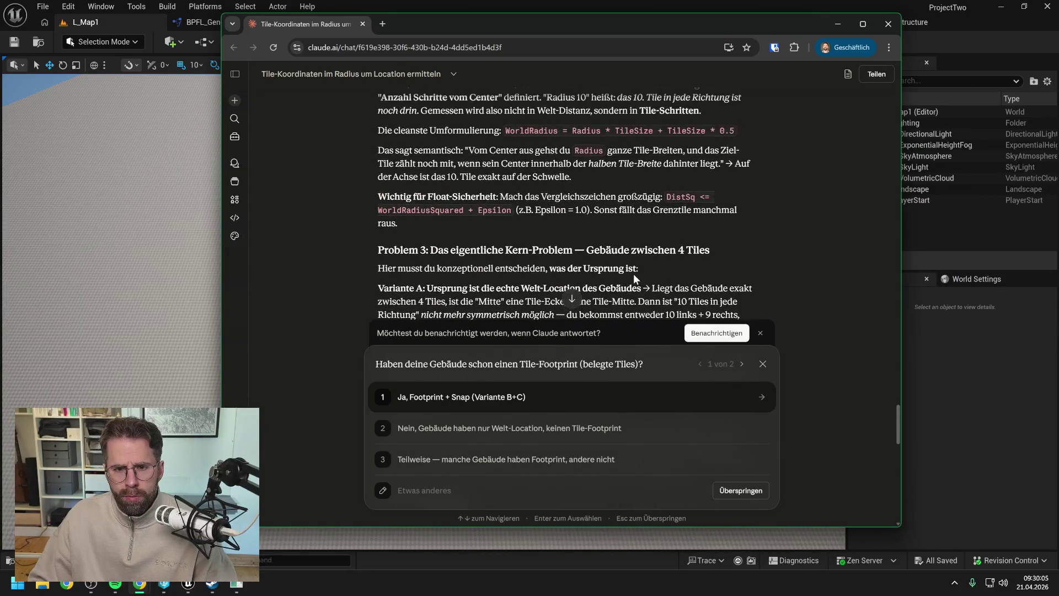
scroll(632, 274, "up", 1)
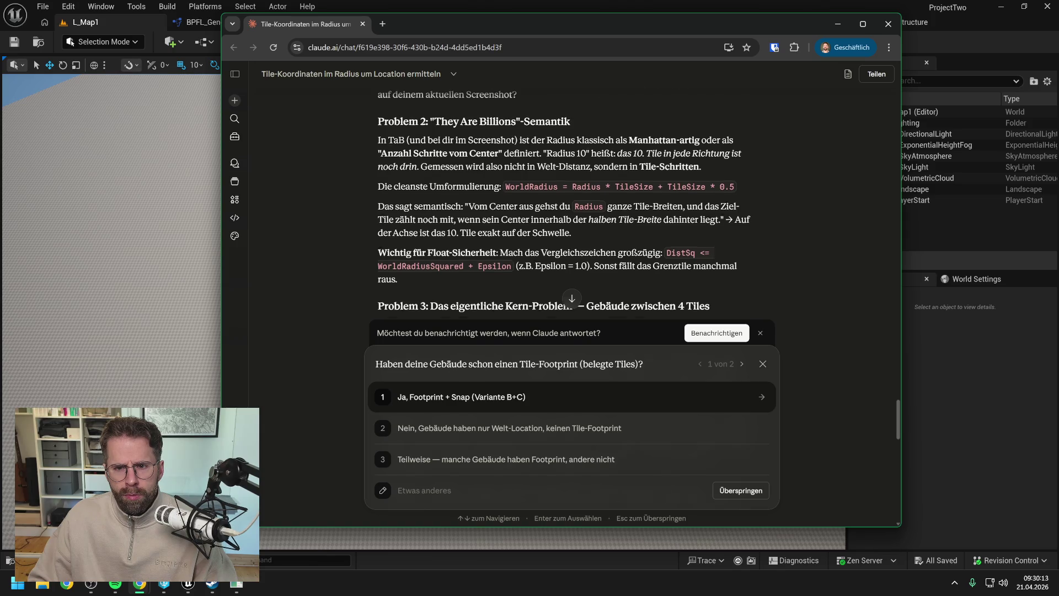
scroll(592, 250, "up", 2)
scroll(592, 250, "up", 1)
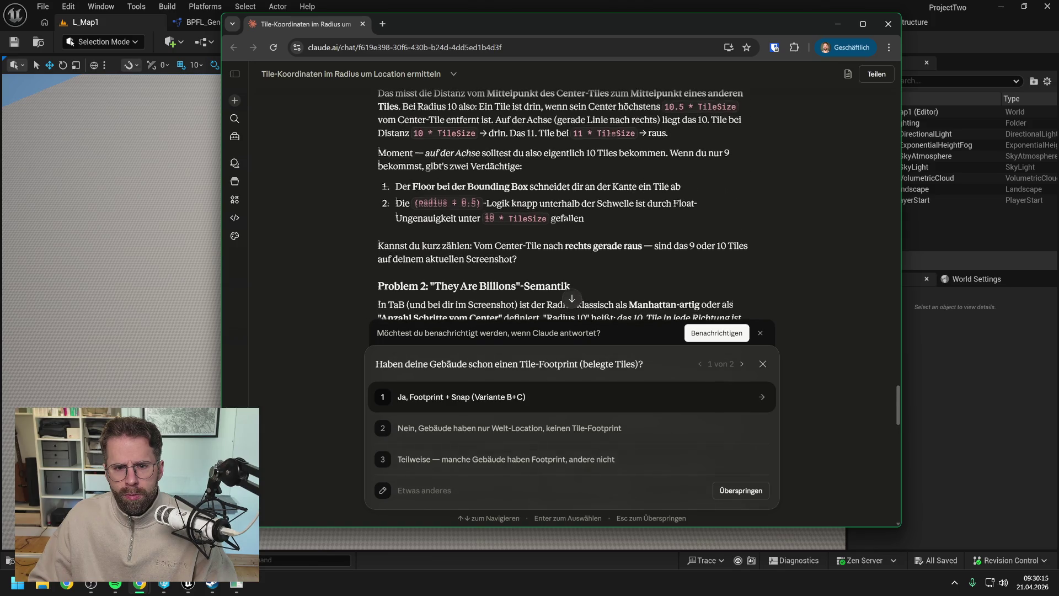
scroll(591, 251, "up", 2)
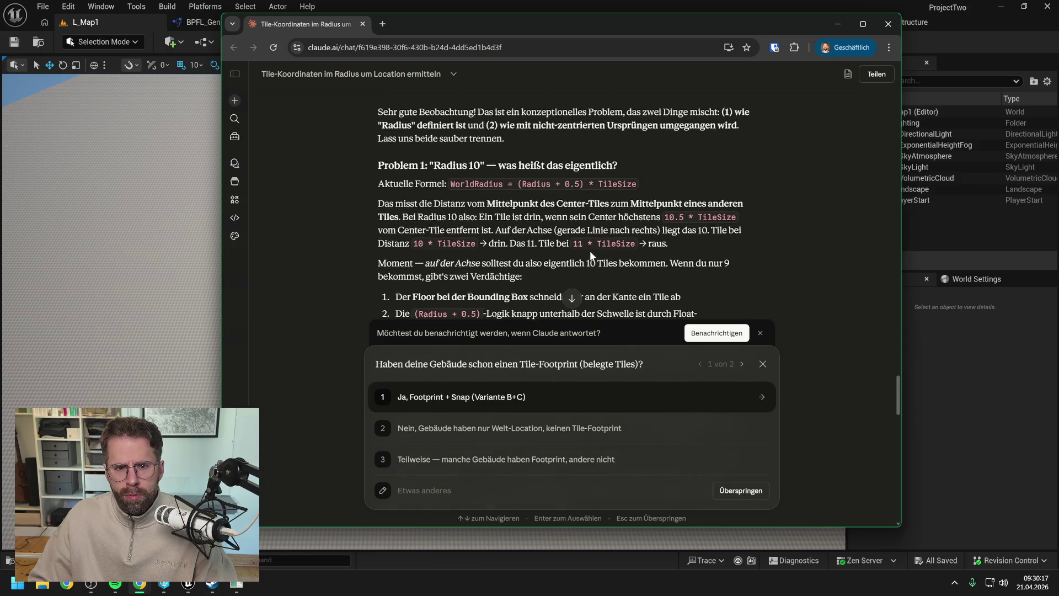
scroll(590, 250, "down", 1)
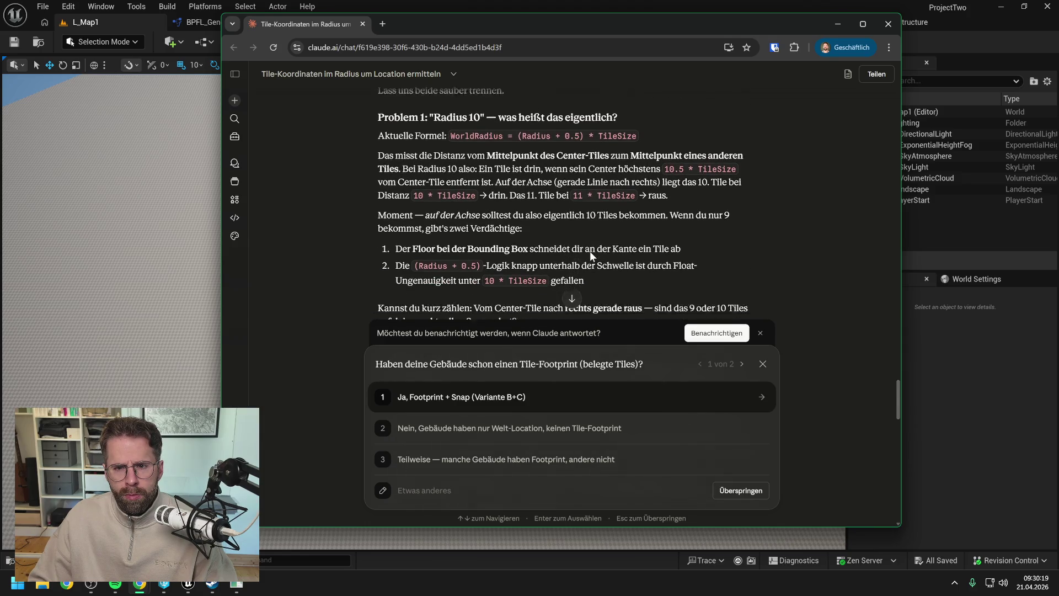
scroll(664, 416, "down", 1)
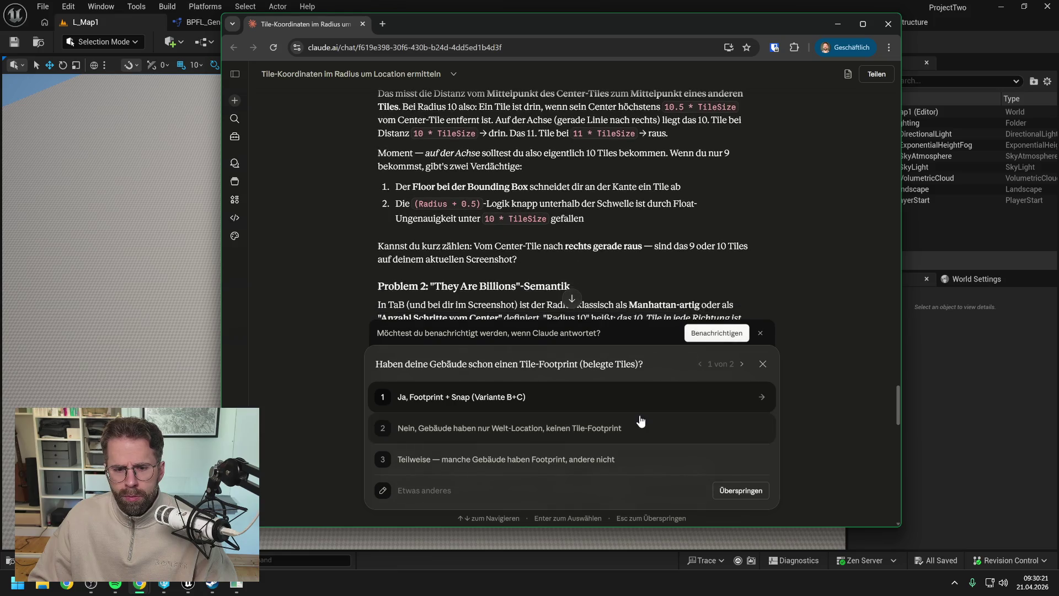
scroll(594, 470, "down", 1)
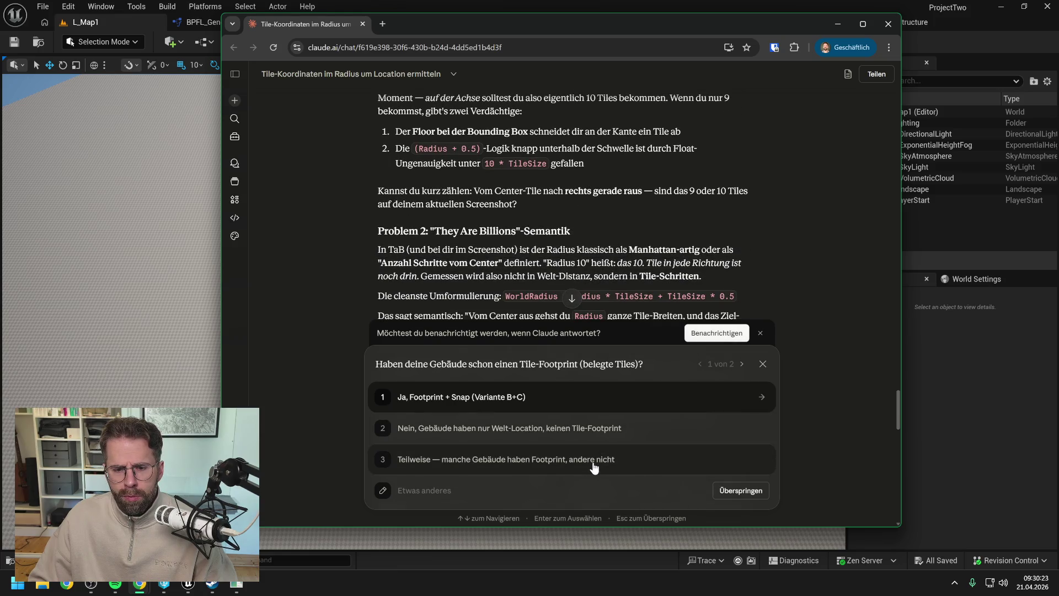
left_click(593, 466)
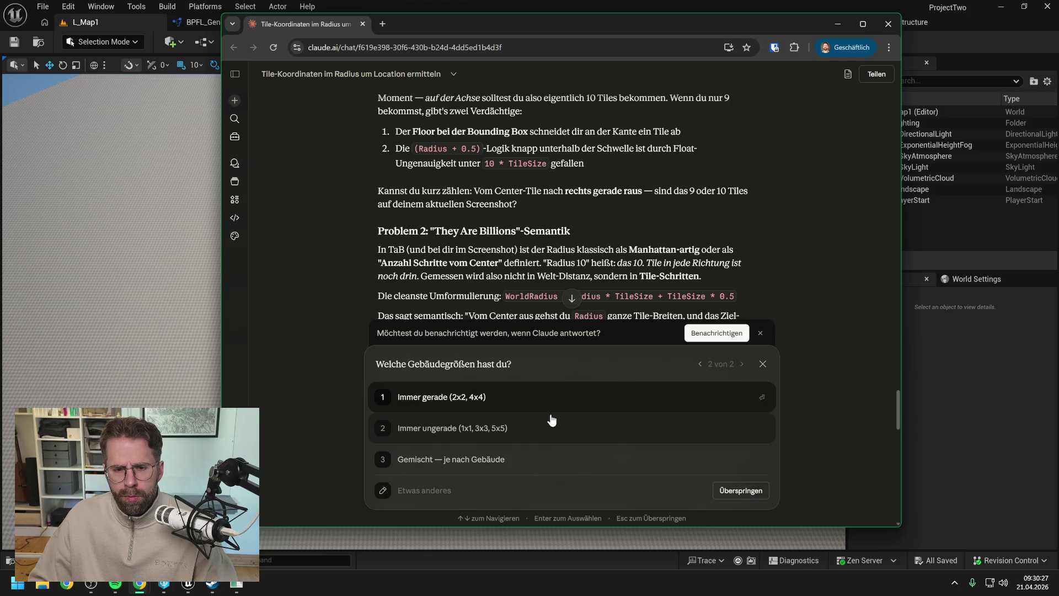
left_click(741, 490)
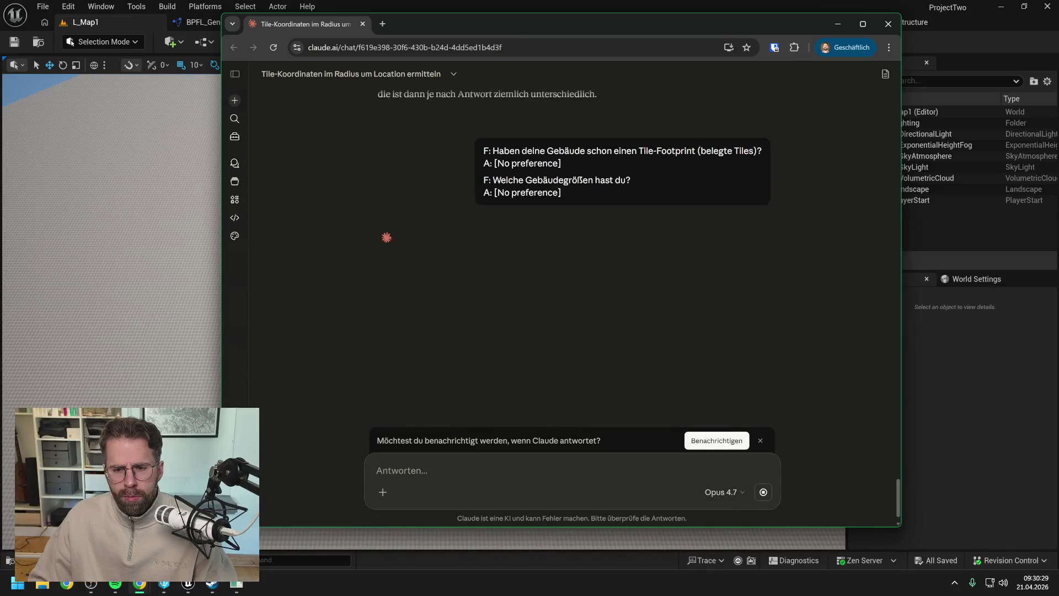
Begin a reply with 'Zu 1: Tatsache' and dismiss the reply-notification prompt
type("Zu 1")
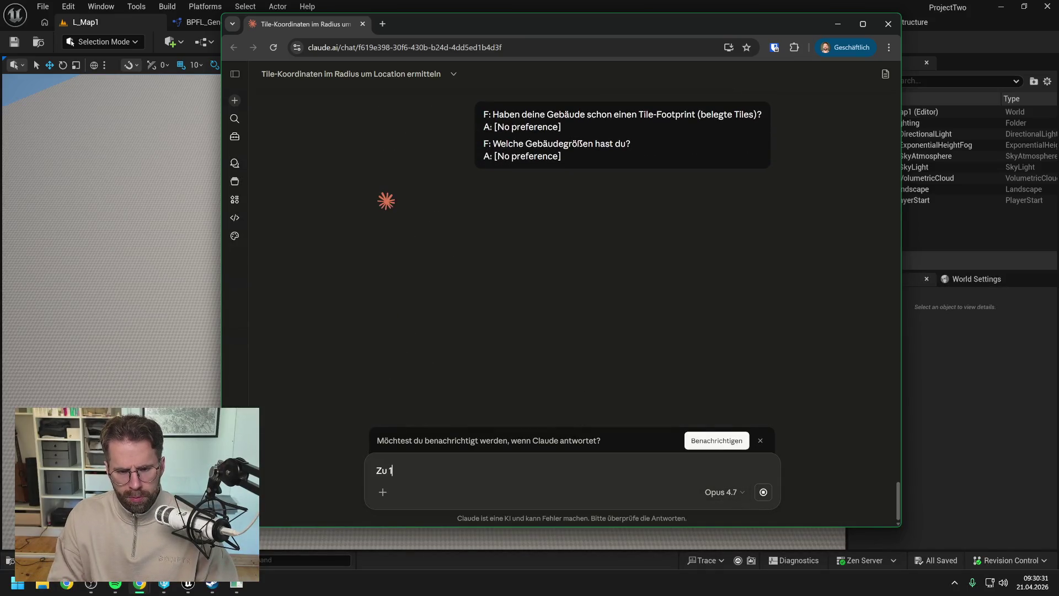
type(": T")
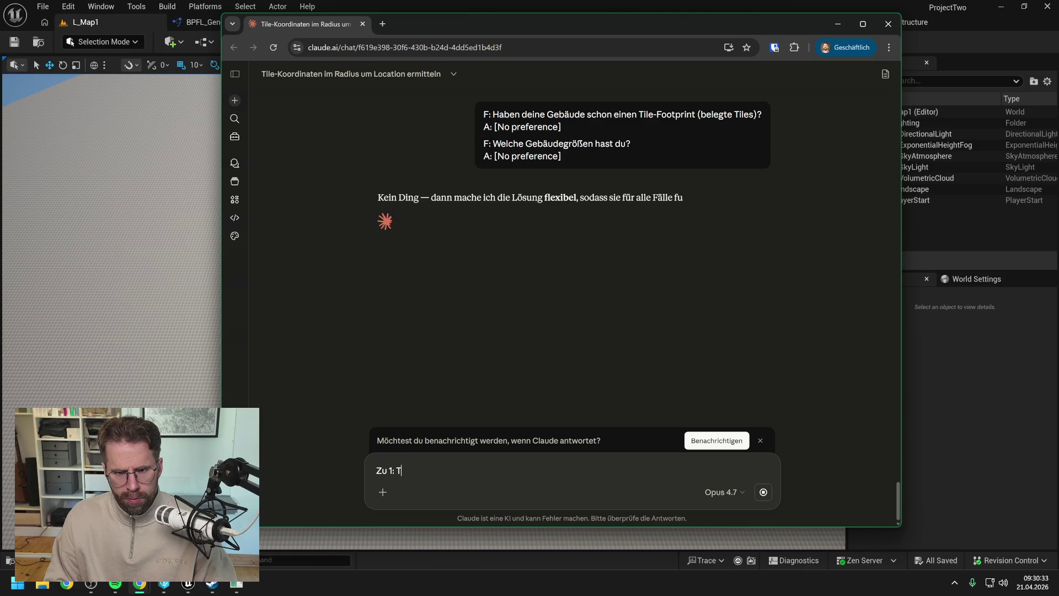
type("atsache")
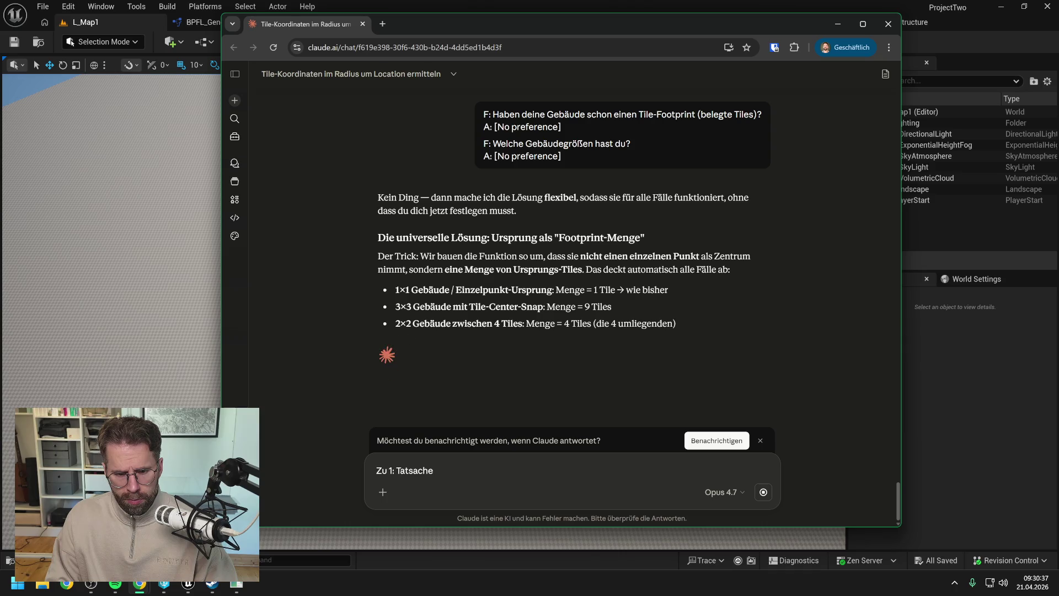
key("shift+Return")
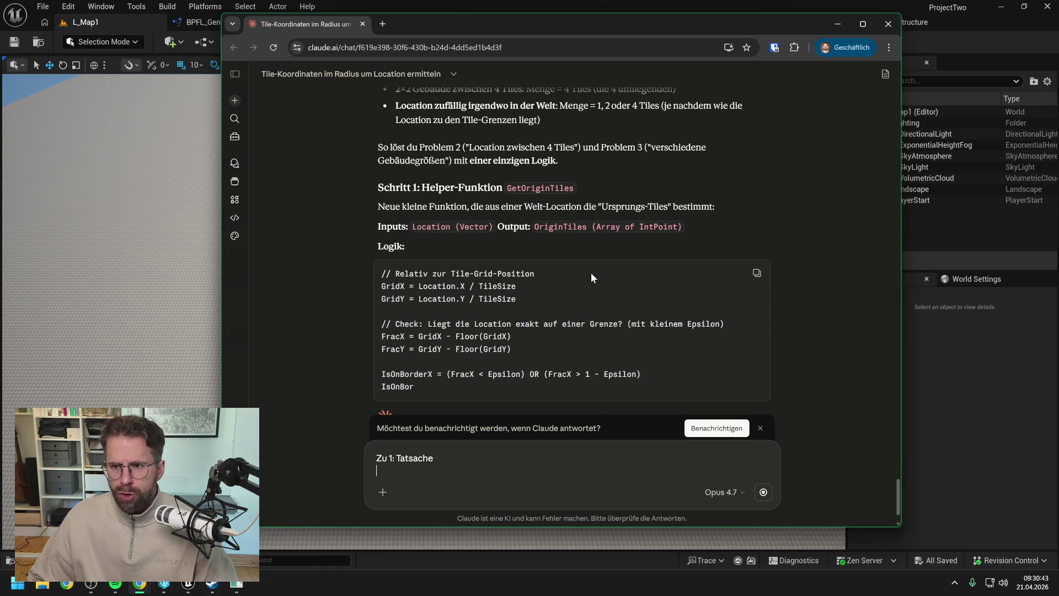
scroll(691, 247, "up", 10)
scroll(693, 257, "up", 15)
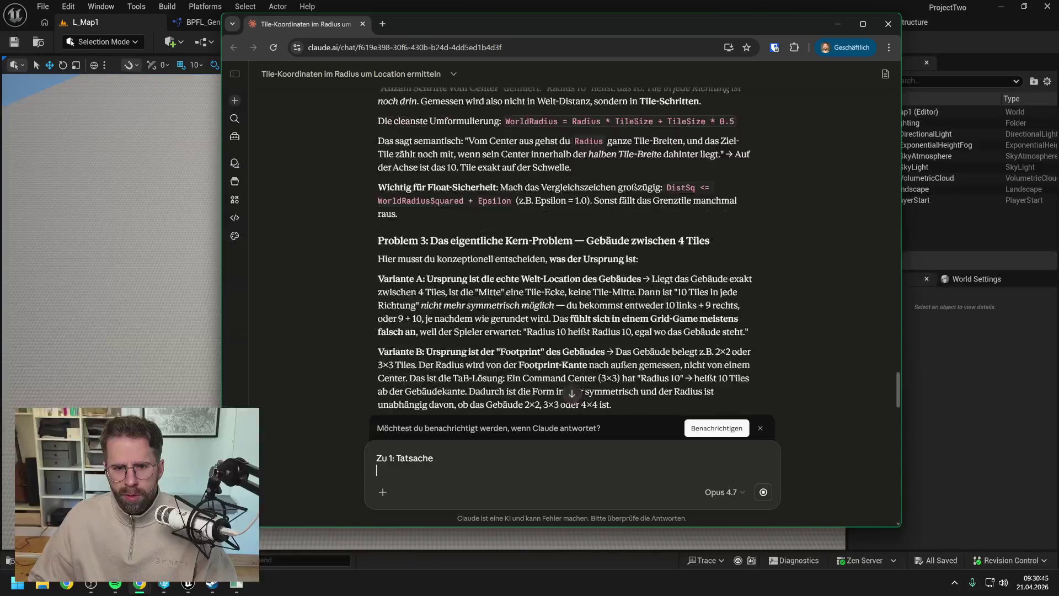
scroll(694, 263, "down", 10)
scroll(692, 256, "down", 15)
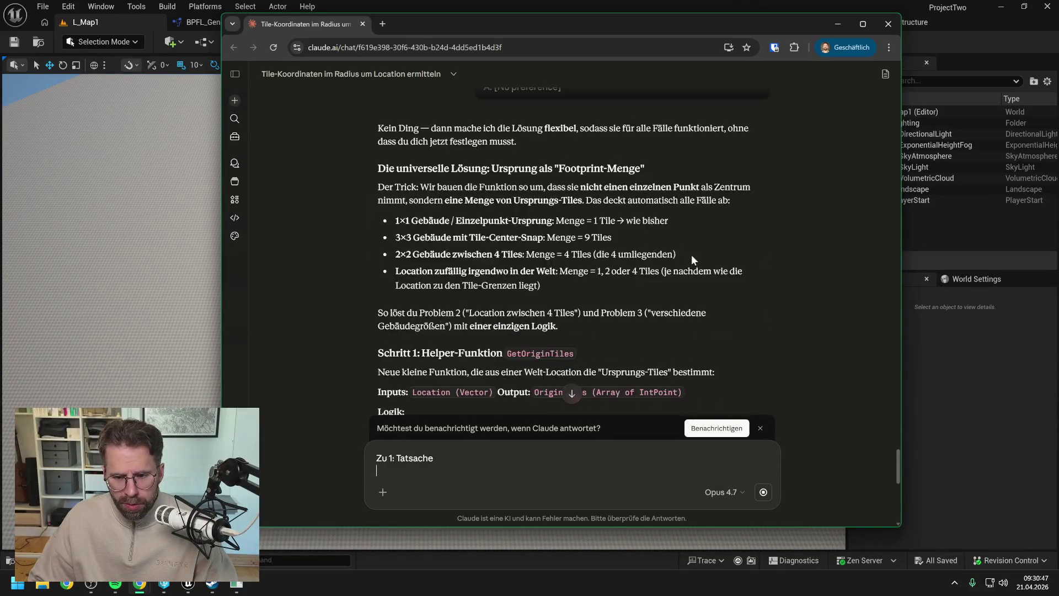
left_click(760, 430)
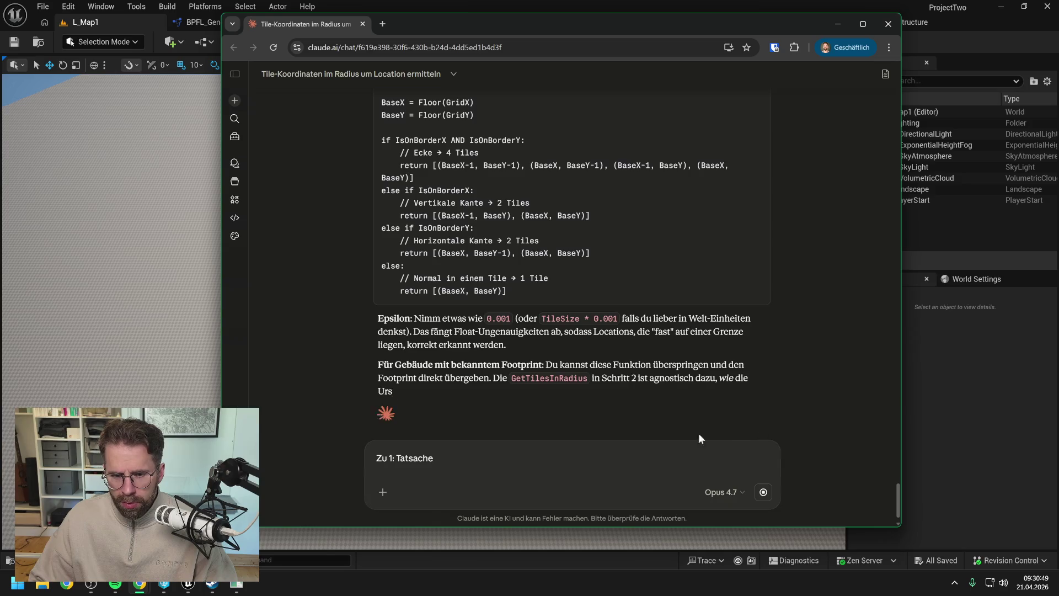
left_click_drag(434, 458, 381, 458)
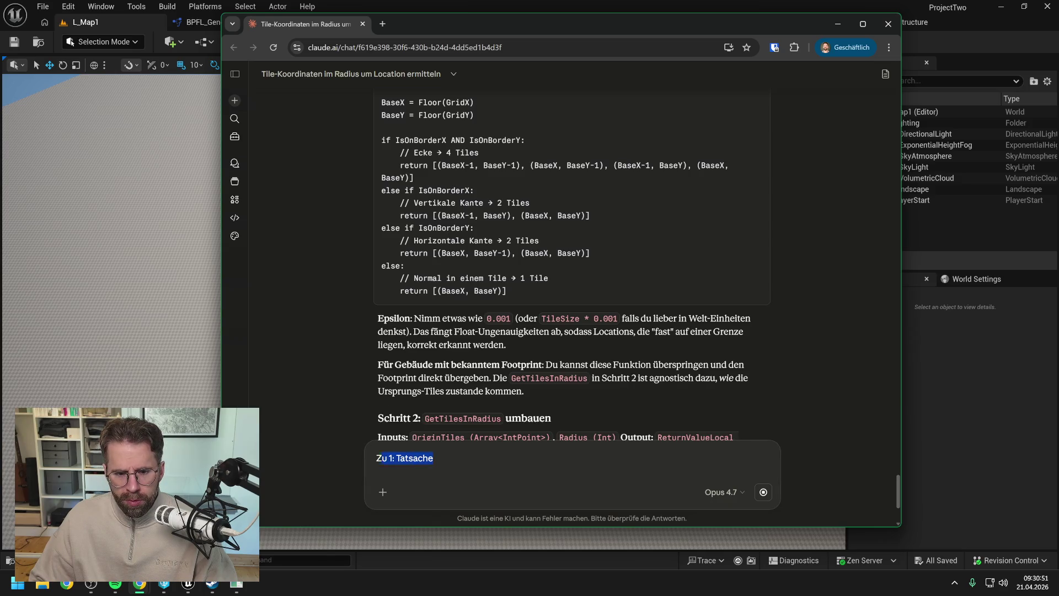
Rewrite the reply: X direction reaches middle tile + 10, but Y only middle tile + 9
type("Habe")
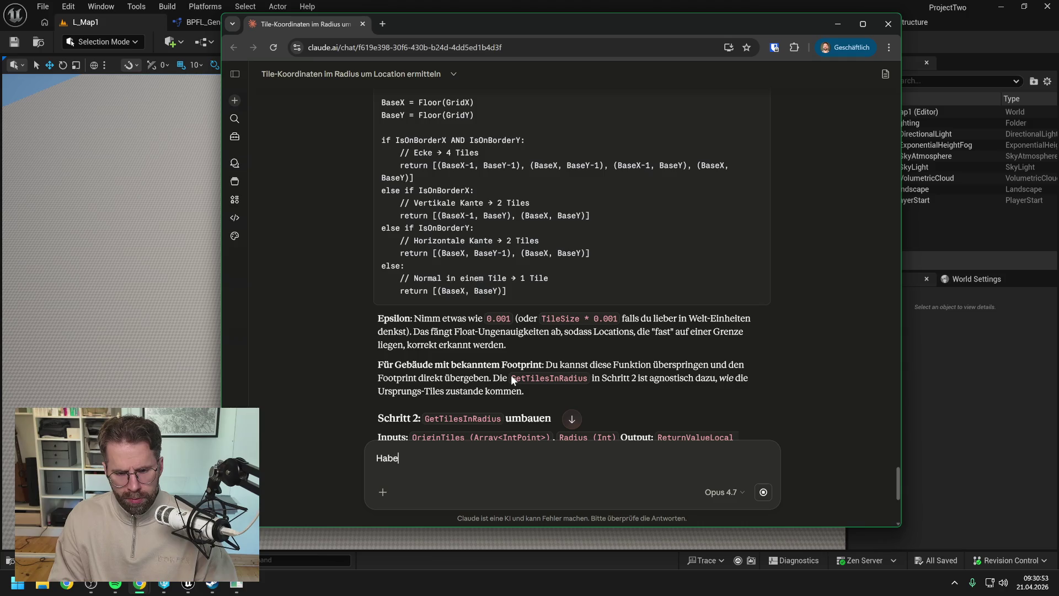
type(" nun erstmal")
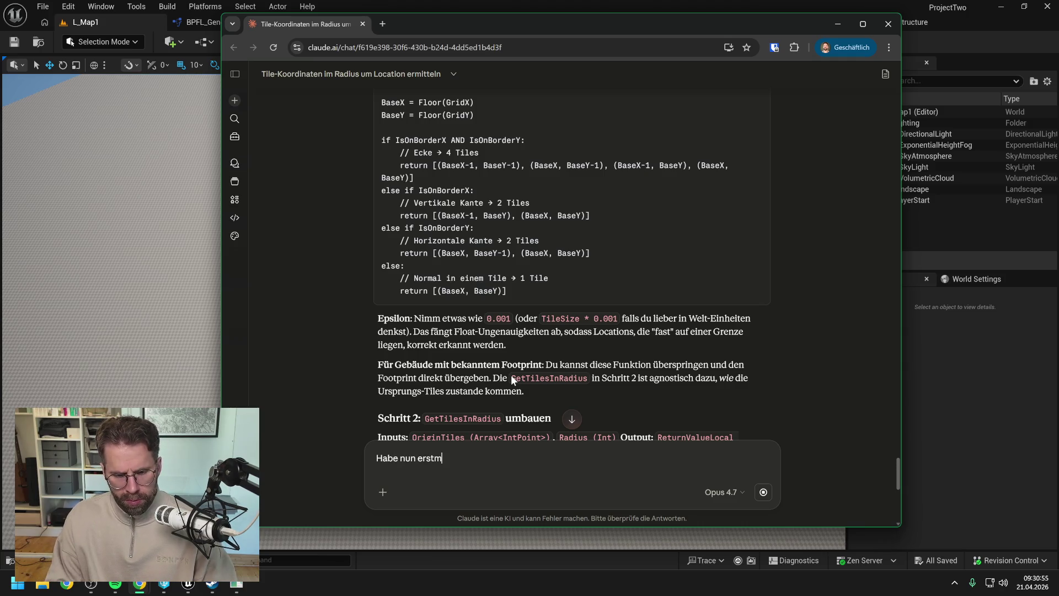
scroll(549, 346, "down", 10)
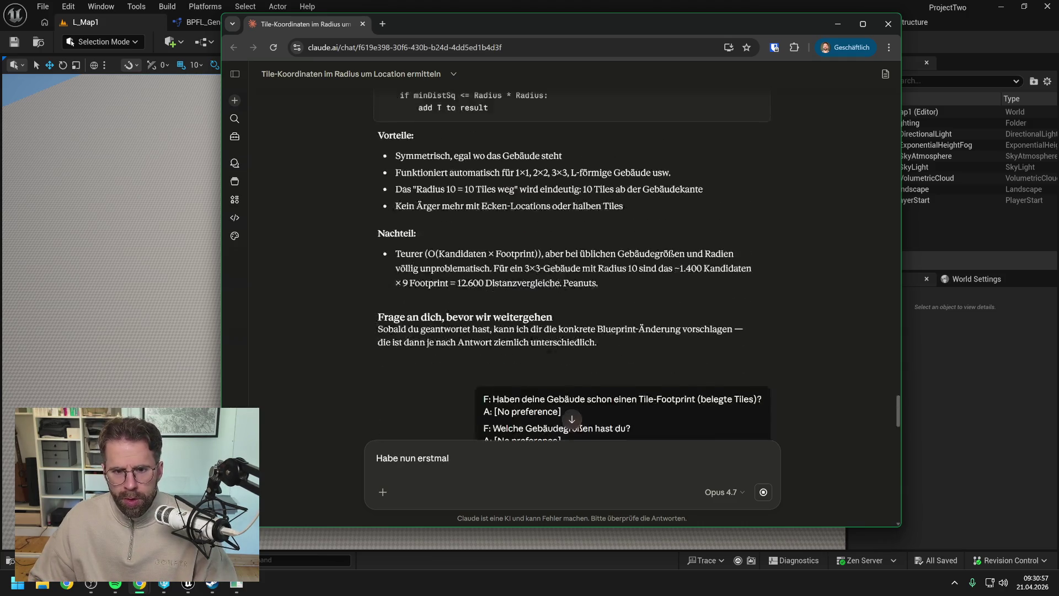
scroll(443, 436, "up", 11)
key("ctrl+a")
type("S")
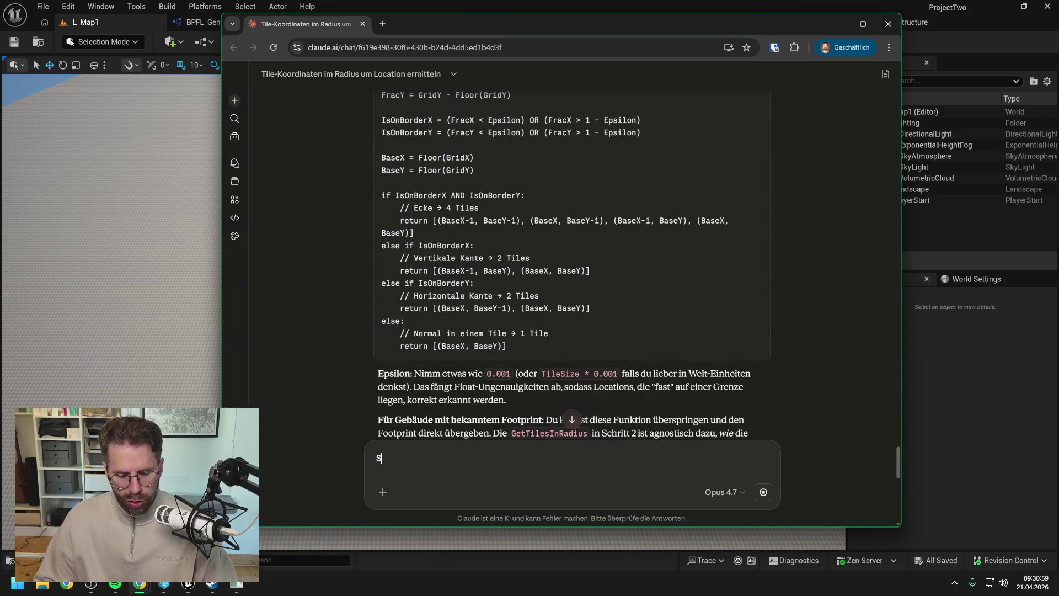
type("top! Hab nun erstmal die Ti")
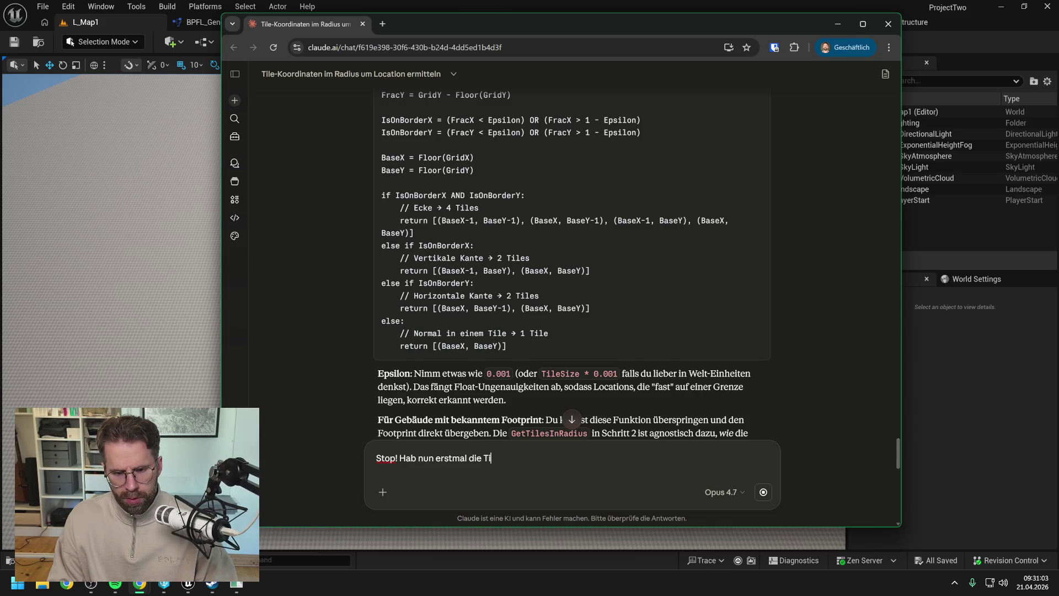
type("les in beide Richtungen")
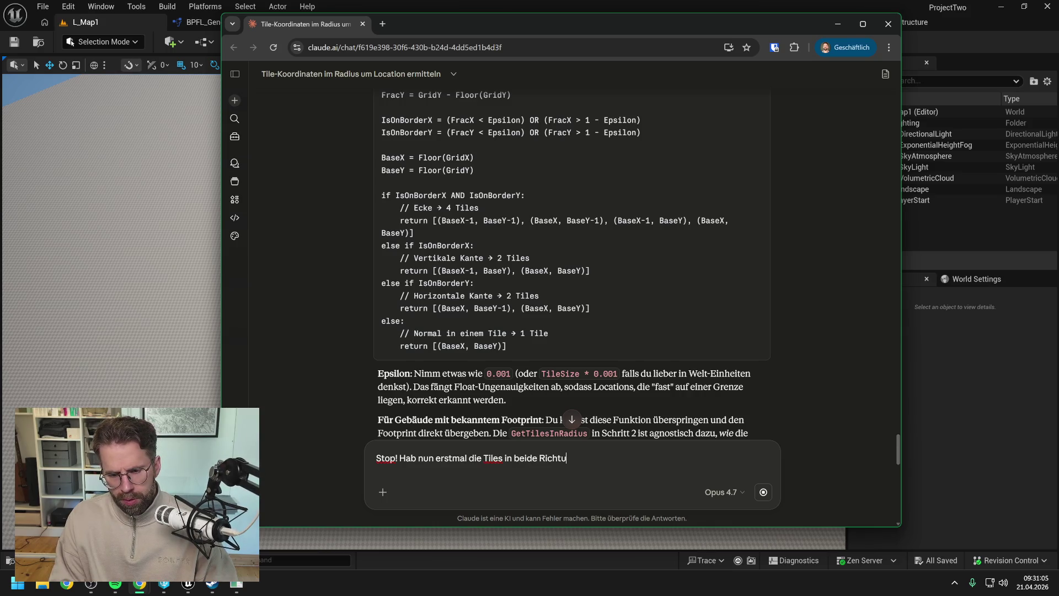
type(" gwe")
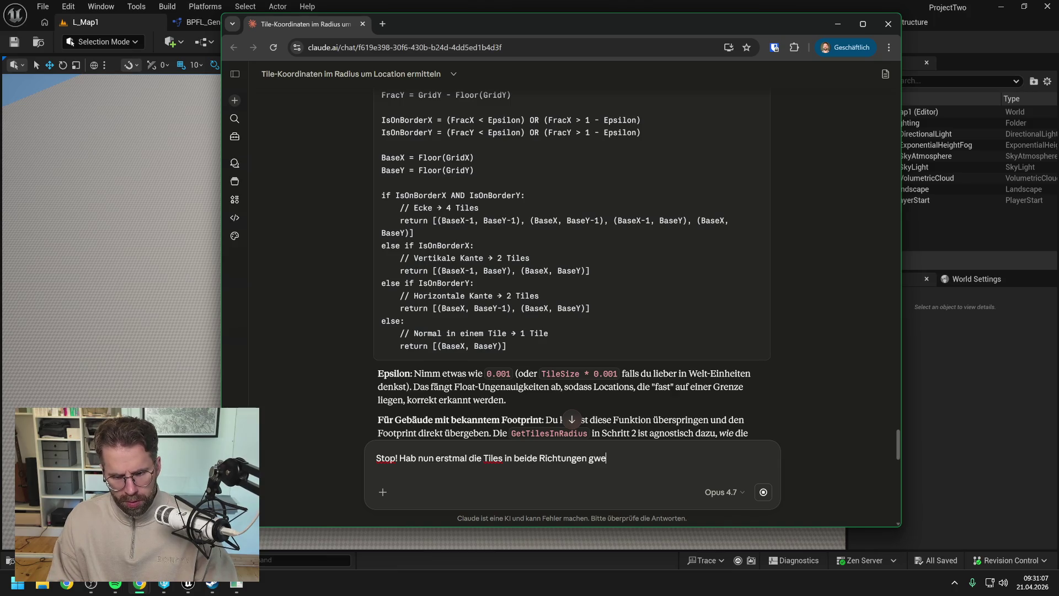
key("BackSpace")
key("BackSpace")
type("ezäh")
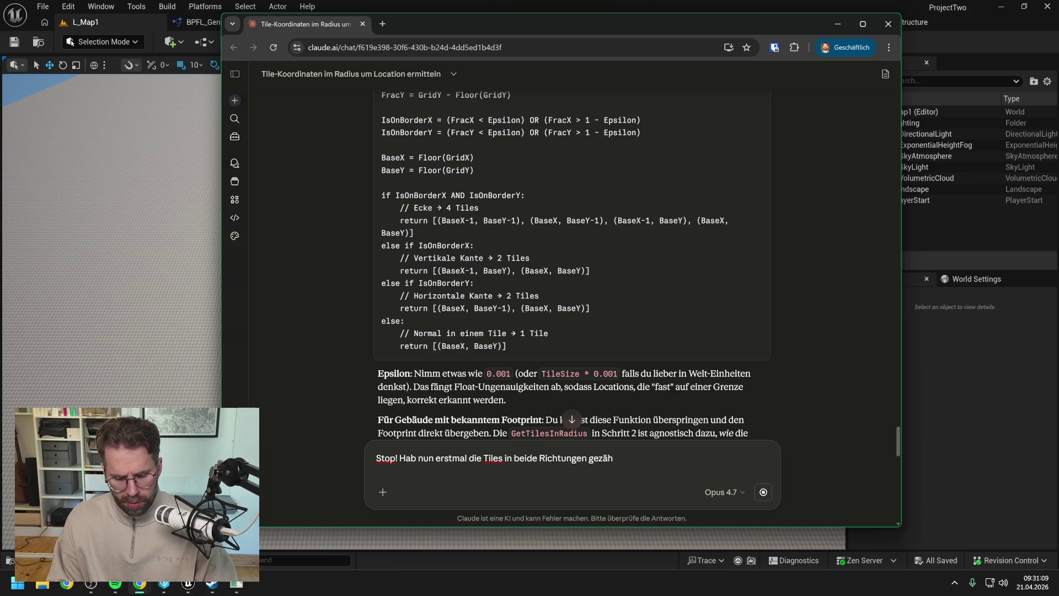
type("lDu hast Recht, in")
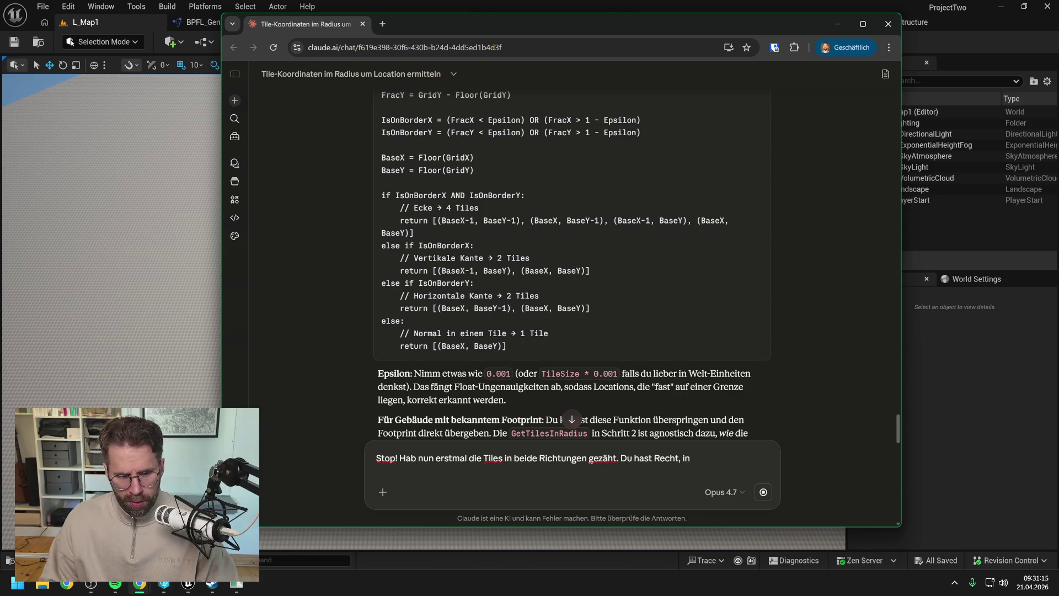
type("X Richtung")
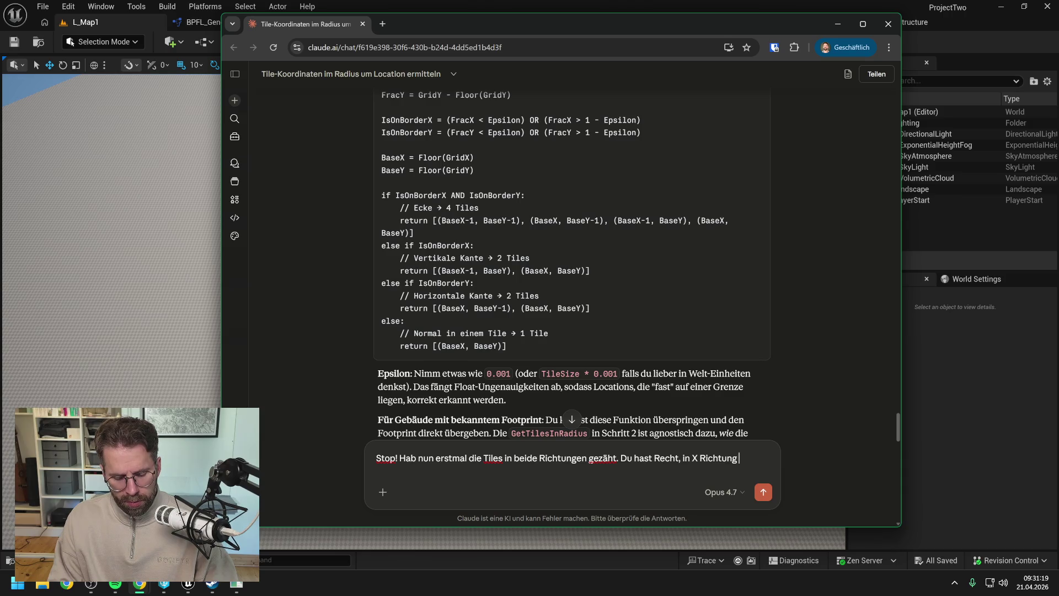
type(" sind e")
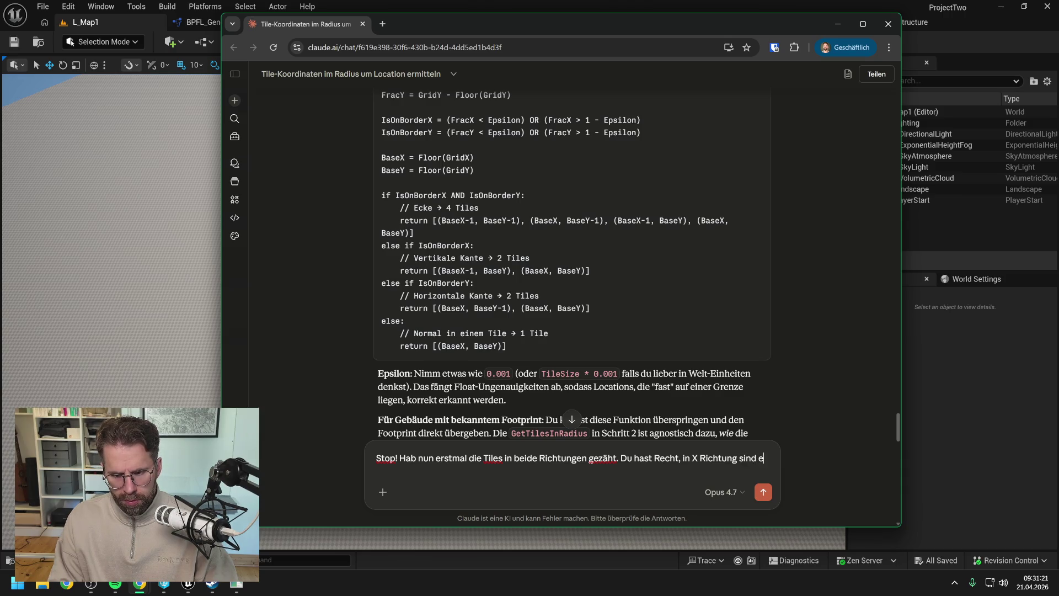
type("s mittle")
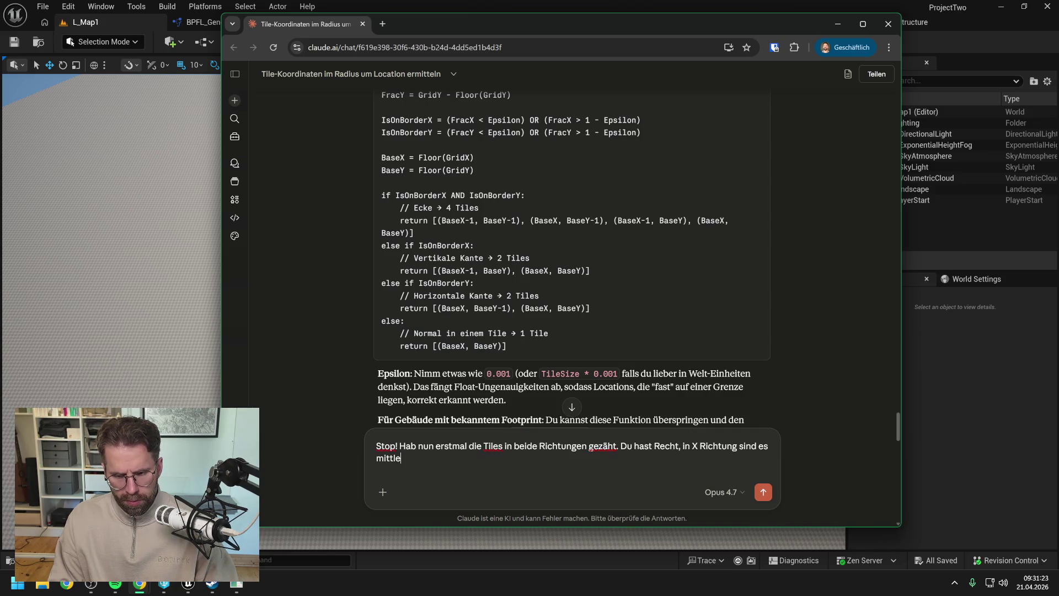
type("res Tiles +")
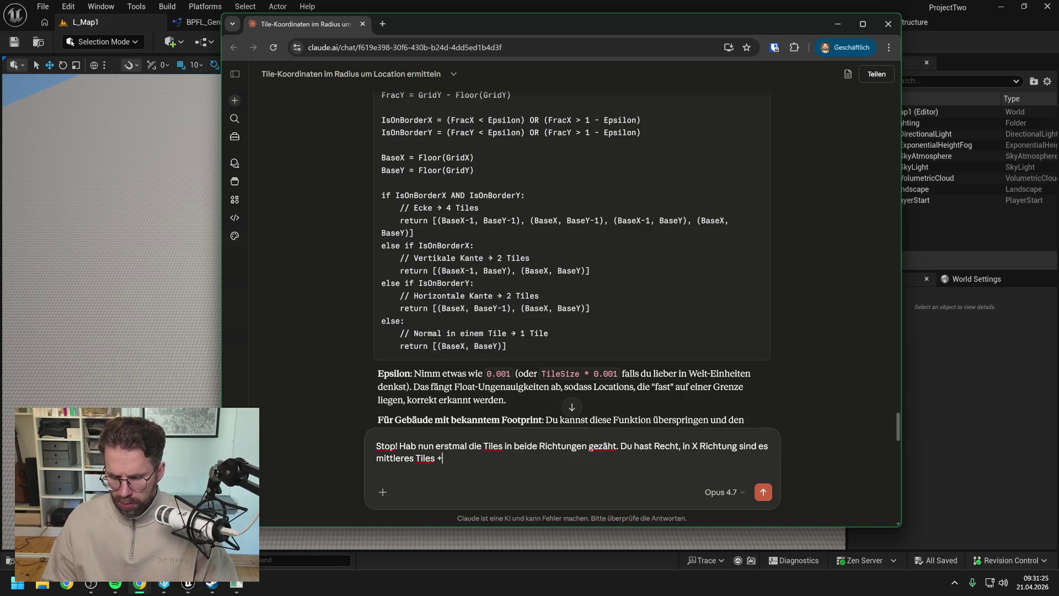
type(" 10 weiter")
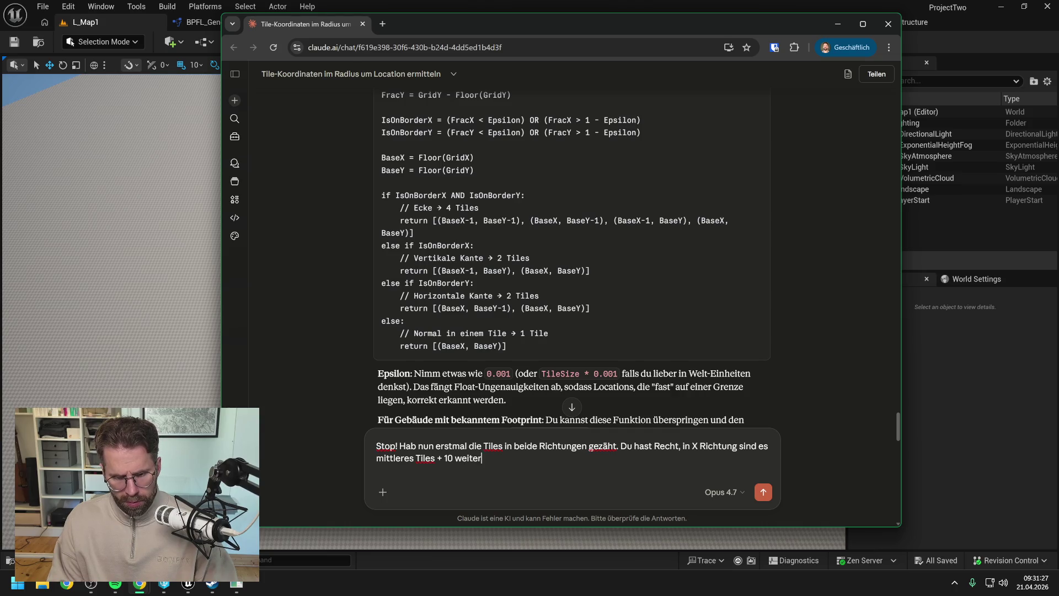
type("e, in Y ")
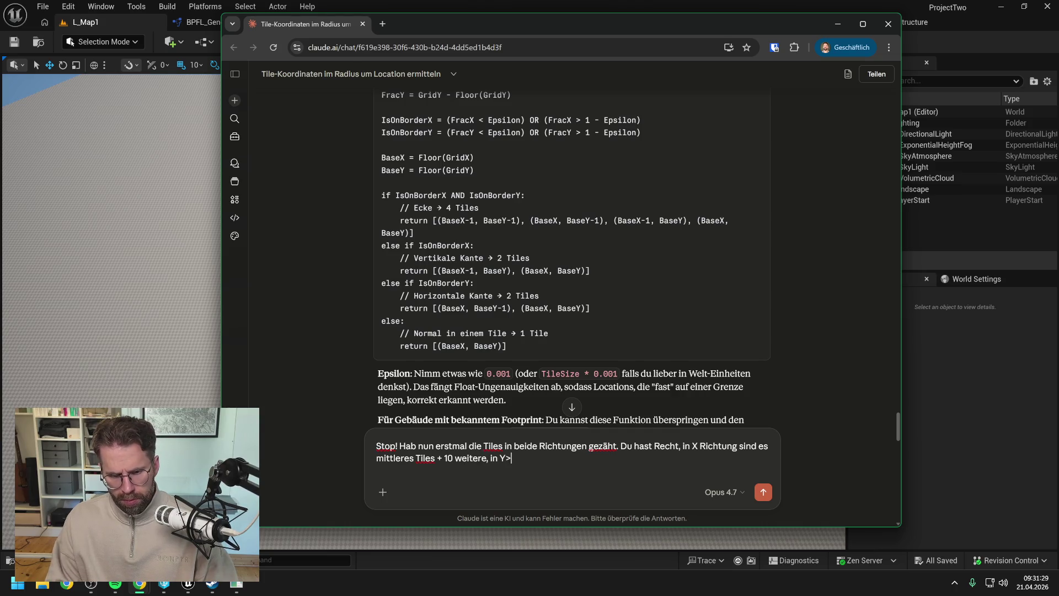
type("aber ")
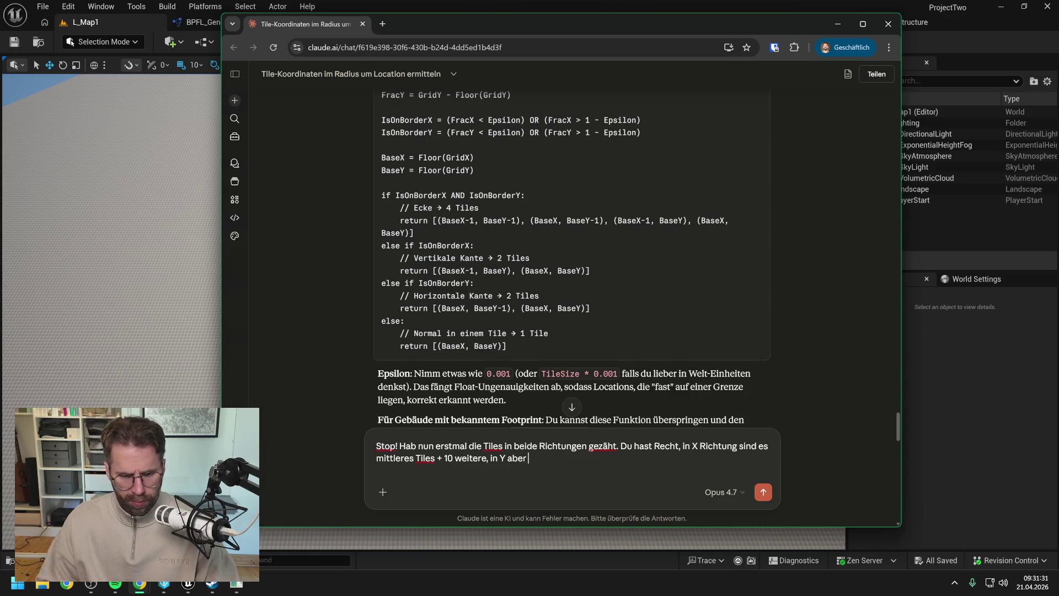
type("mittleres T")
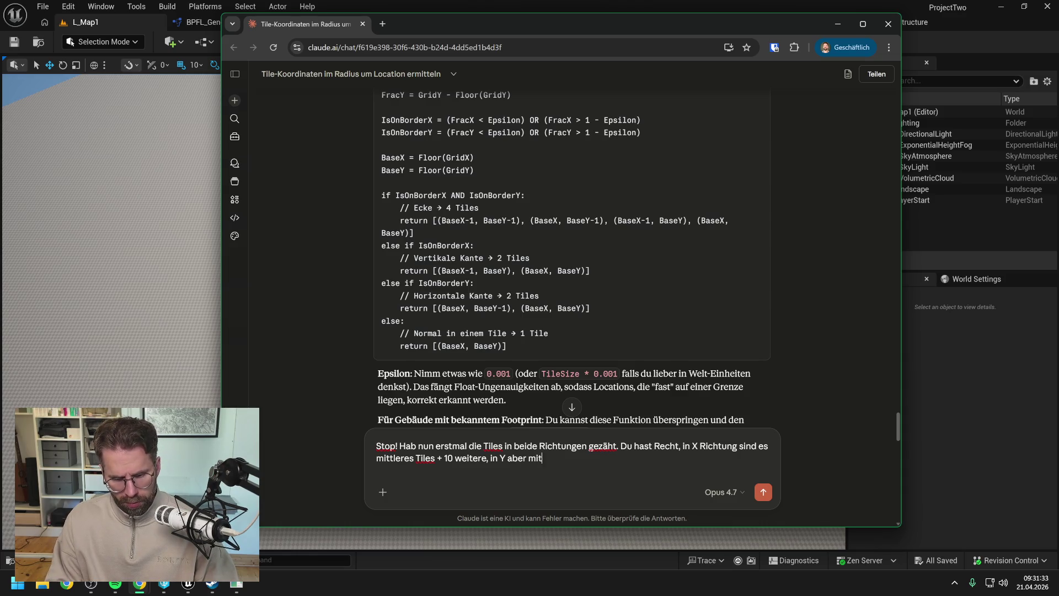
type("ile + 9")
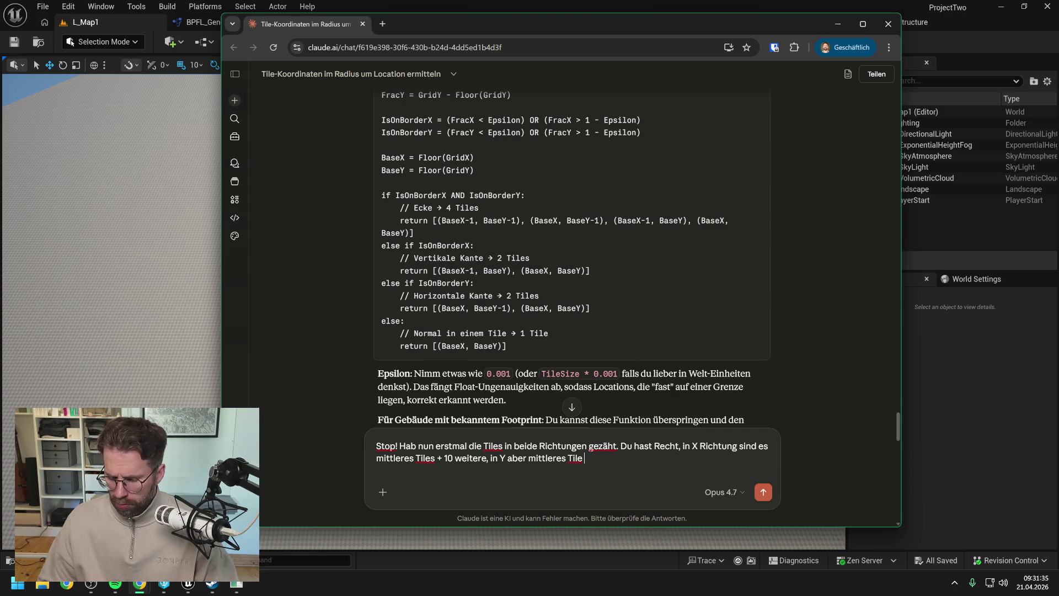
left_click(161, 208)
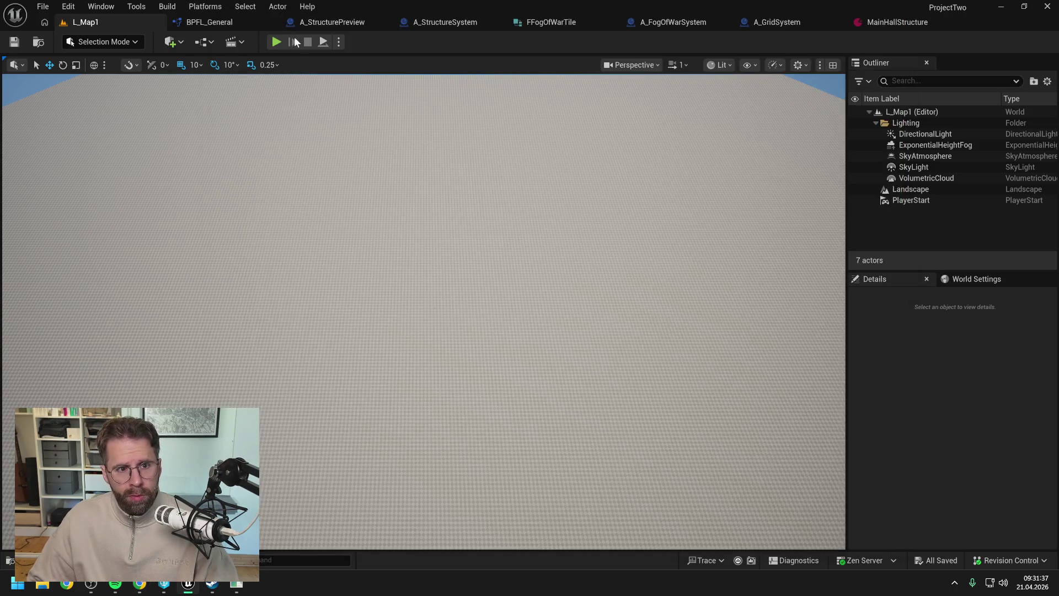
Play the level and select the building cube to recheck its green power radius
key("alt+p")
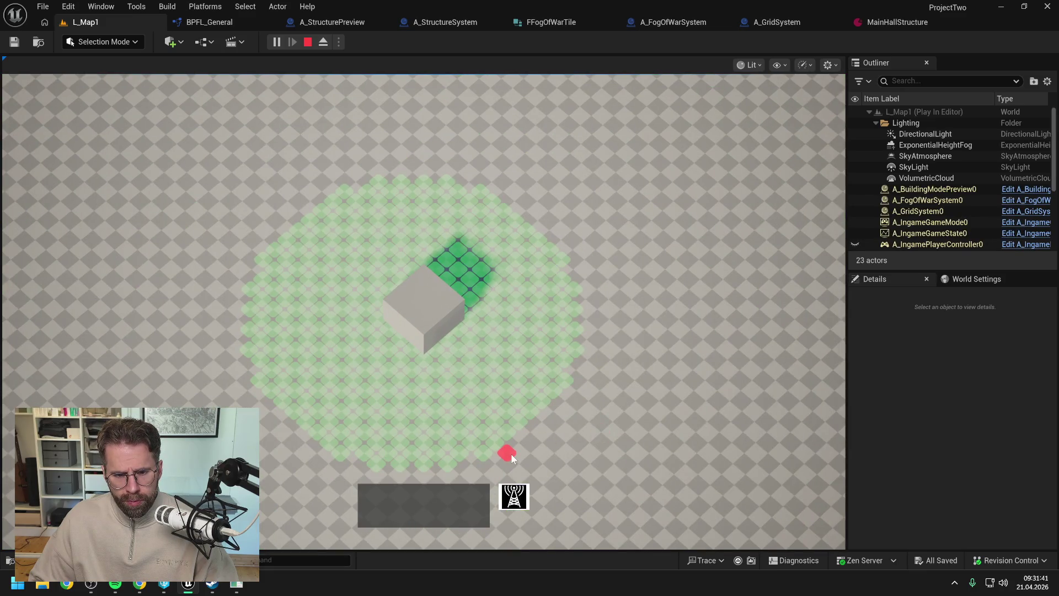
left_click(512, 452)
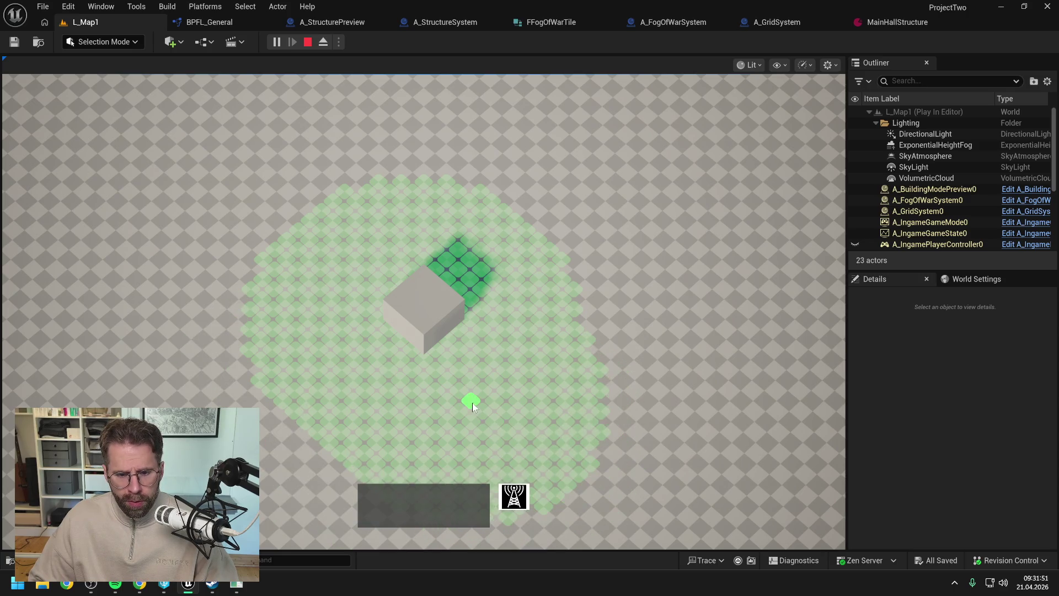
left_click(415, 355)
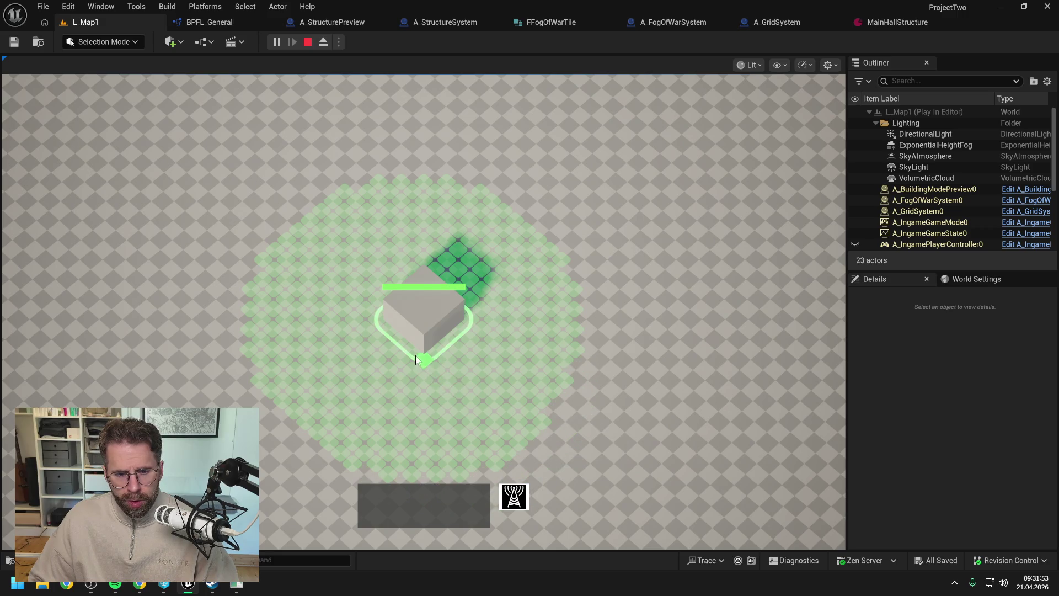
right_click(414, 353)
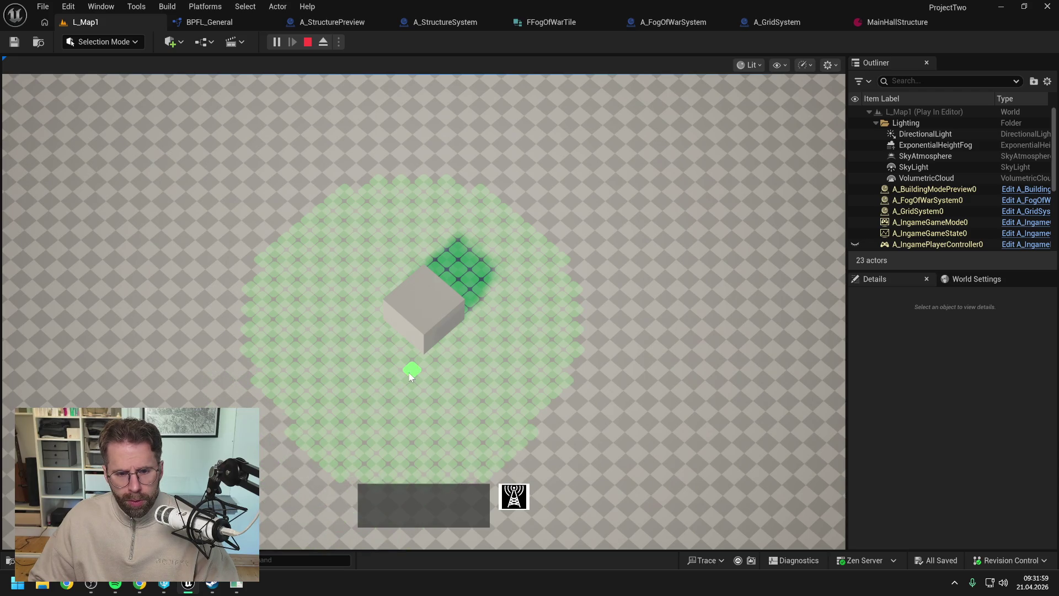
left_click(422, 361)
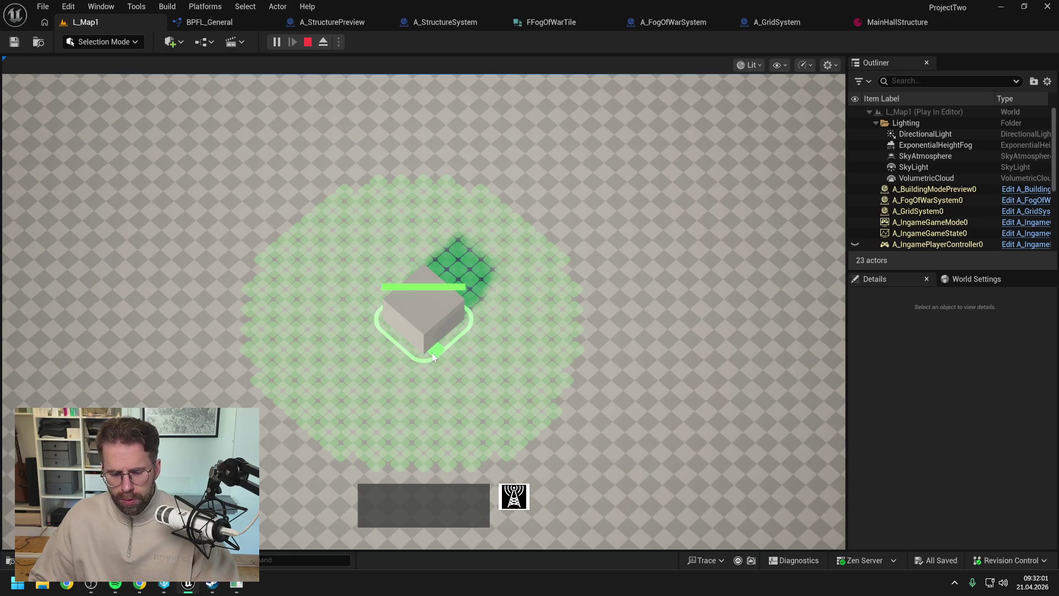
End the play test and send the X +10 versus Y +9 tile-count message to Claude
key("Escape")
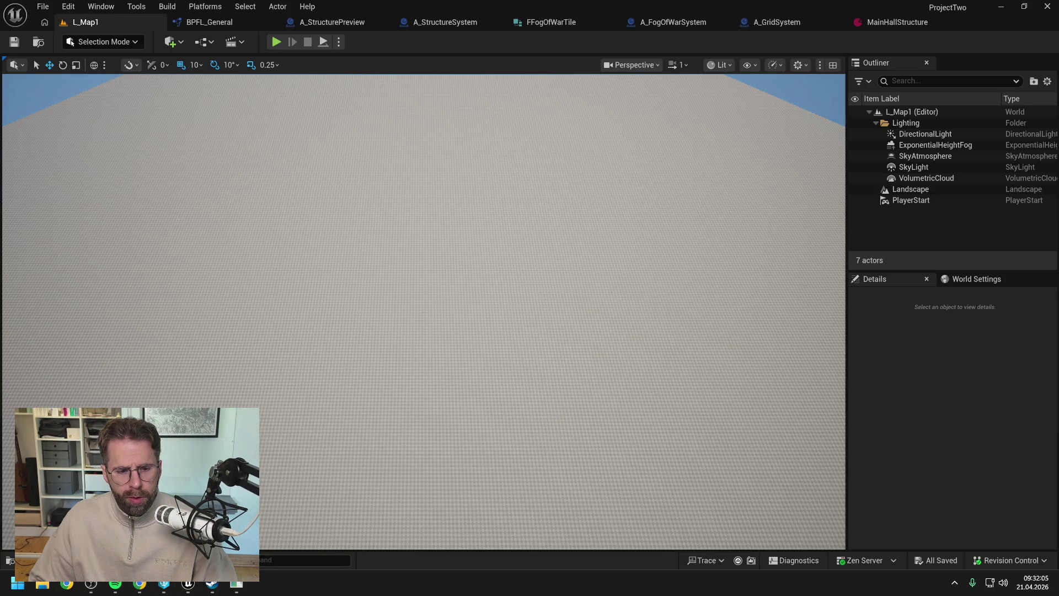
left_click(139, 584)
key("Return")
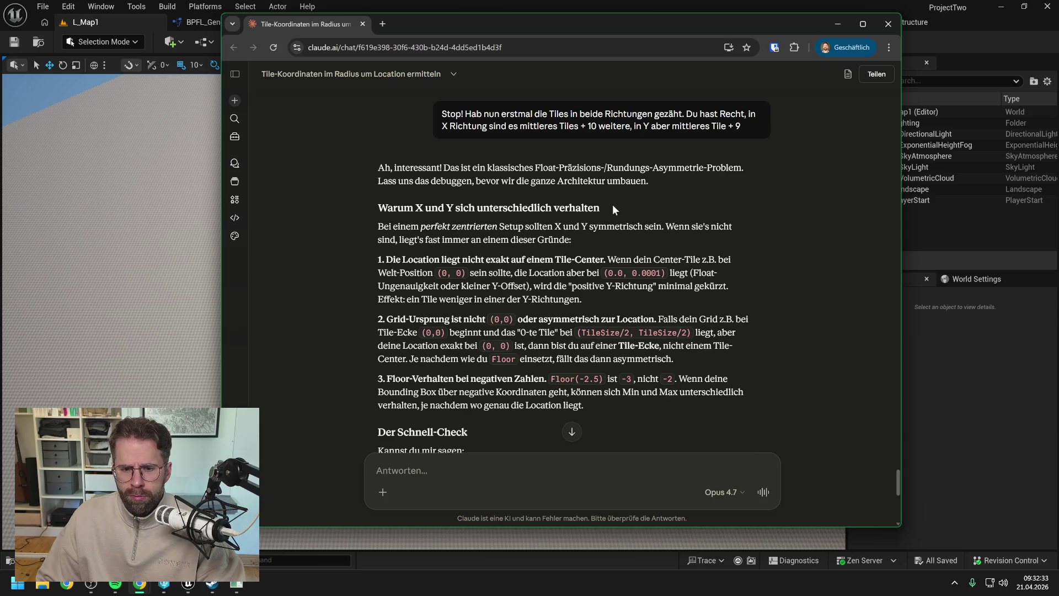
Read Claude's asymmetry analysis and begin replying that the building sits exactly at 0, 0 with TileSize 100
scroll(612, 207, "down", 1)
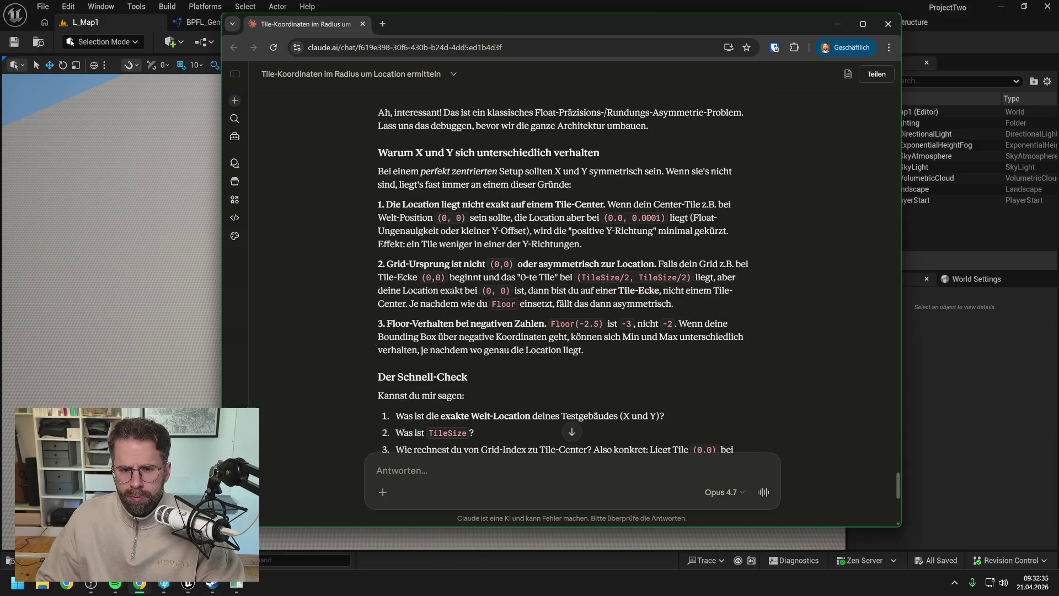
scroll(612, 206, "down", 1)
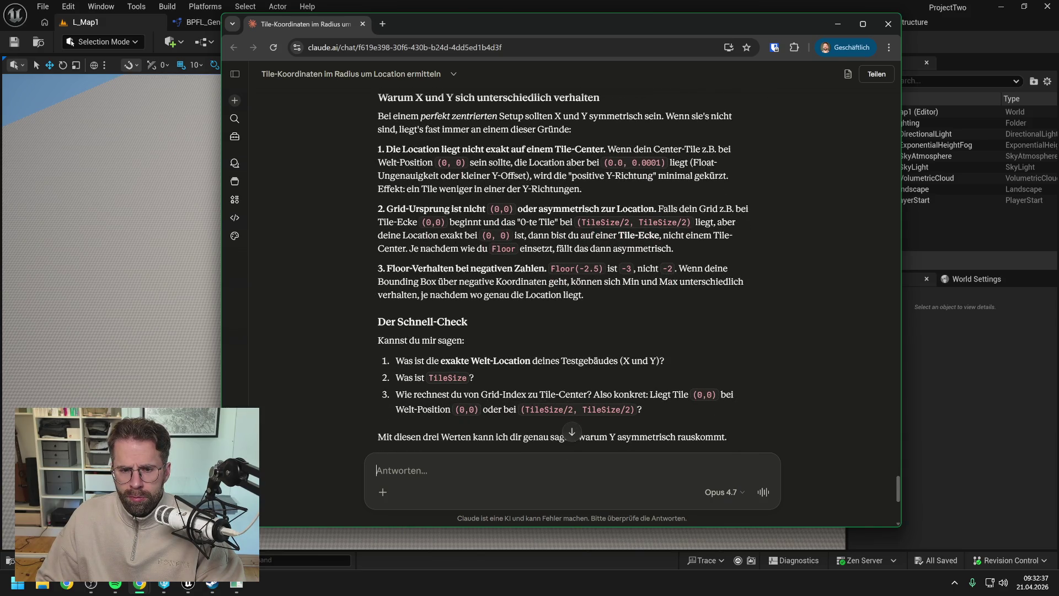
scroll(612, 207, "down", 1)
scroll(612, 207, "down", 3)
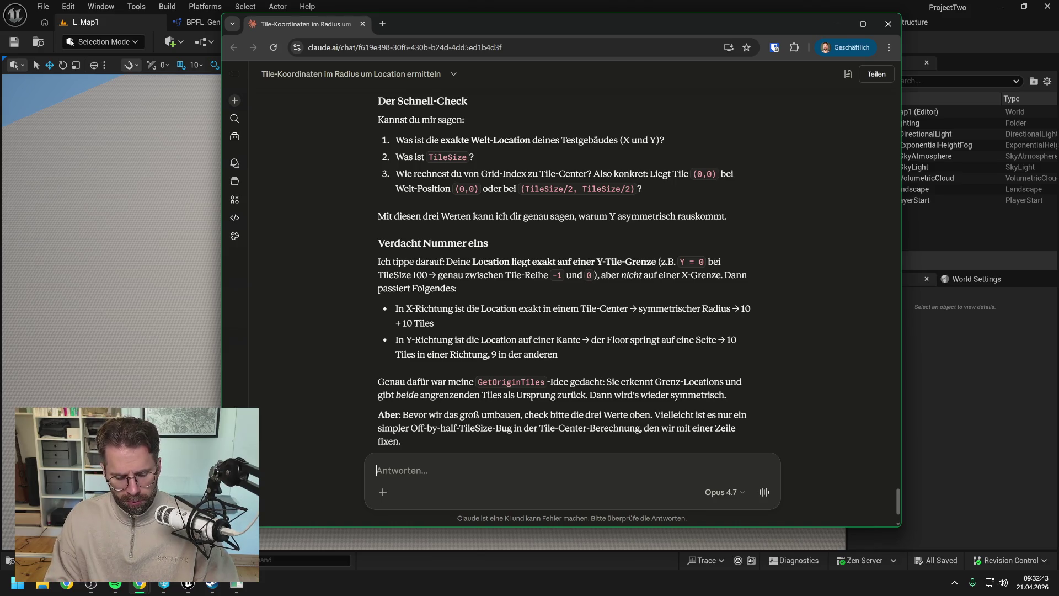
type("Das Geb")
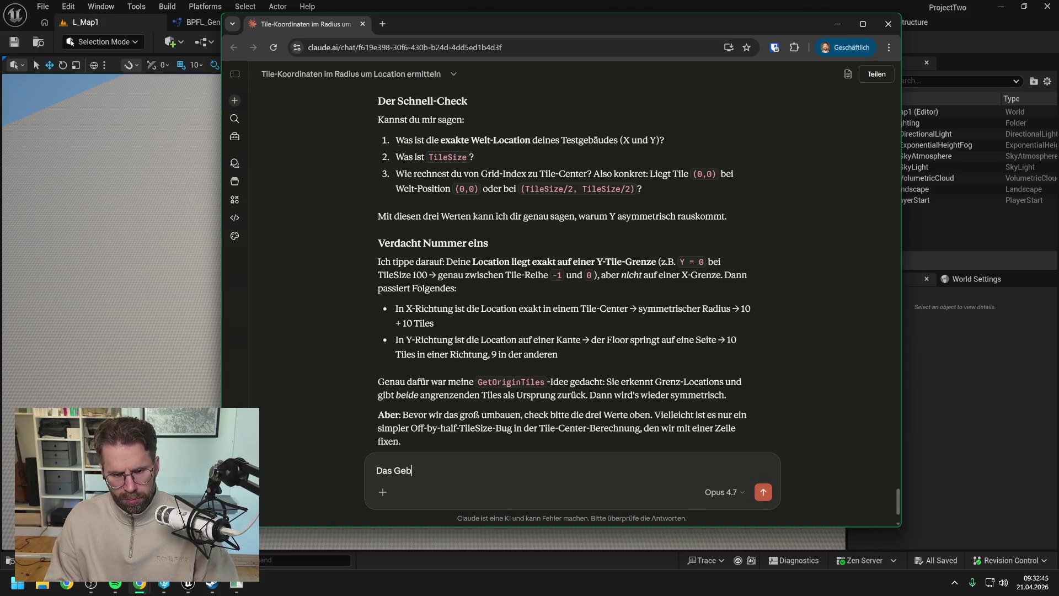
type("äude liegt ")
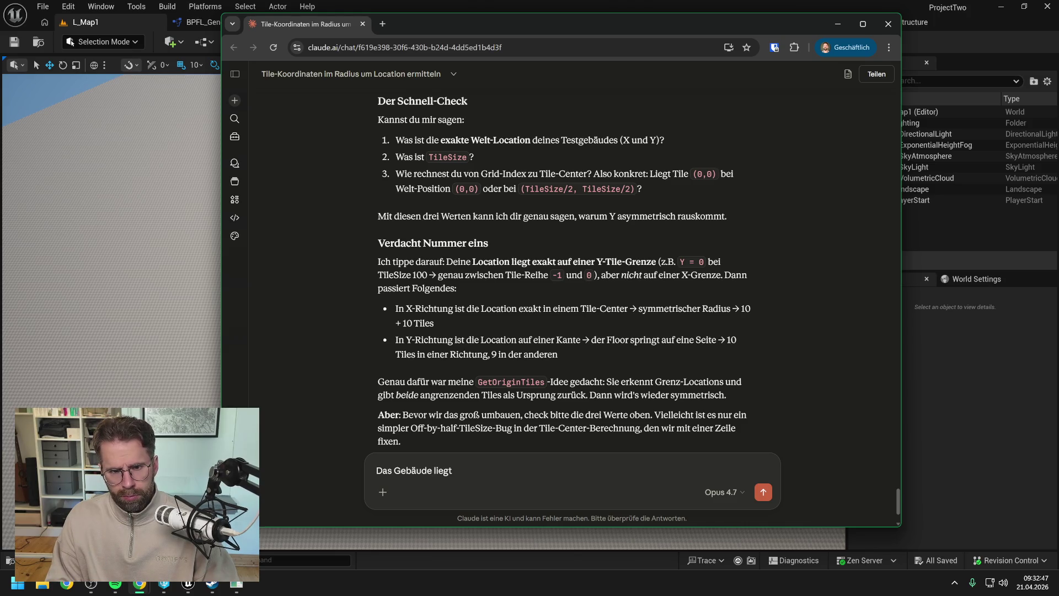
type("exakt ")
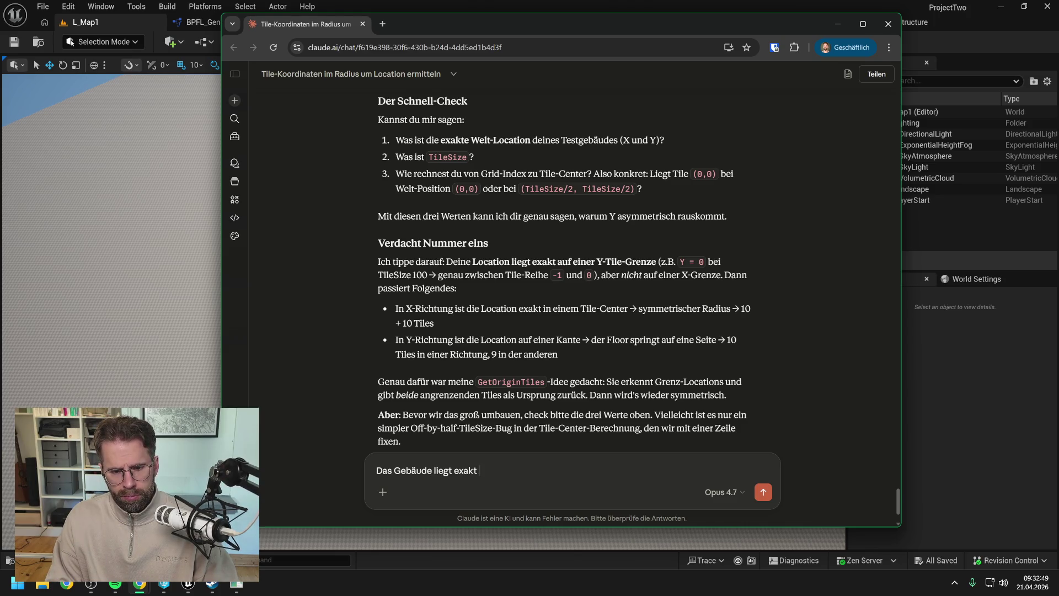
type("auf 0, 0")
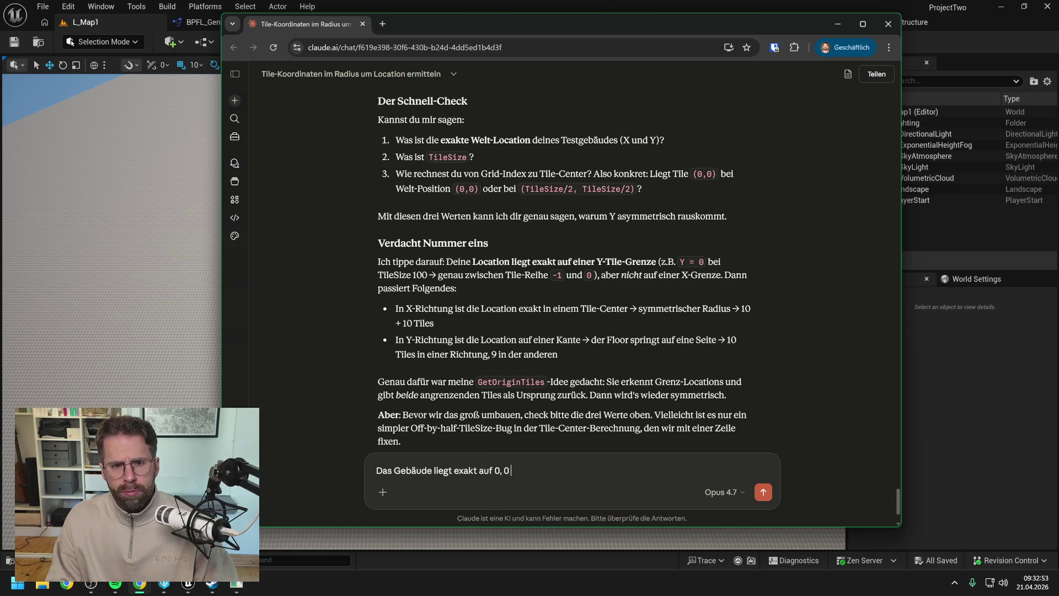
type(".")
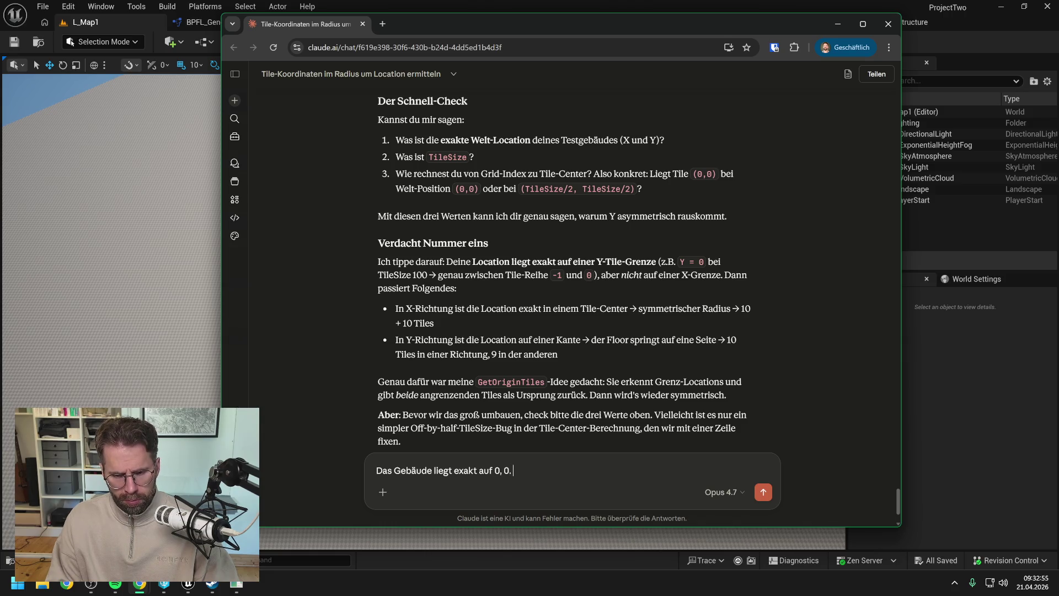
type(" Die TileSize ist ")
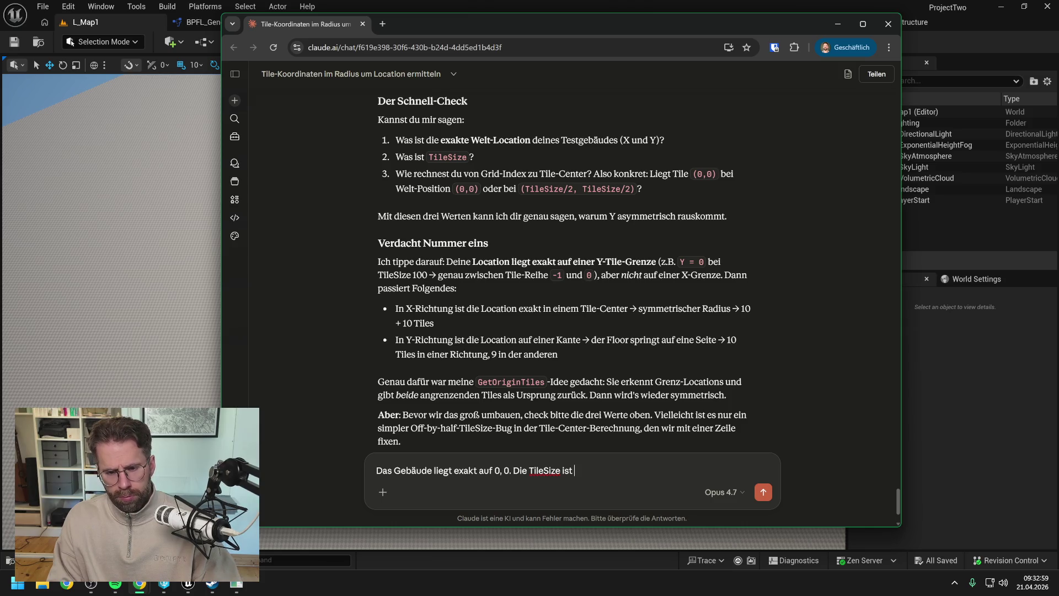
type("100")
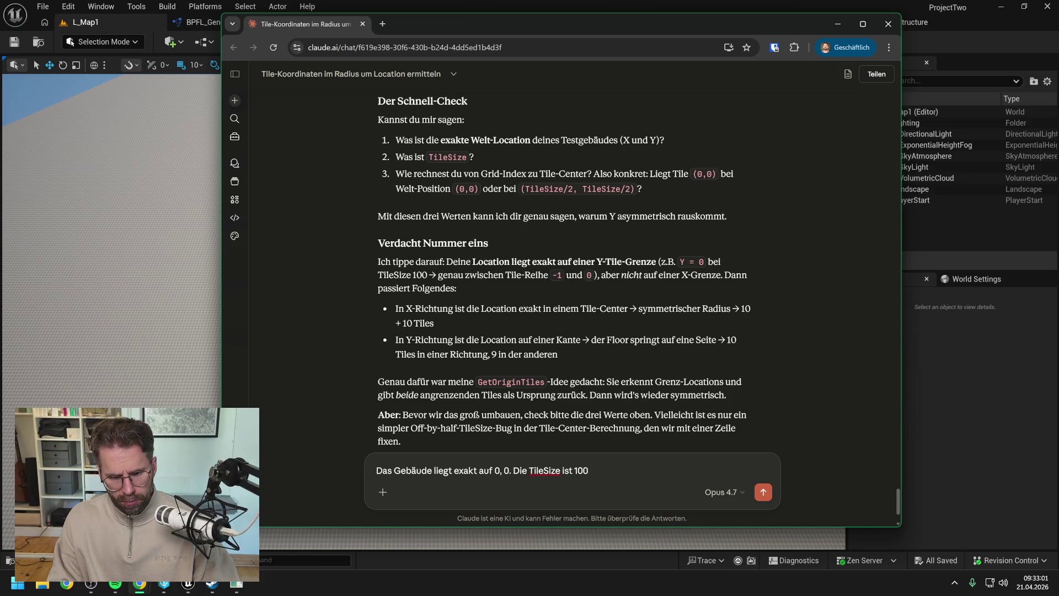
type(" und")
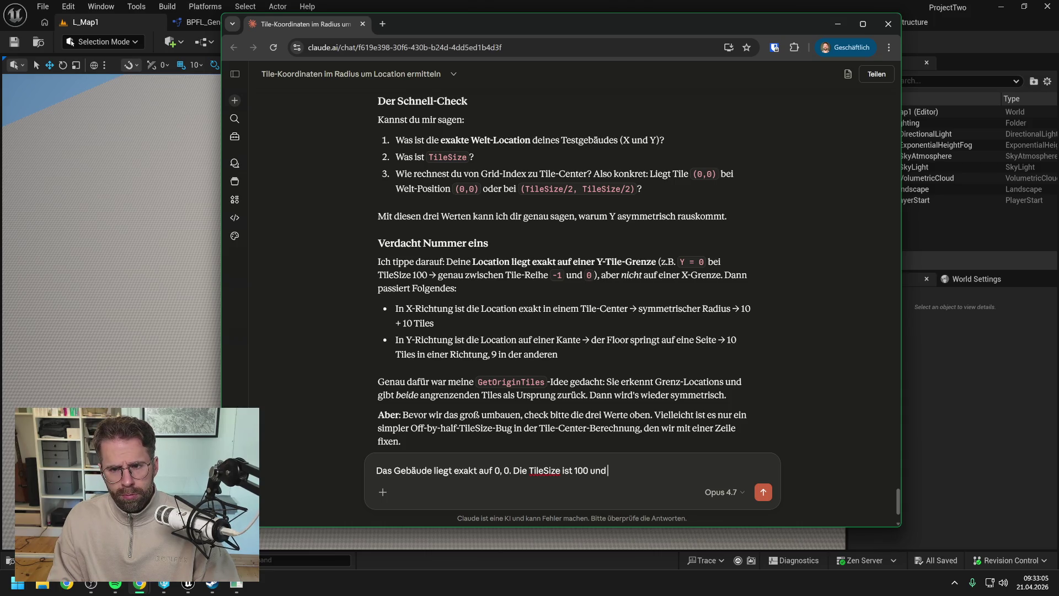
type(" die GridSi")
type("ze vom G")
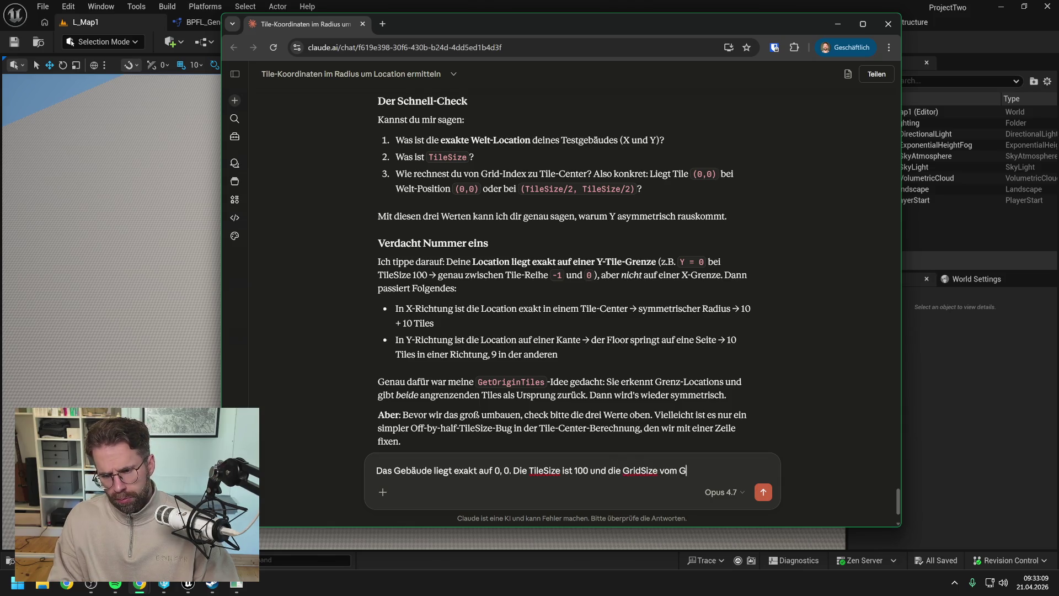
type("ebäude ist ")
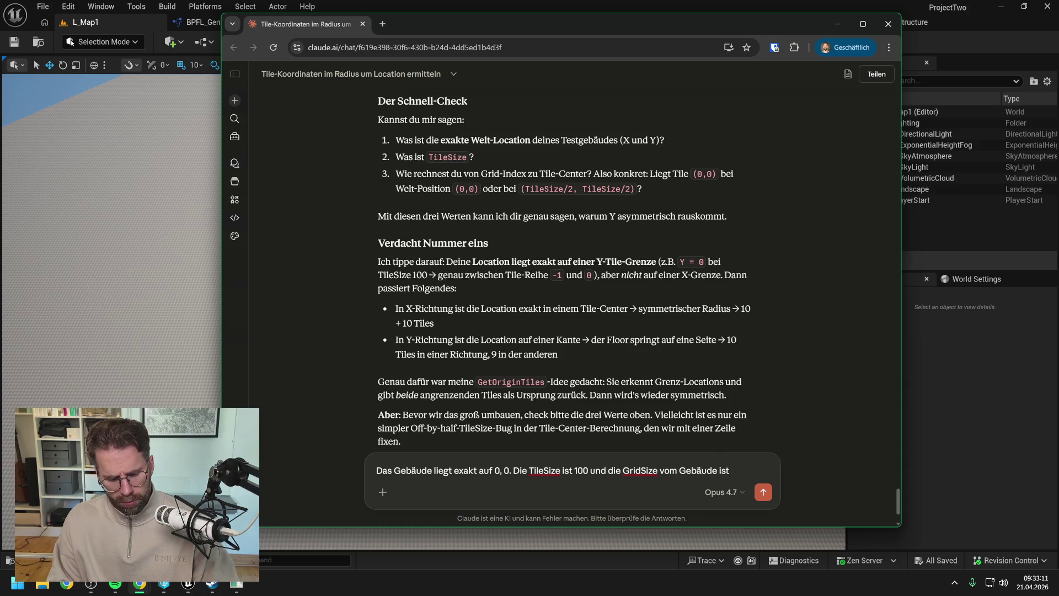
type("5")
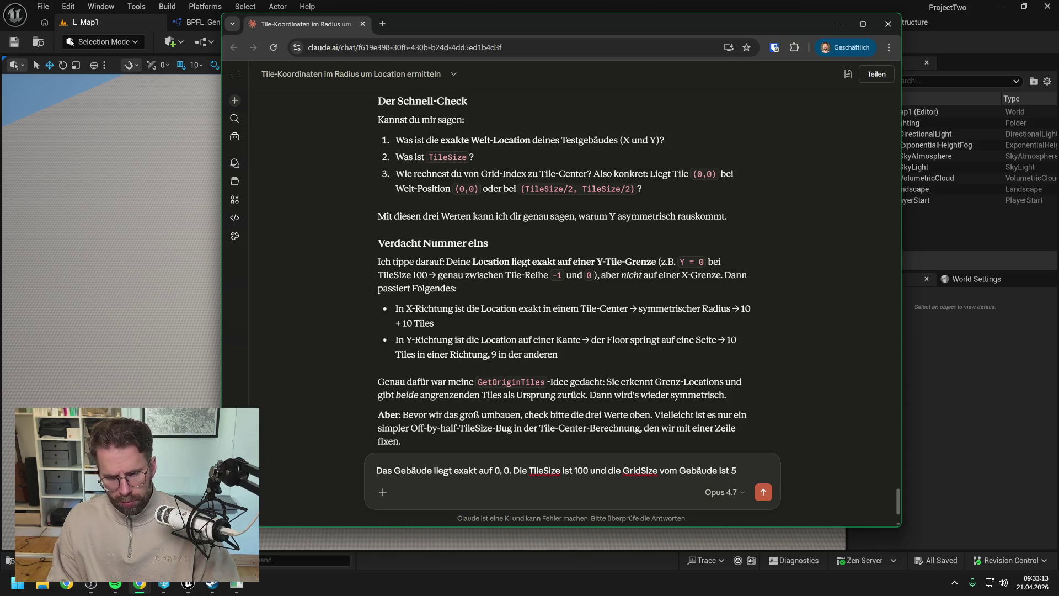
type("x,5y")
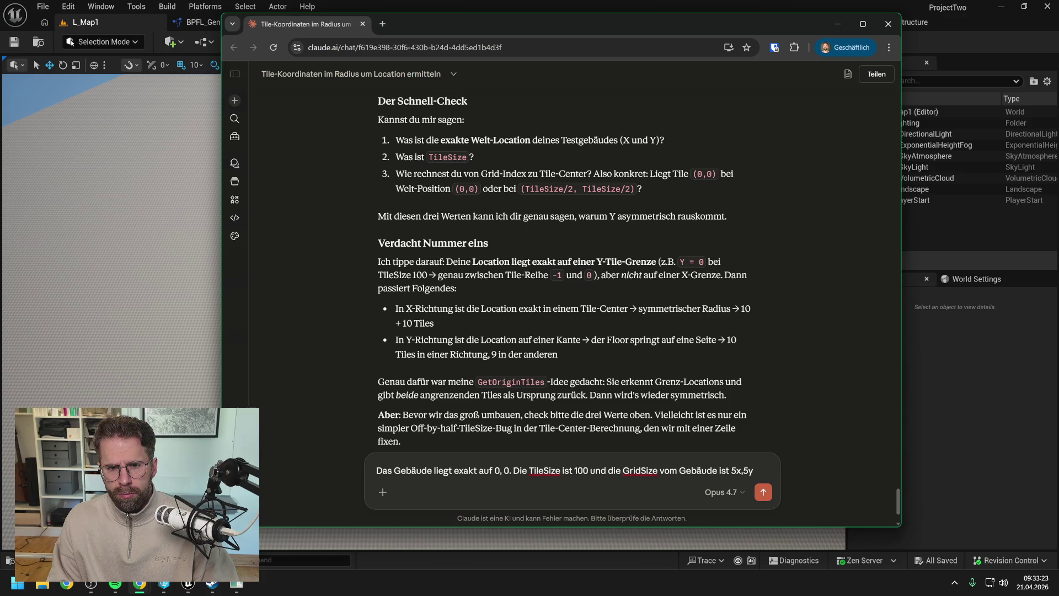
Send Claude the answer (location 0, 0, TileSize 100, GridSize 5x,5y) and return to the editor
key("Return")
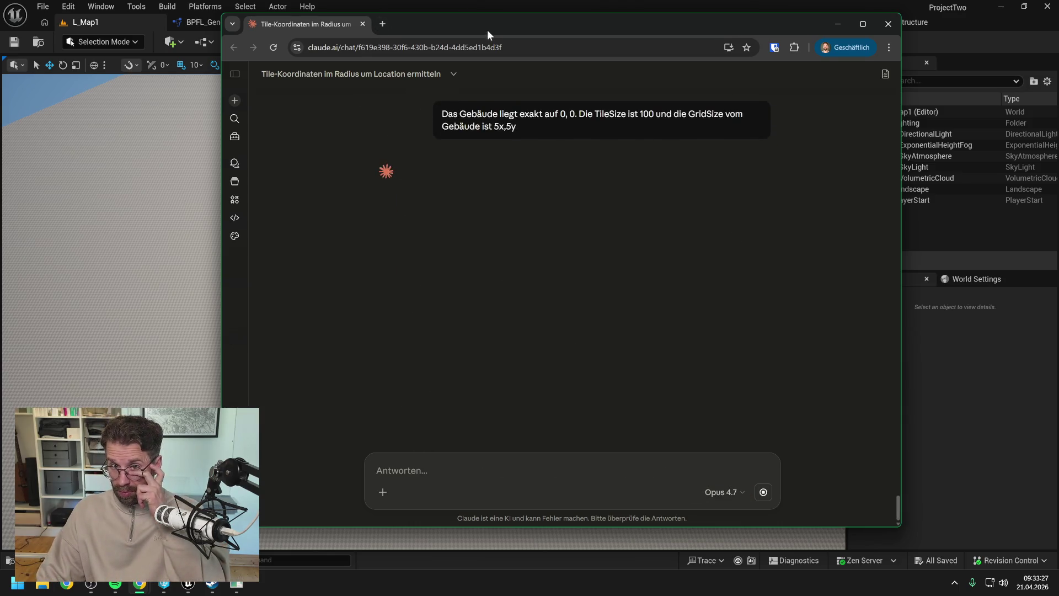
key("alt+Tab")
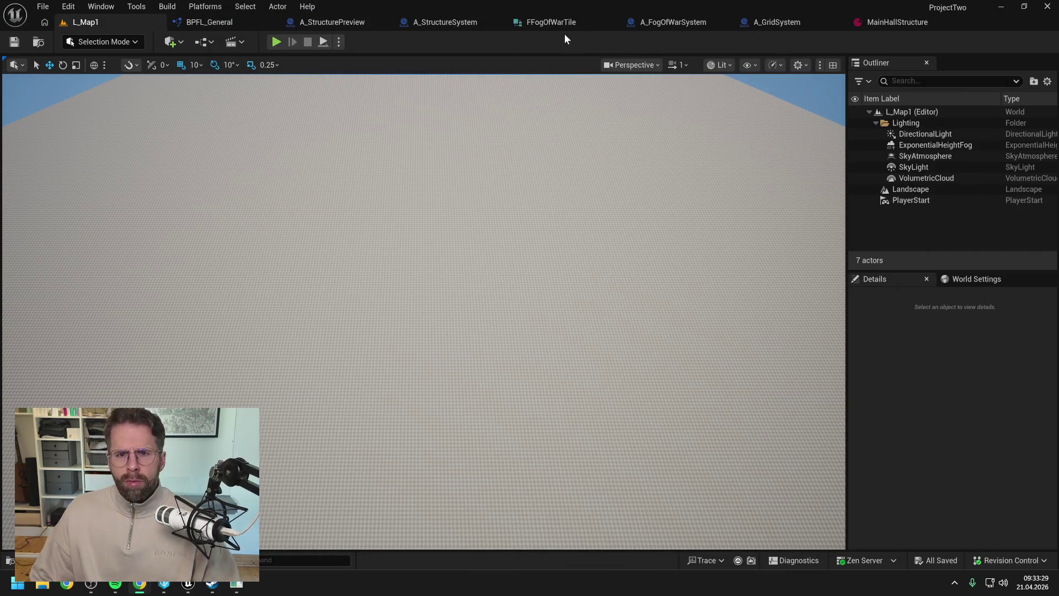
In BPFL_General, wire the multiply result directly into SET World Radius, then compile and save
left_click(194, 23)
scroll(613, 213, "down", 3)
scroll(628, 243, "up", 2)
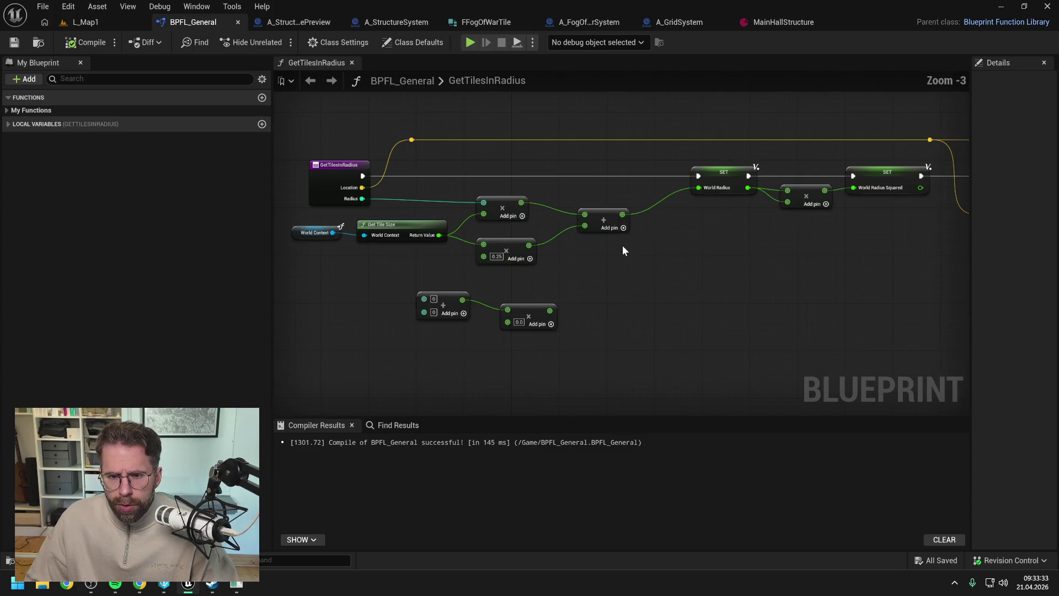
left_click_drag(561, 255, 590, 257)
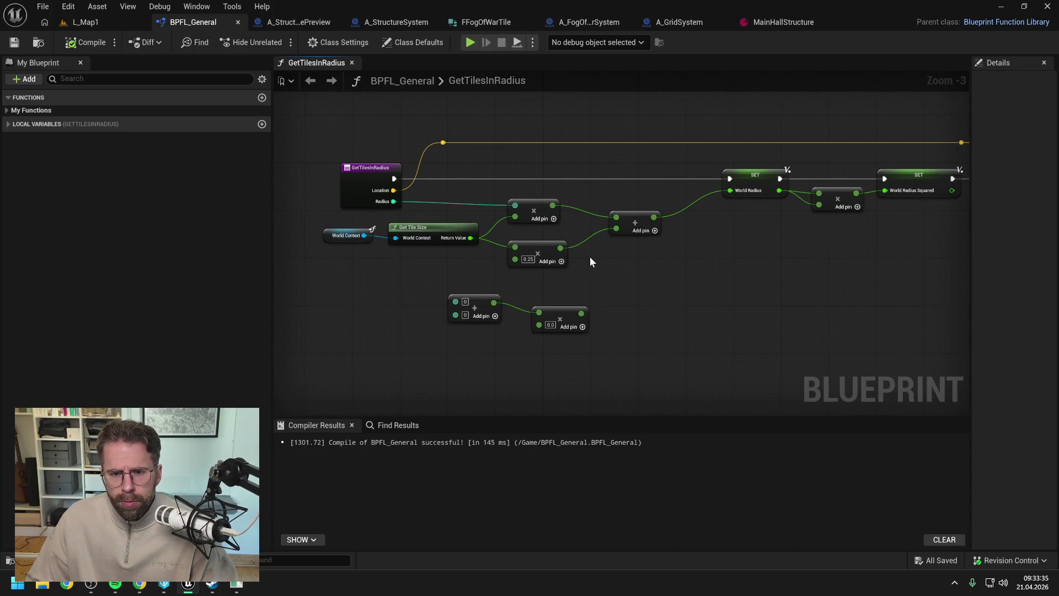
mouse_move(552, 206)
left_mouse_down()
mouse_move(714, 206)
mouse_move(730, 190)
left_mouse_up()
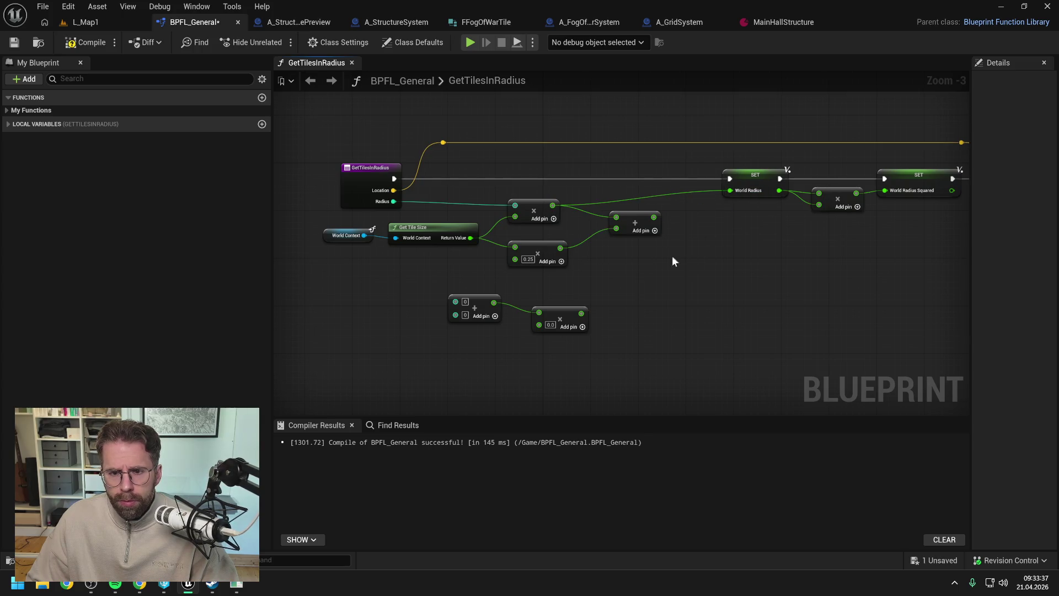
left_click(83, 42)
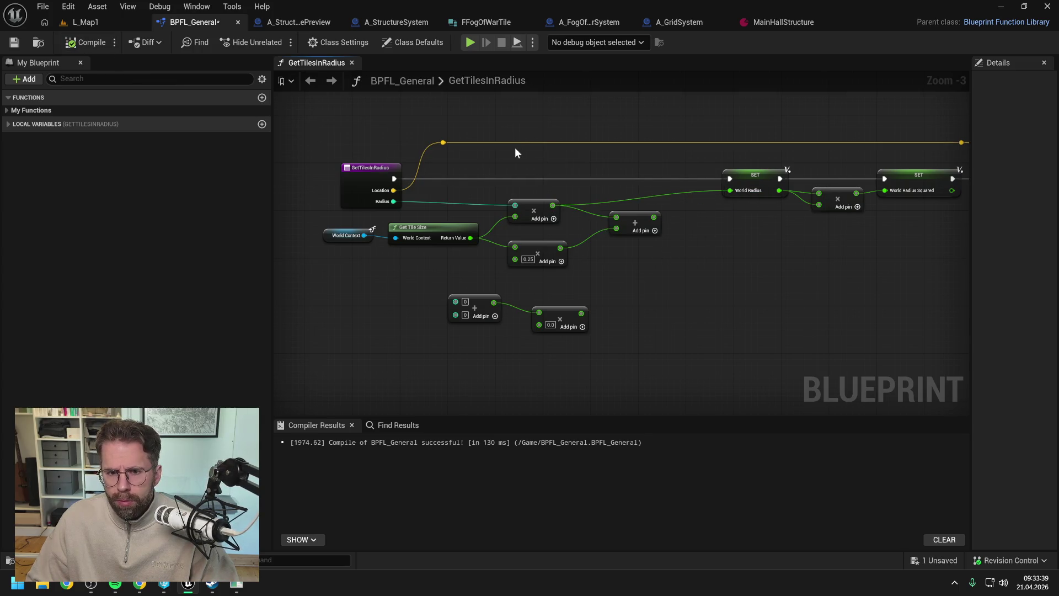
key("ctrl+s")
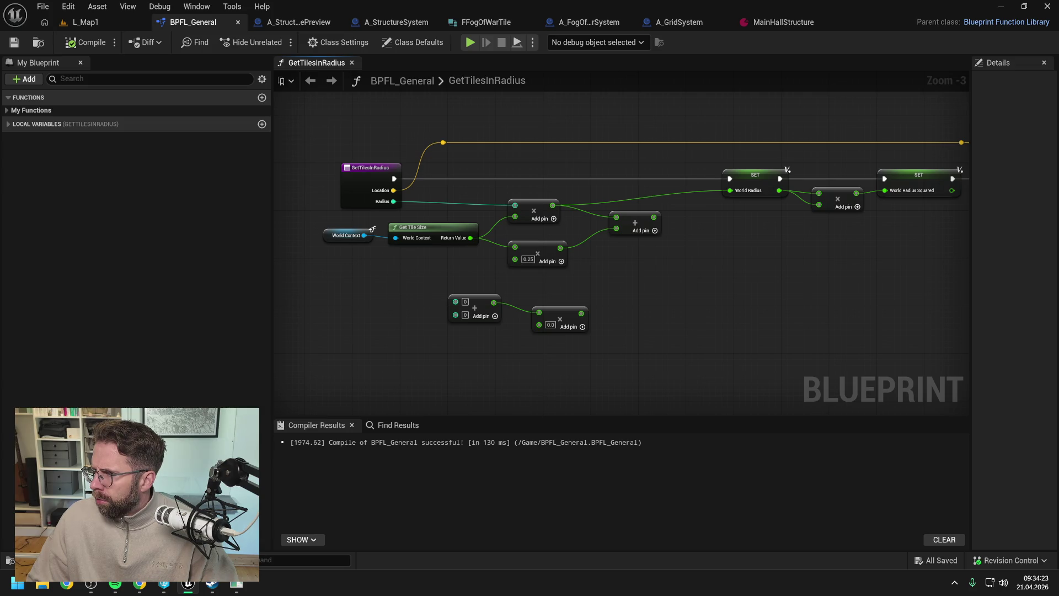
Pan the GetTilesInRadius graph over to the For Loop and Return nodes
scroll(664, 272, "down", 2)
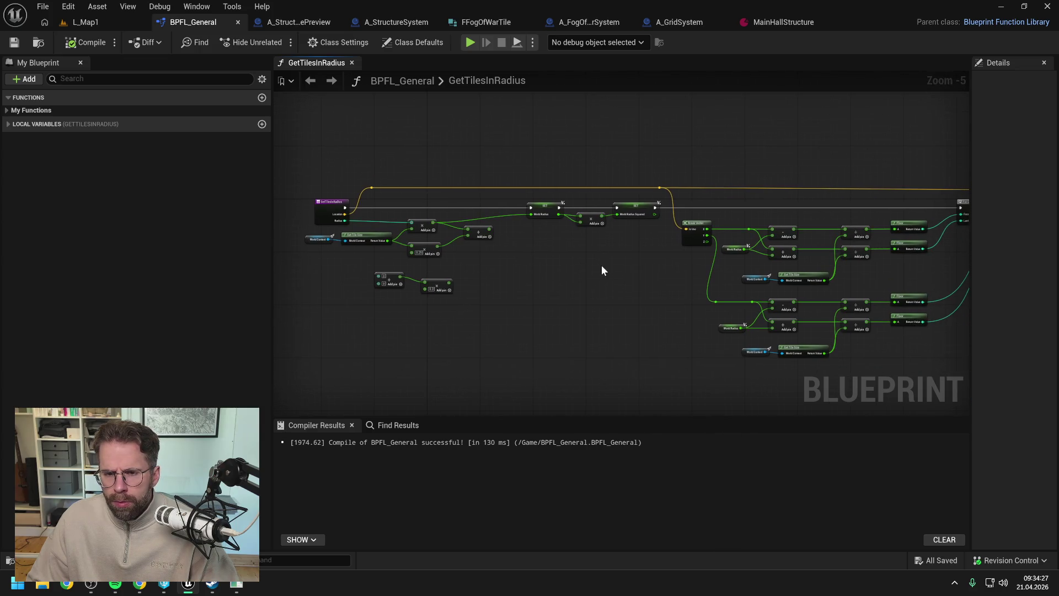
scroll(616, 233, "up", 1)
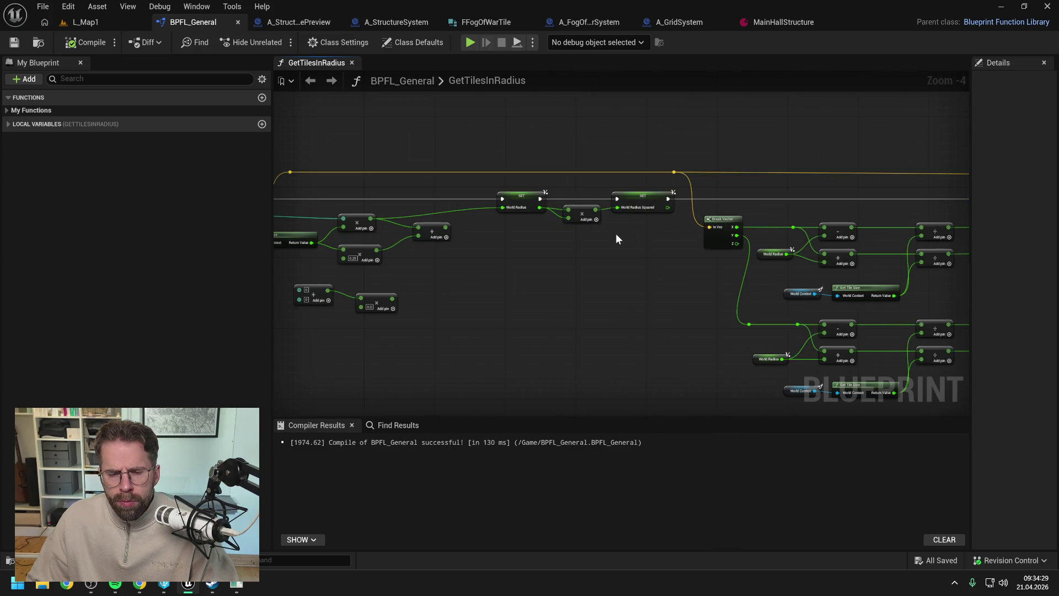
left_click_drag(641, 250, 521, 253)
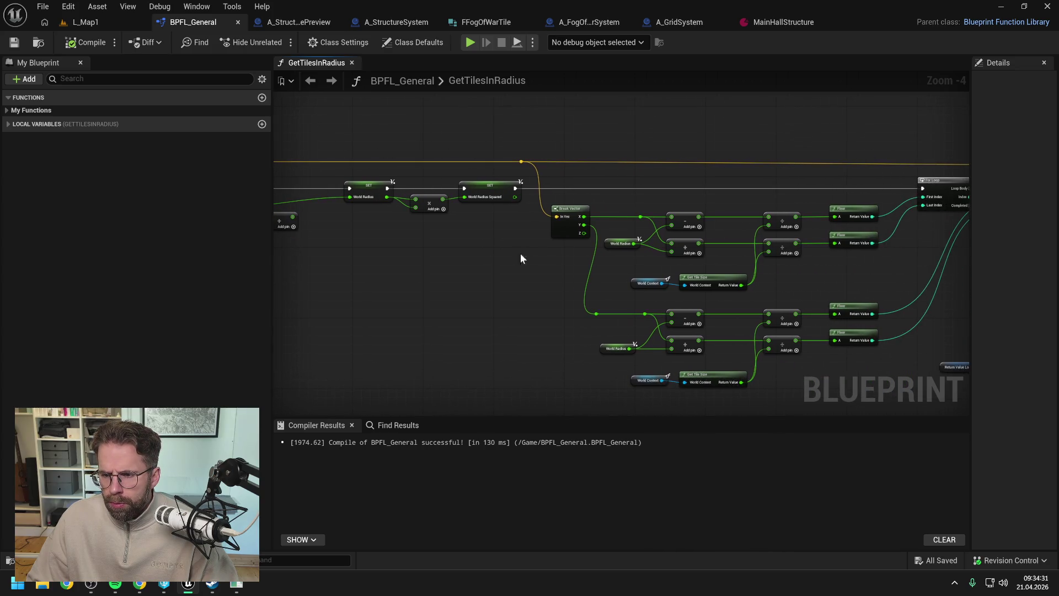
mouse_move(833, 302)
left_mouse_down()
mouse_move(739, 284)
mouse_move(736, 243)
left_mouse_up()
scroll(715, 280, "up", 1)
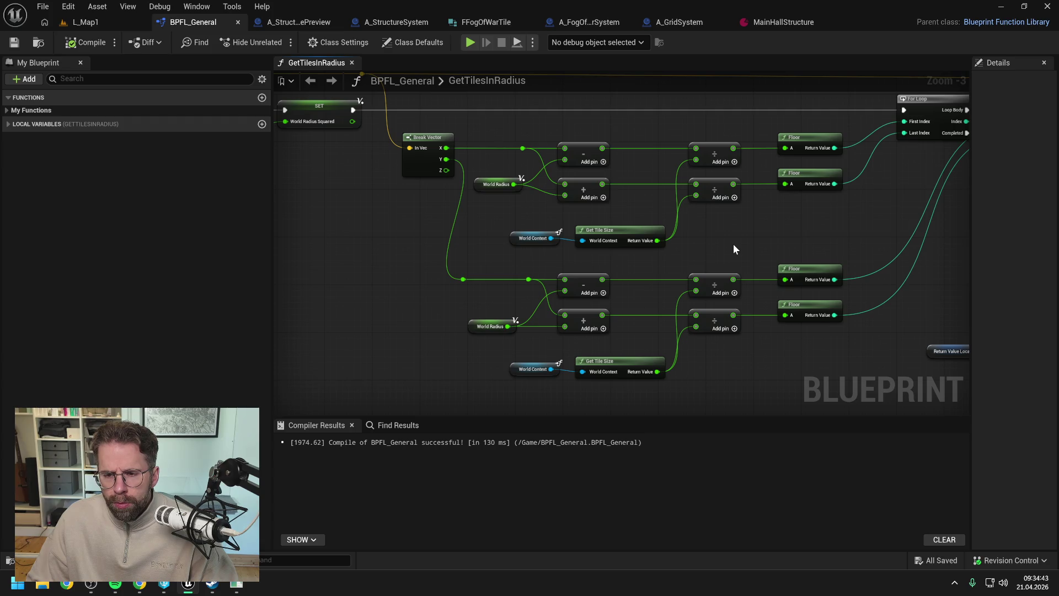
scroll(780, 246, "right", 3)
scroll(685, 242, "down", 1)
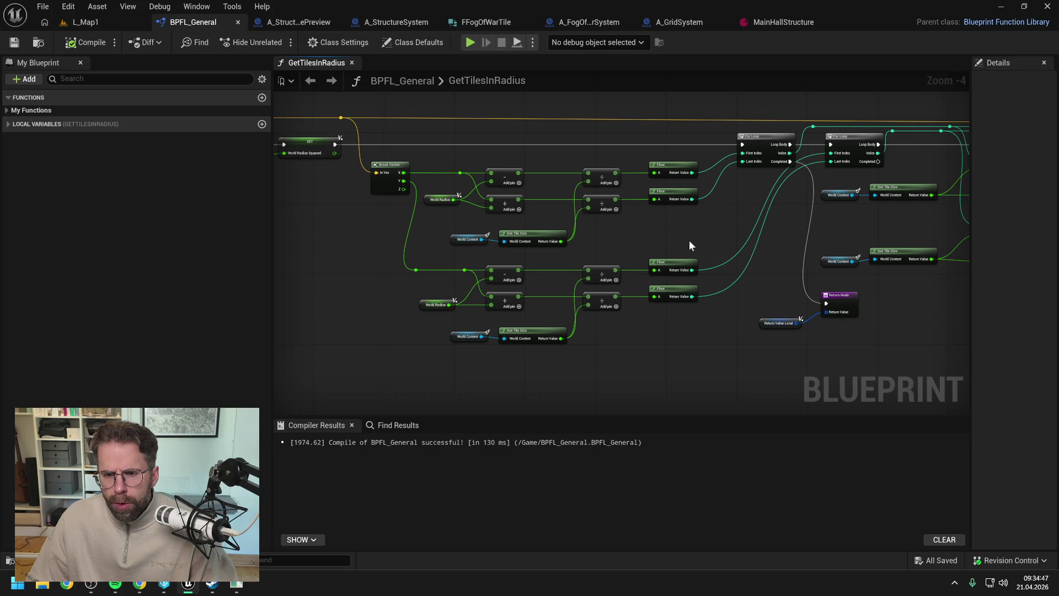
scroll(646, 246, "right", 2)
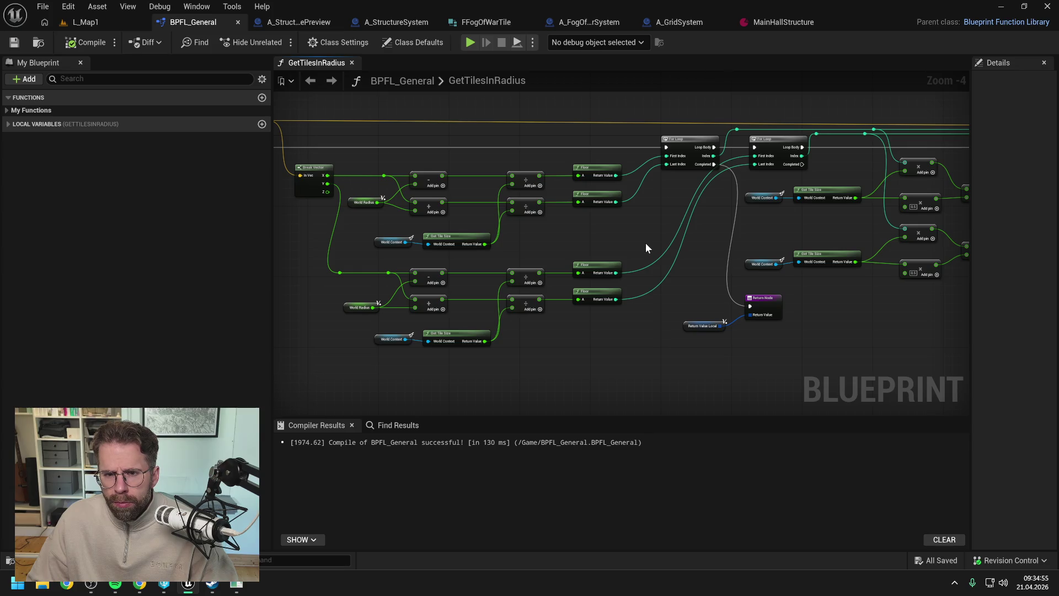
scroll(646, 246, "right", 2)
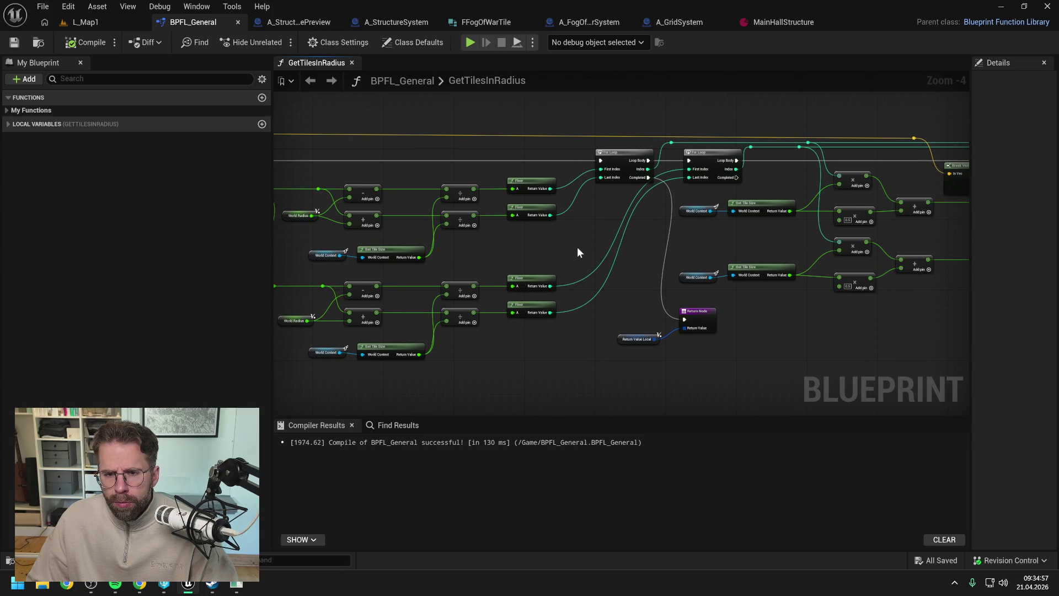
right_click(573, 245)
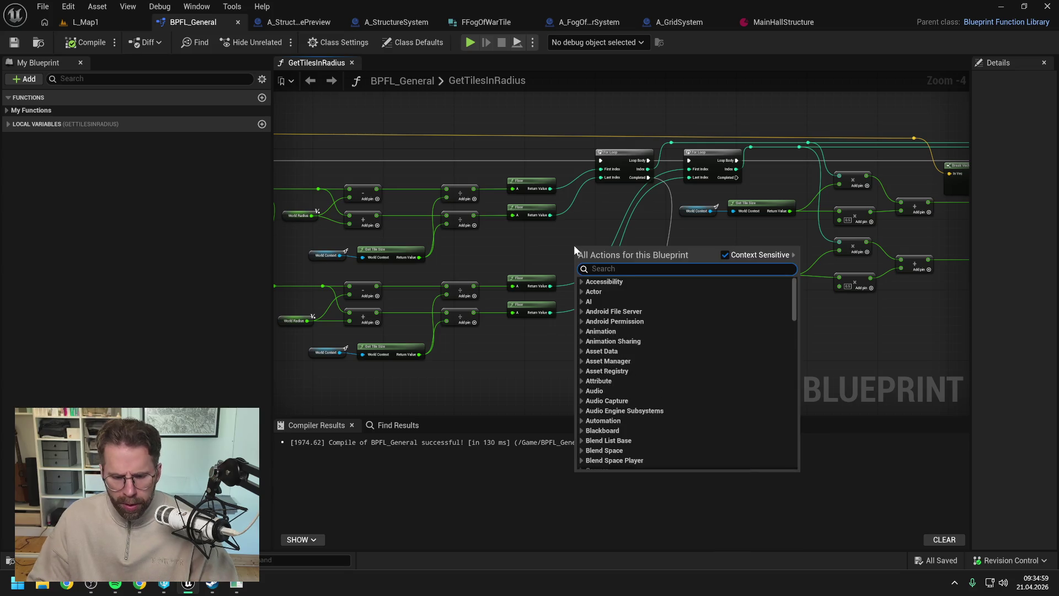
Add a Print String node above the loop and run execution into it from the SET node
type("print")
left_click(620, 294)
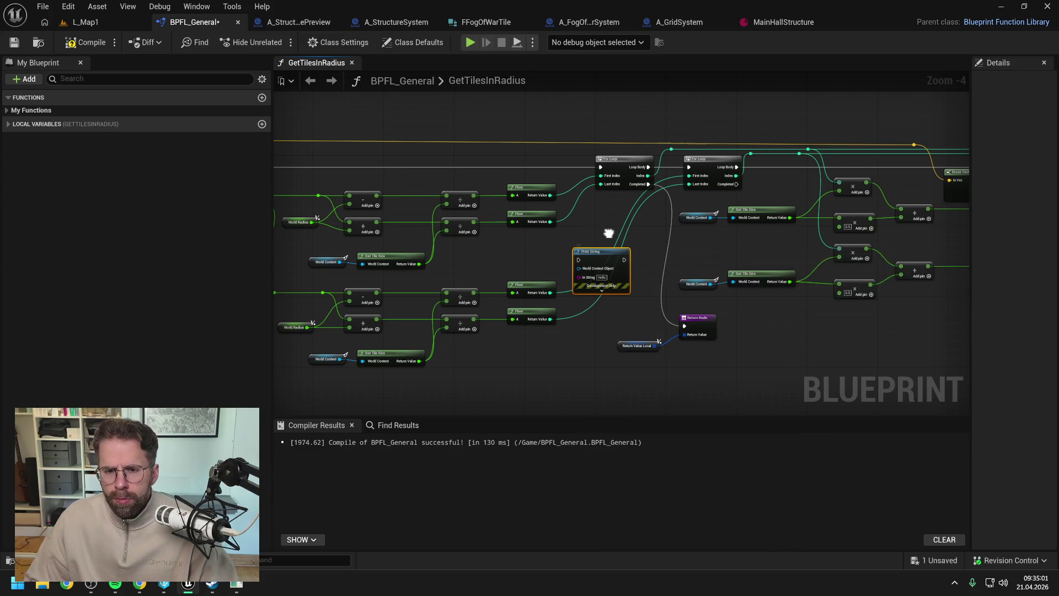
scroll(614, 282, "up", 2)
left_click(635, 198)
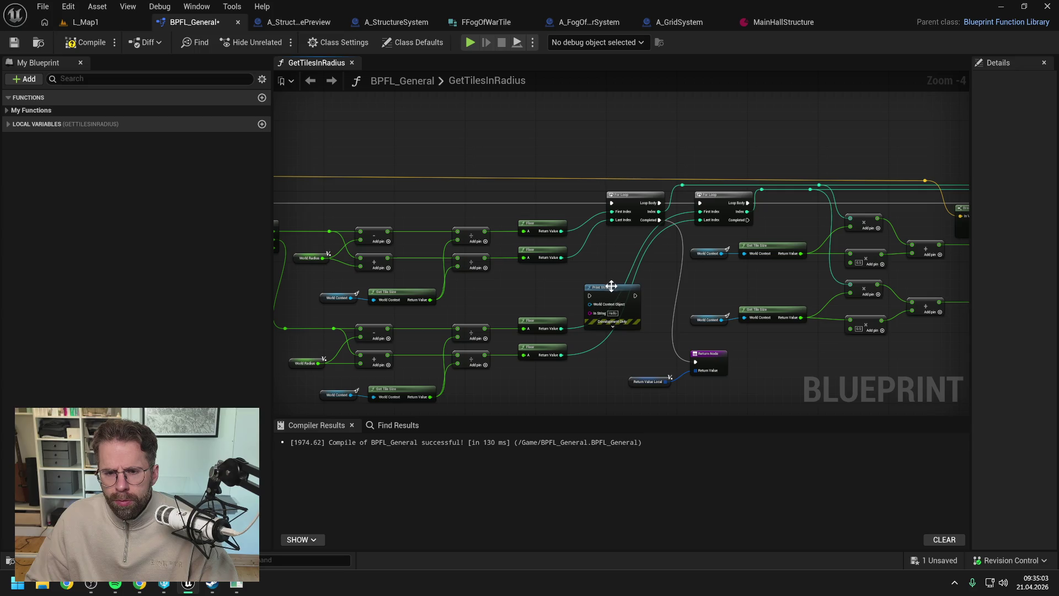
mouse_move(607, 287)
left_mouse_down()
mouse_move(585, 205)
mouse_move(592, 111)
mouse_move(774, 101)
mouse_move(570, 105)
mouse_move(584, 118)
mouse_move(654, 121)
left_mouse_up()
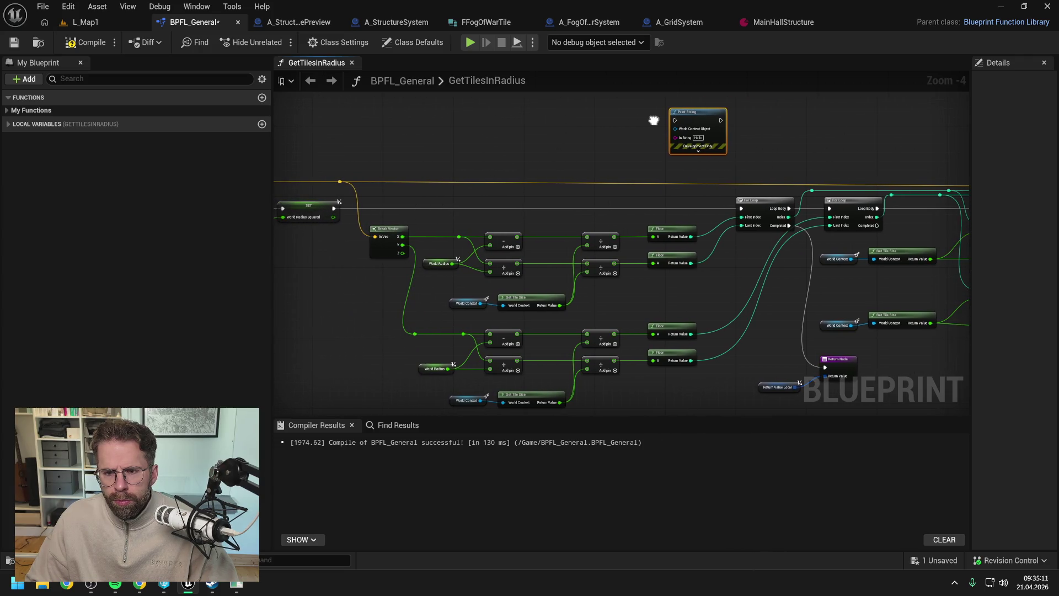
left_click(608, 140)
mouse_move(335, 209)
left_mouse_down()
mouse_move(690, 140)
mouse_move(676, 122)
mouse_move(730, 151)
mouse_move(741, 208)
left_mouse_up()
Feed Print String an Append whose first input is a Make Int Point from the first two Floor results
mouse_move(675, 138)
left_mouse_down()
mouse_move(619, 160)
mouse_move(604, 141)
left_mouse_up()
type("append")
key("Return")
left_click(625, 205)
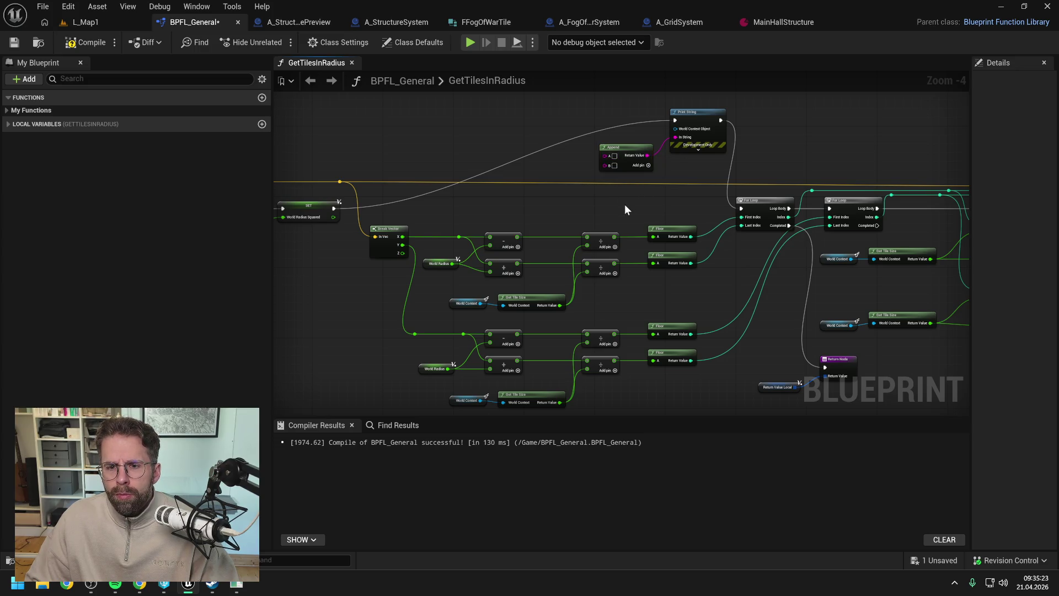
right_click(625, 204)
type("make int po")
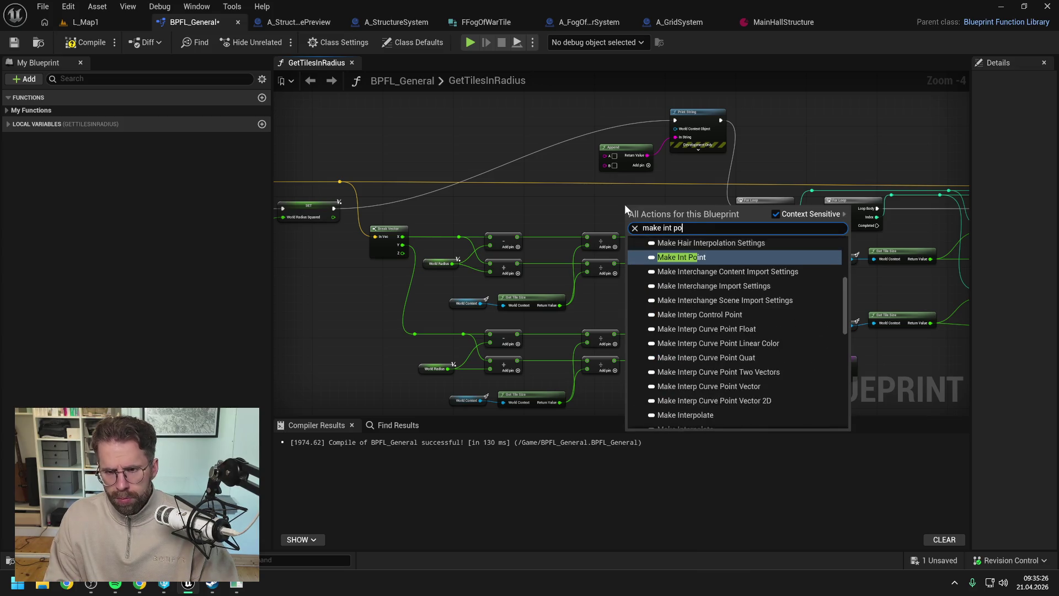
key("Return")
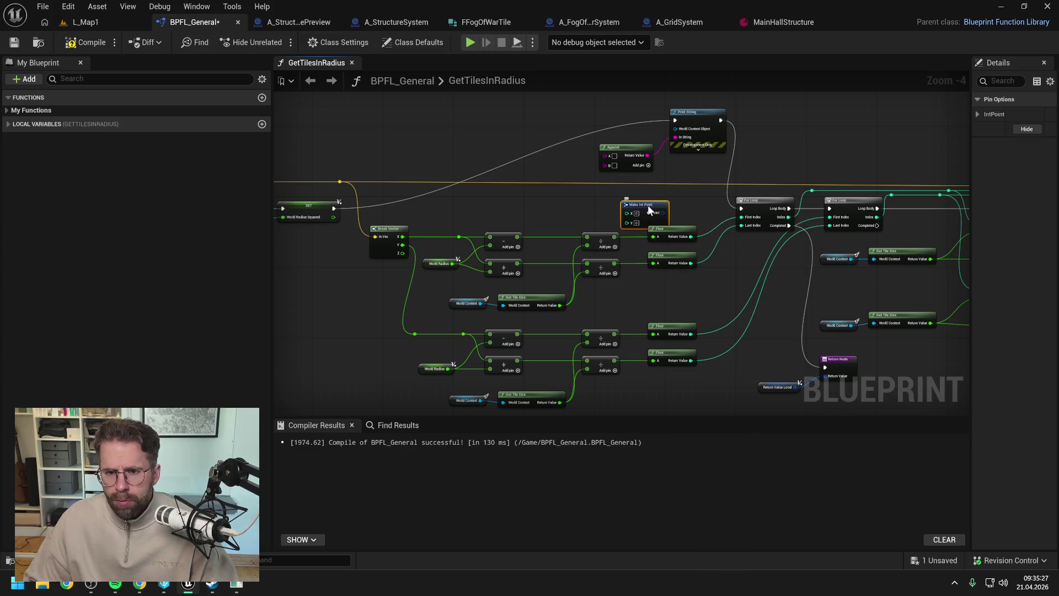
left_click_drag(624, 205, 541, 160)
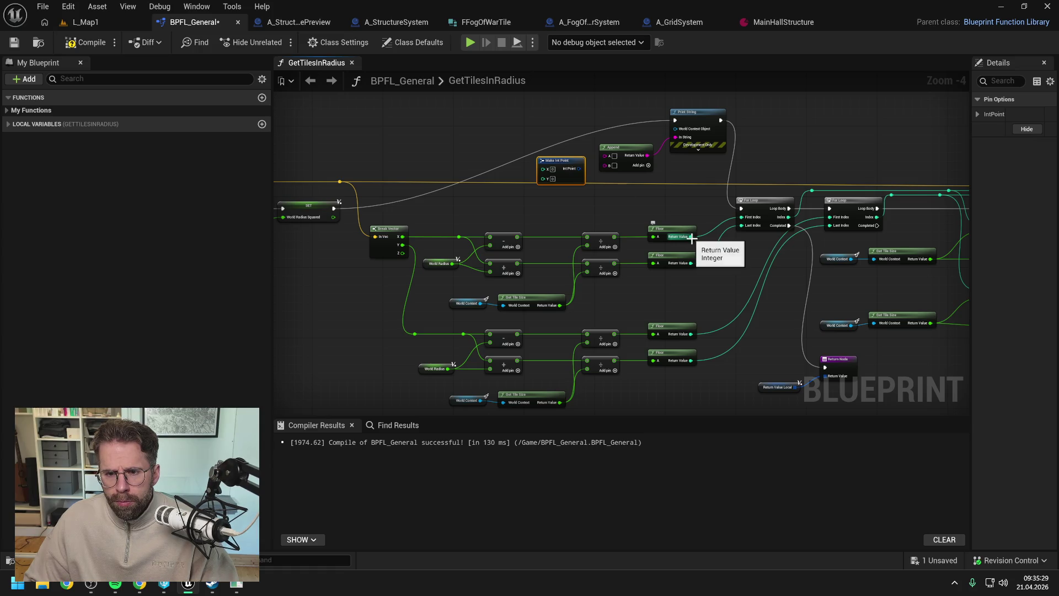
mouse_move(691, 236)
left_mouse_down()
mouse_move(563, 206)
mouse_move(544, 169)
left_mouse_up()
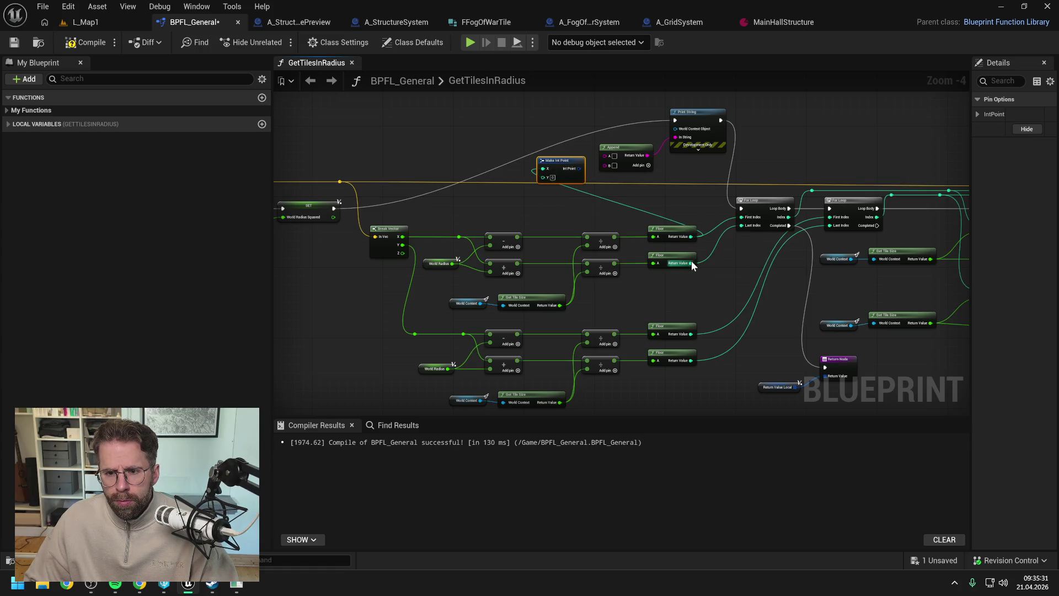
mouse_move(691, 263)
left_mouse_down()
mouse_move(579, 208)
mouse_move(544, 177)
mouse_move(605, 155)
left_mouse_up()
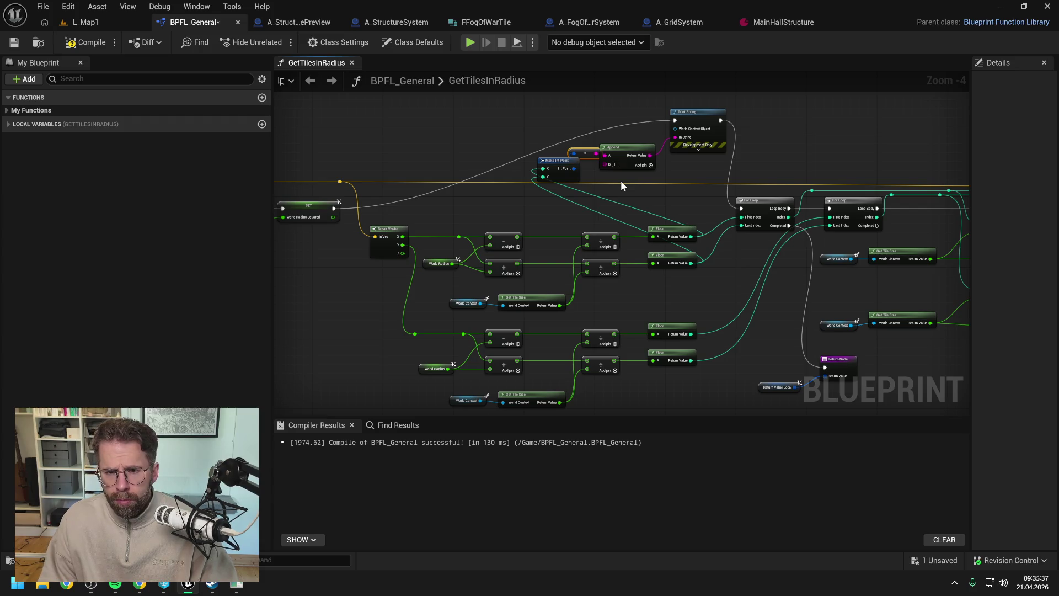
Add a duplicated Make Int Point from the remaining Floor results into Append's C input, then playtest L_Map1
left_click(650, 165)
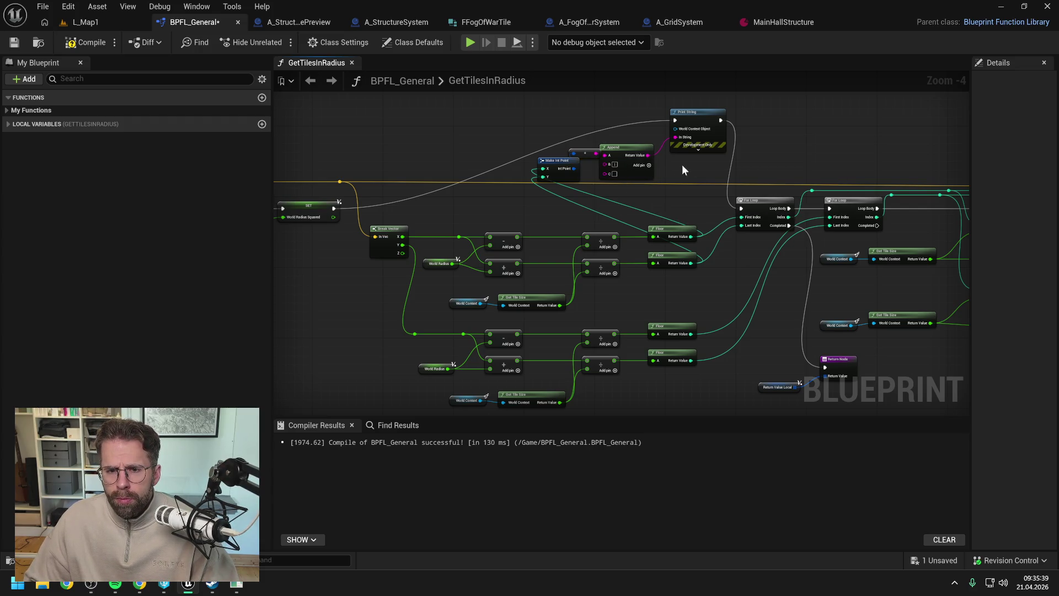
mouse_move(558, 161)
left_mouse_down()
mouse_move(523, 138)
mouse_move(571, 144)
left_mouse_up()
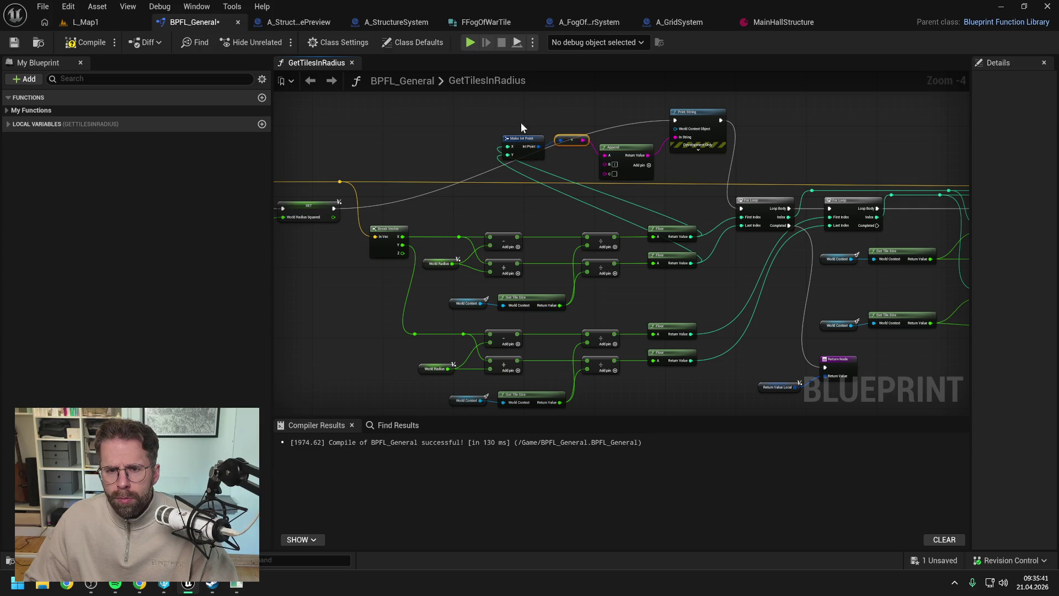
left_click(528, 145, "ctrl")
key("ctrl+c")
key("ctrl+v")
left_click_drag(592, 184, 607, 174)
mouse_move(691, 334)
left_mouse_down()
mouse_move(814, 339)
mouse_move(509, 190)
left_mouse_up()
mouse_move(693, 361)
left_mouse_down()
mouse_move(500, 197)
mouse_move(512, 199)
left_mouse_up()
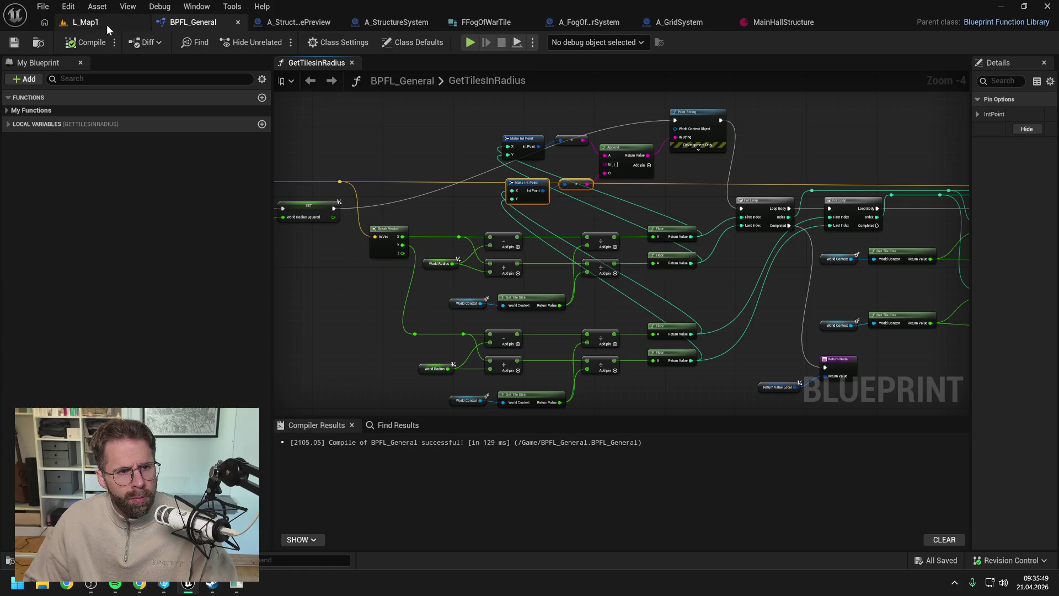
left_click(108, 24)
key("alt+p")
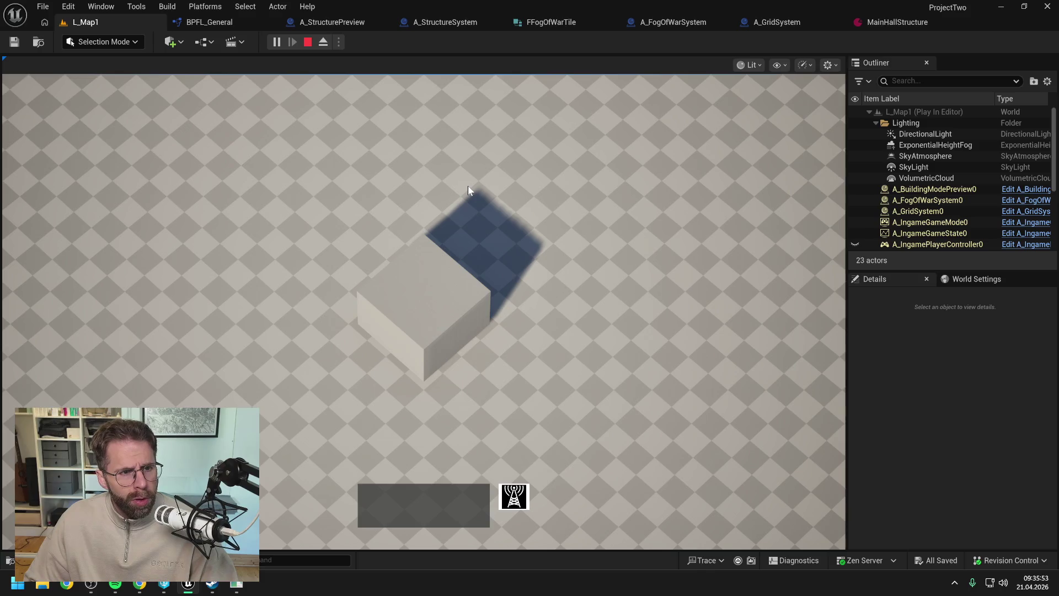
Stop the playtest, open the Output Log and clear its old messages
left_click(308, 42)
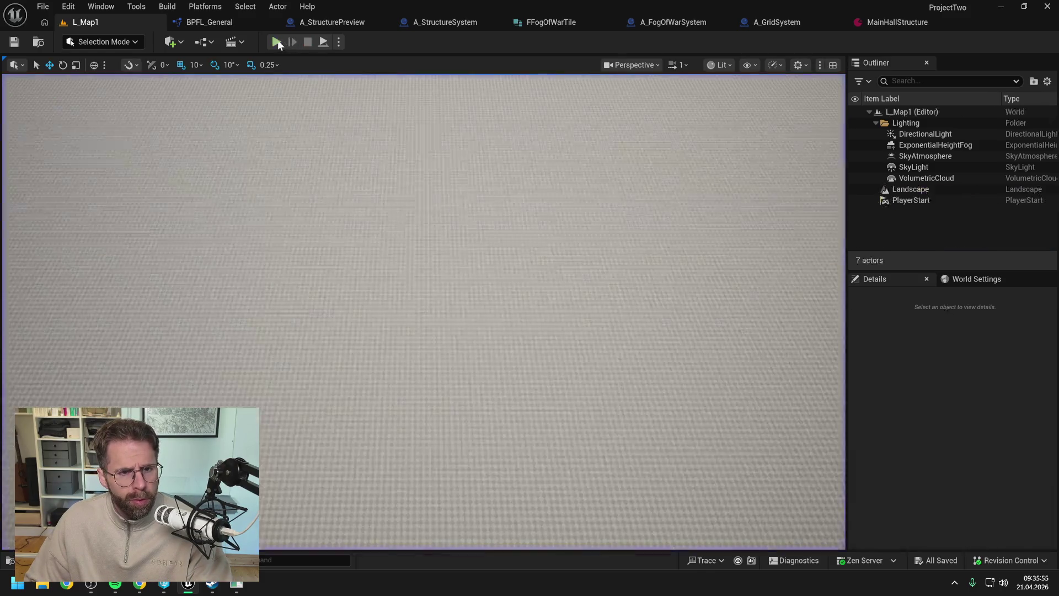
key("grave")
scroll(530, 309, "up", 20)
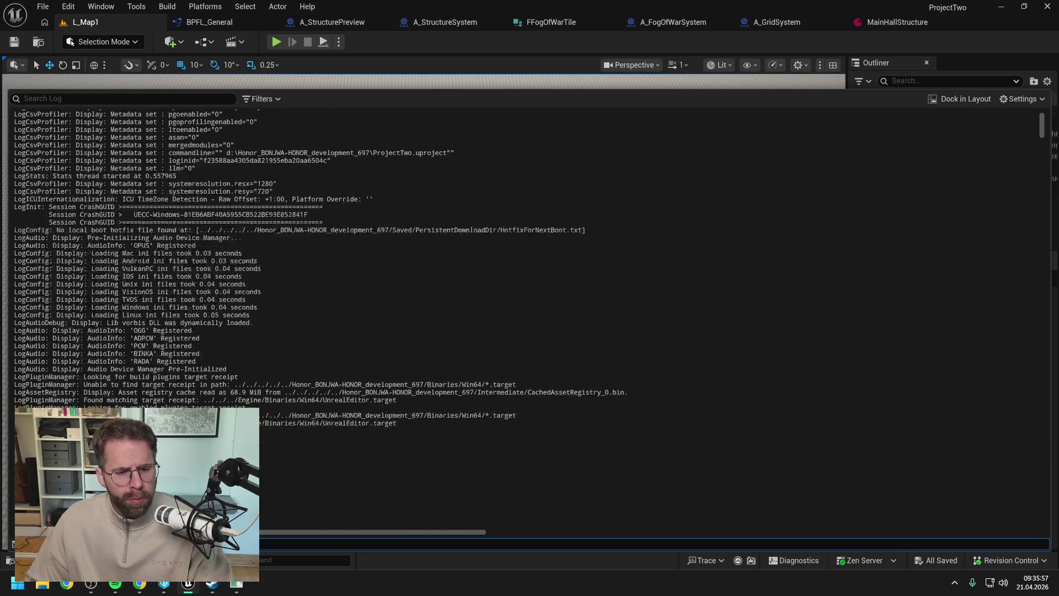
left_click_drag(1044, 137, 1041, 584)
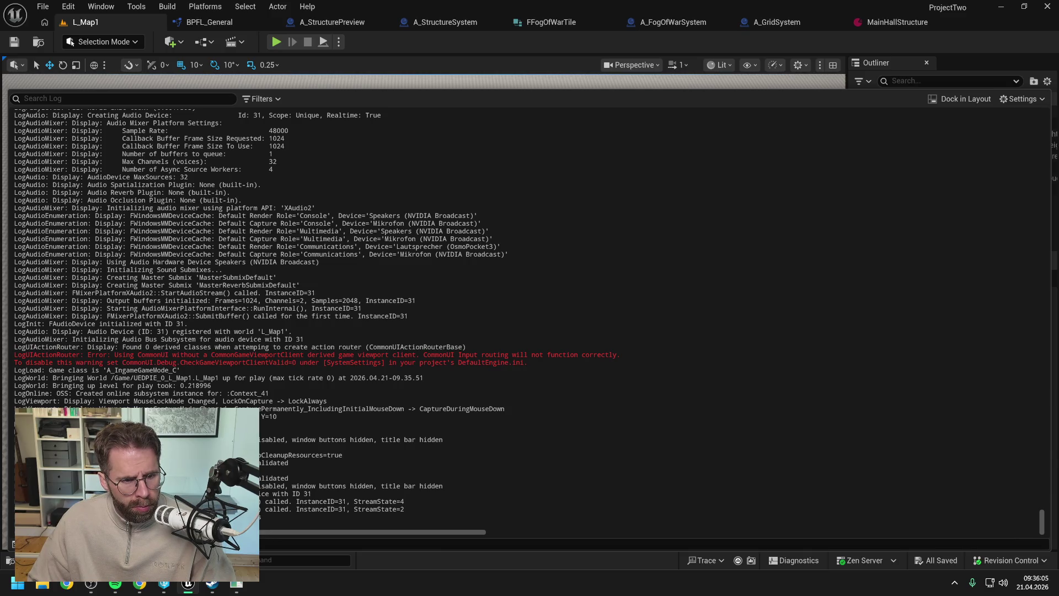
right_click(296, 405)
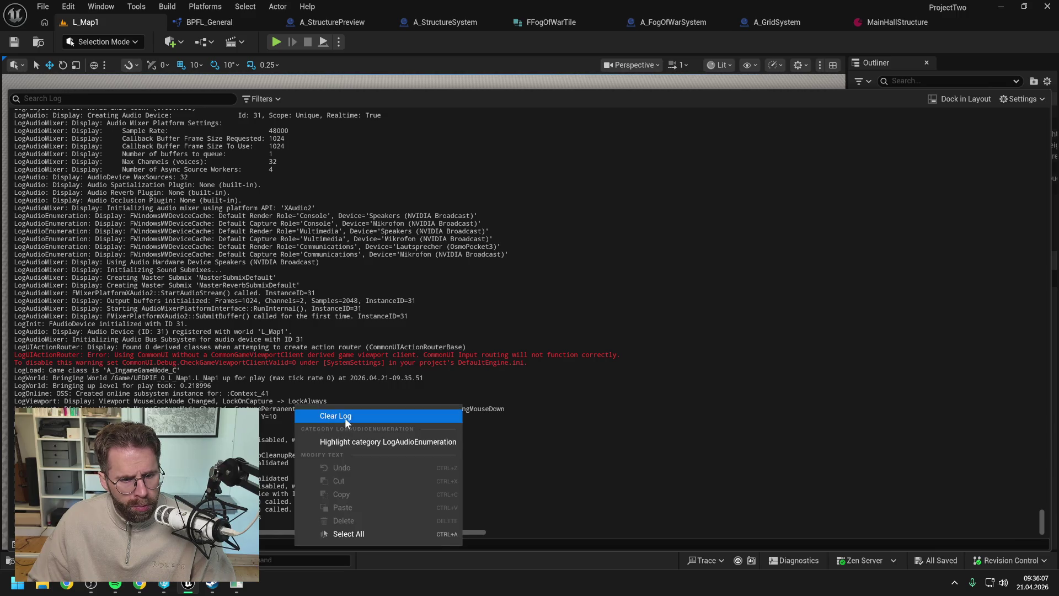
left_click(346, 417)
Replay the level and filter the log by 'print' to confirm X=-10 Y=10 | X=-10 Y=10
left_click(277, 42)
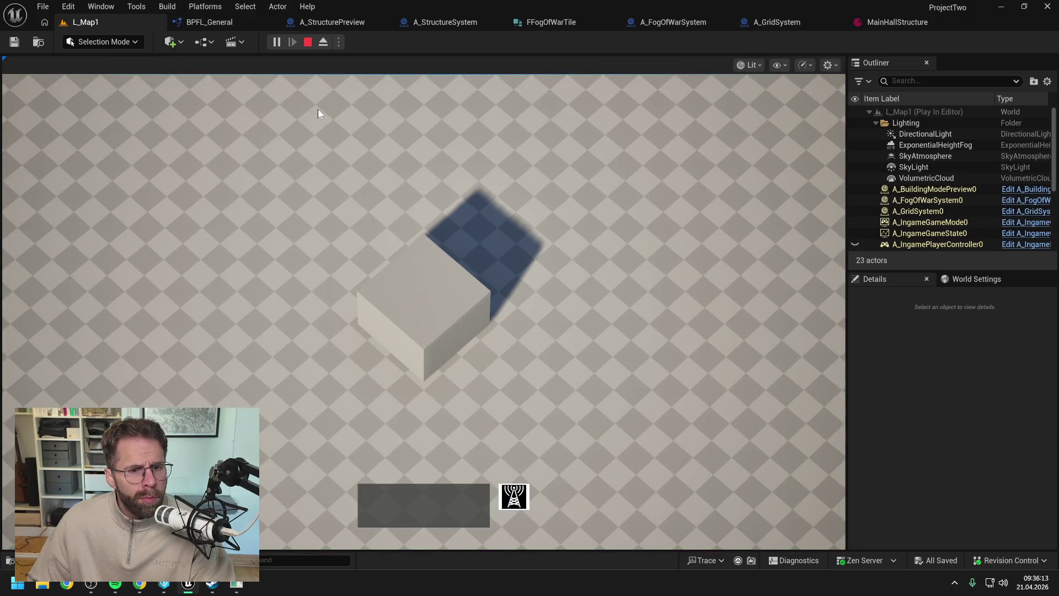
key("Escape")
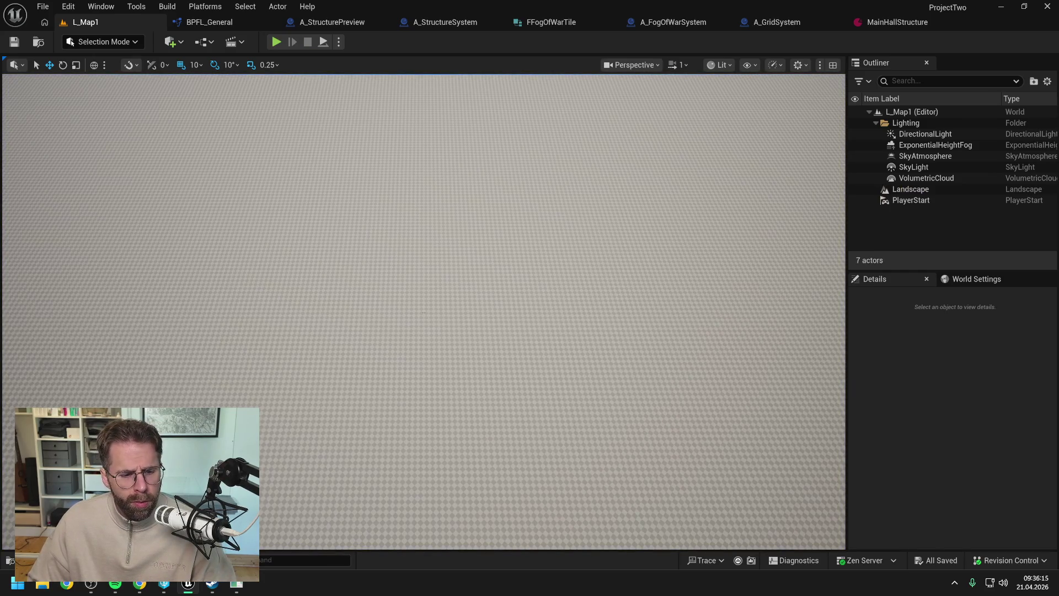
left_click(99, 560)
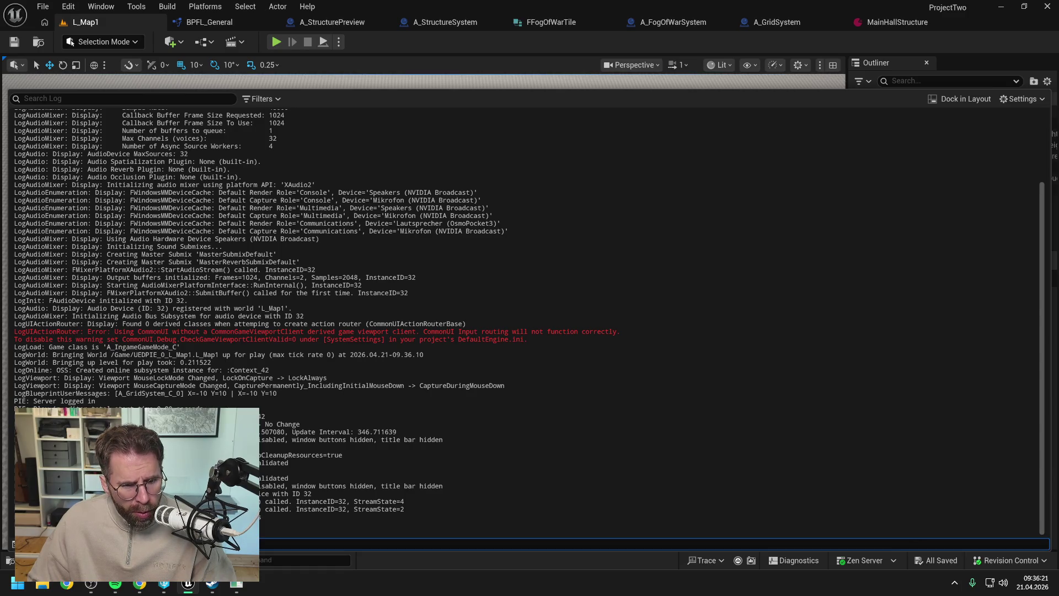
scroll(530, 320, "up", 4)
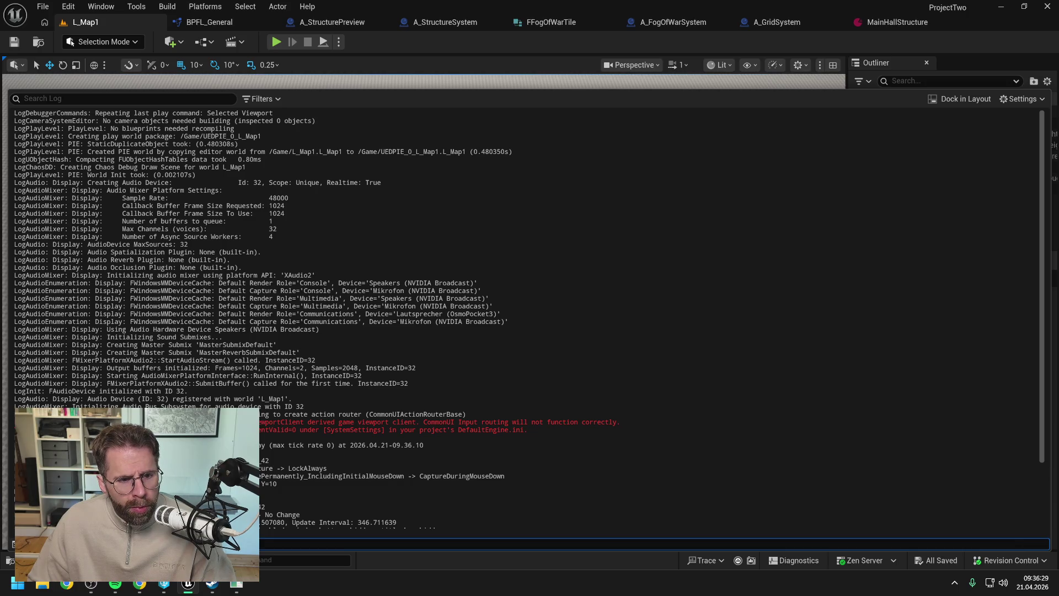
left_click(105, 103)
type("print")
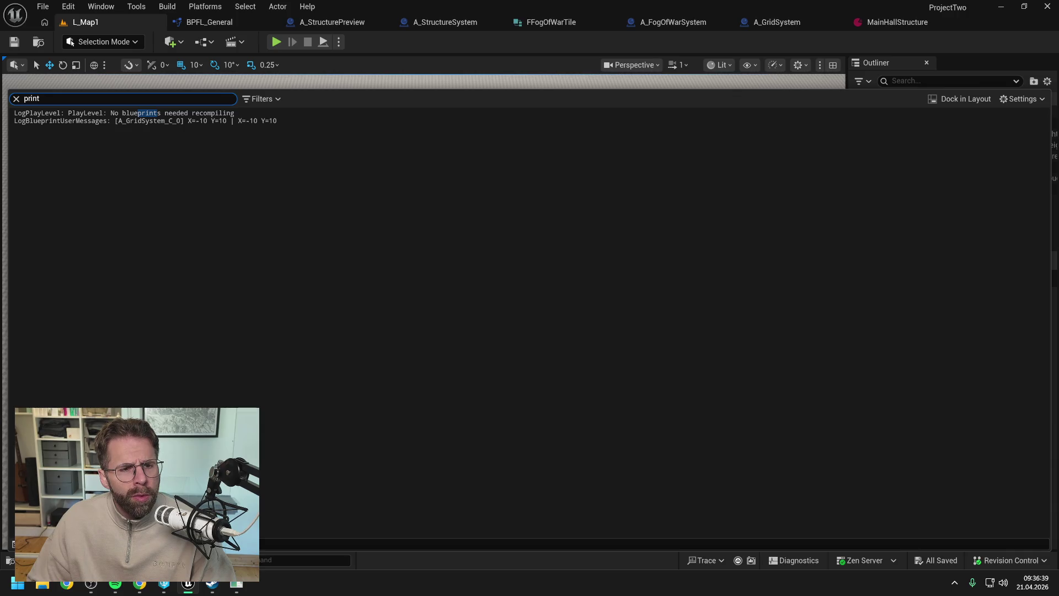
left_click(364, 45)
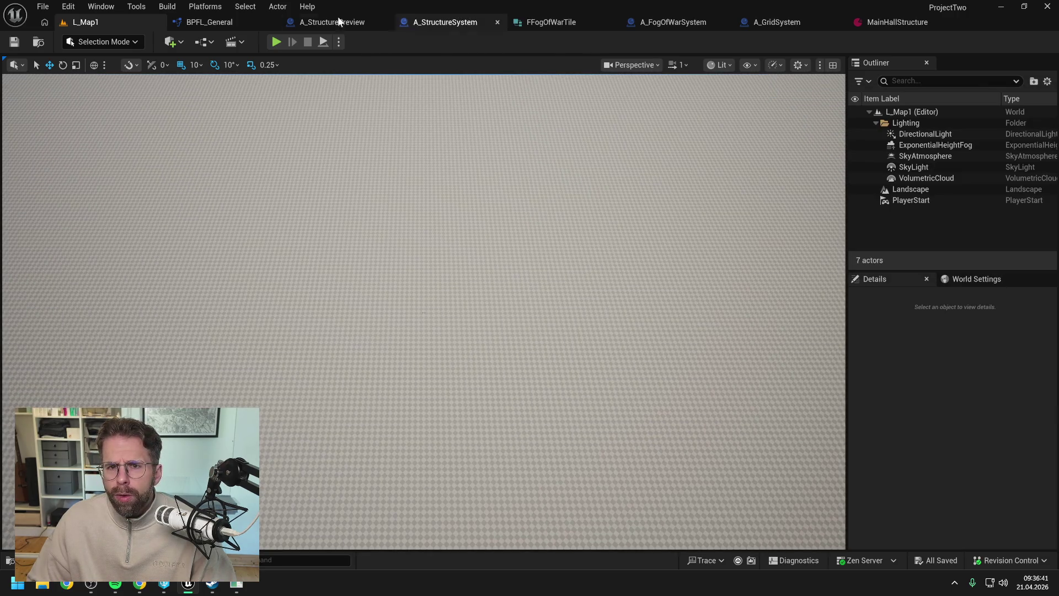
left_click(198, 23)
Delete the Print String, Append and Make Int Point debug nodes, review the graph, then compile and save
mouse_move(509, 101)
left_mouse_down()
mouse_move(683, 202)
mouse_move(511, 184)
left_mouse_up()
key("Delete")
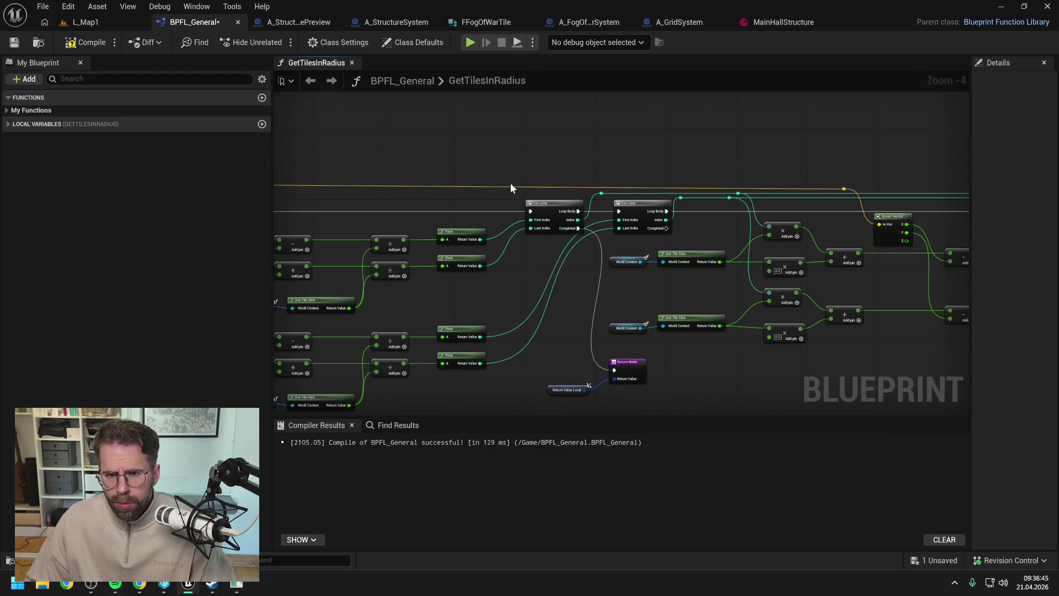
left_click_drag(683, 242, 582, 229)
scroll(711, 260, "up", 1)
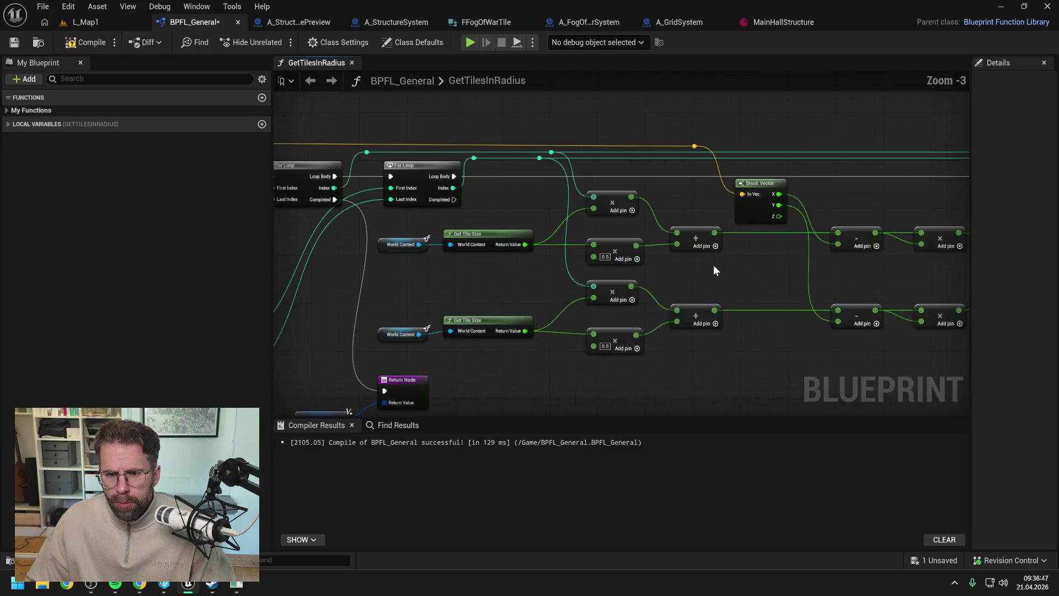
left_click_drag(716, 271, 689, 277)
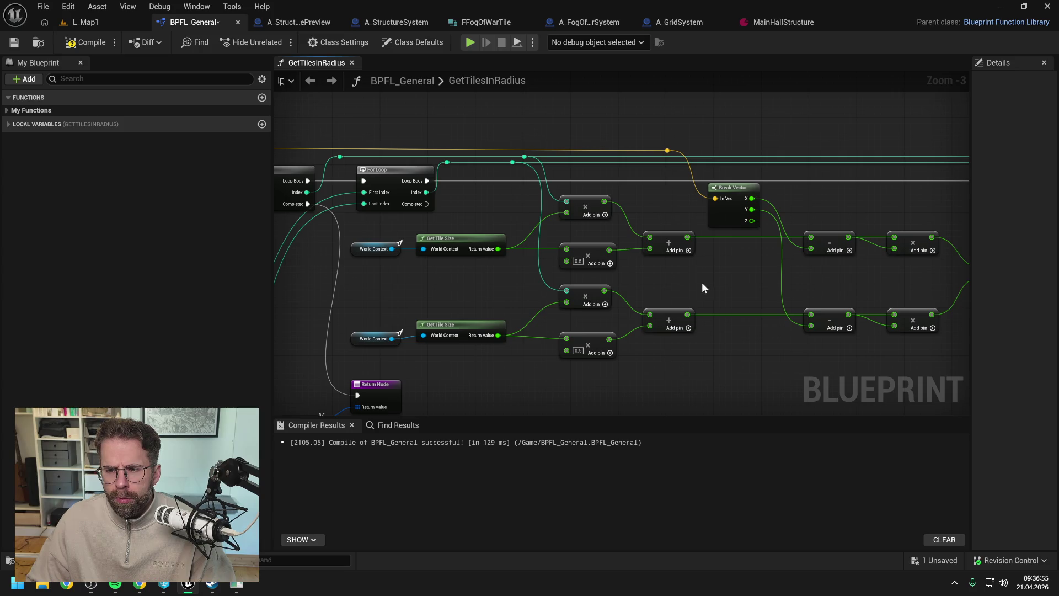
left_click_drag(702, 283, 598, 276)
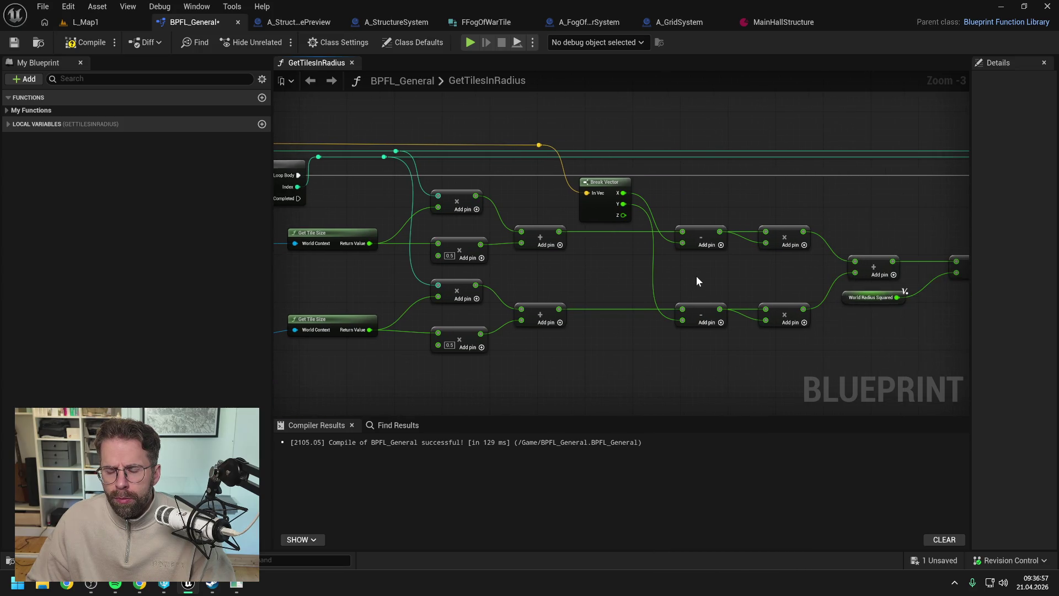
scroll(697, 281, "down", 1)
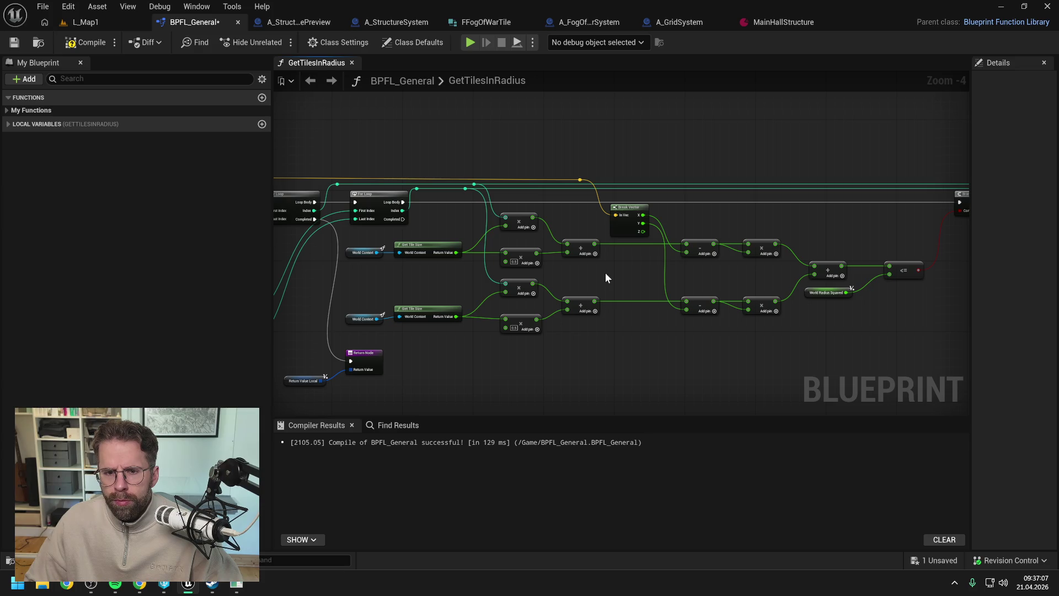
left_click_drag(605, 272, 1058, 270)
mouse_move(517, 261)
left_mouse_down()
mouse_move(714, 255)
mouse_move(648, 256)
left_mouse_up()
left_click(77, 47)
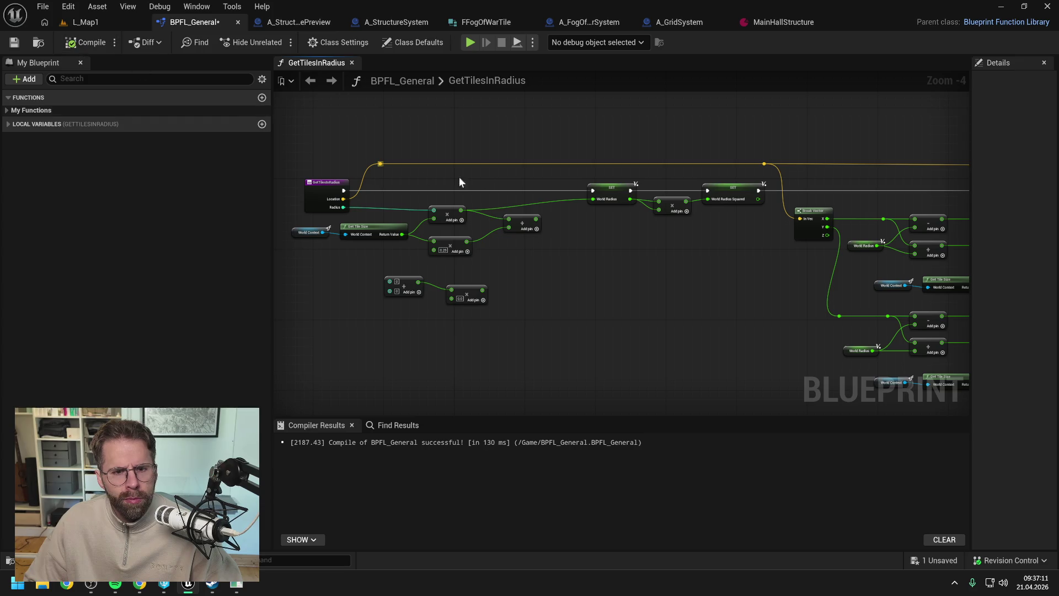
key("ctrl+s")
key("alt+Tab")
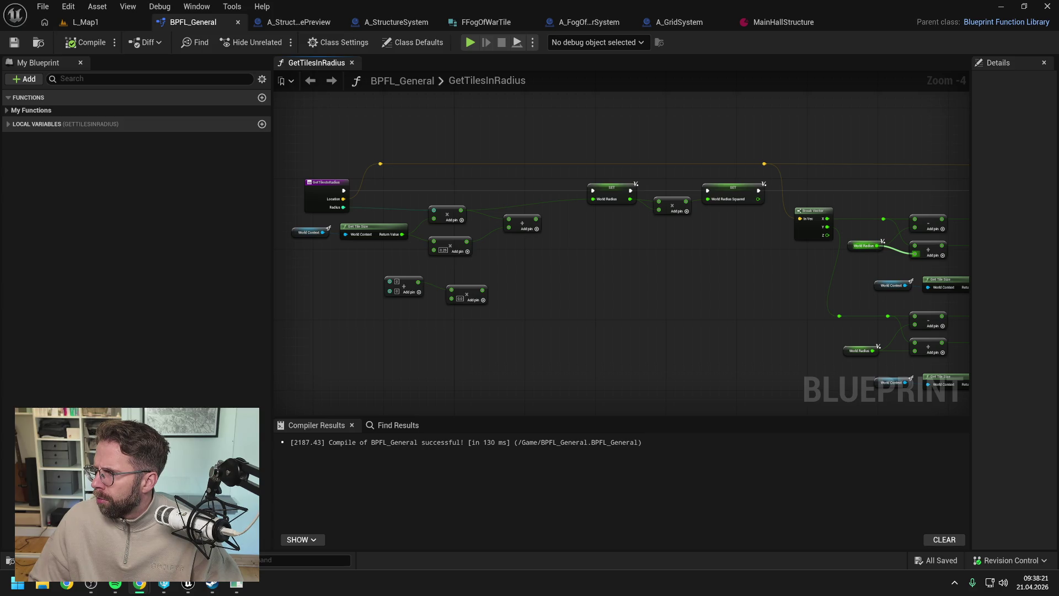
Pan through the GetTilesInRadius graph from the Floor and For Loop nodes to its end, then return to L_Map1
left_click_drag(915, 254, 915, 254)
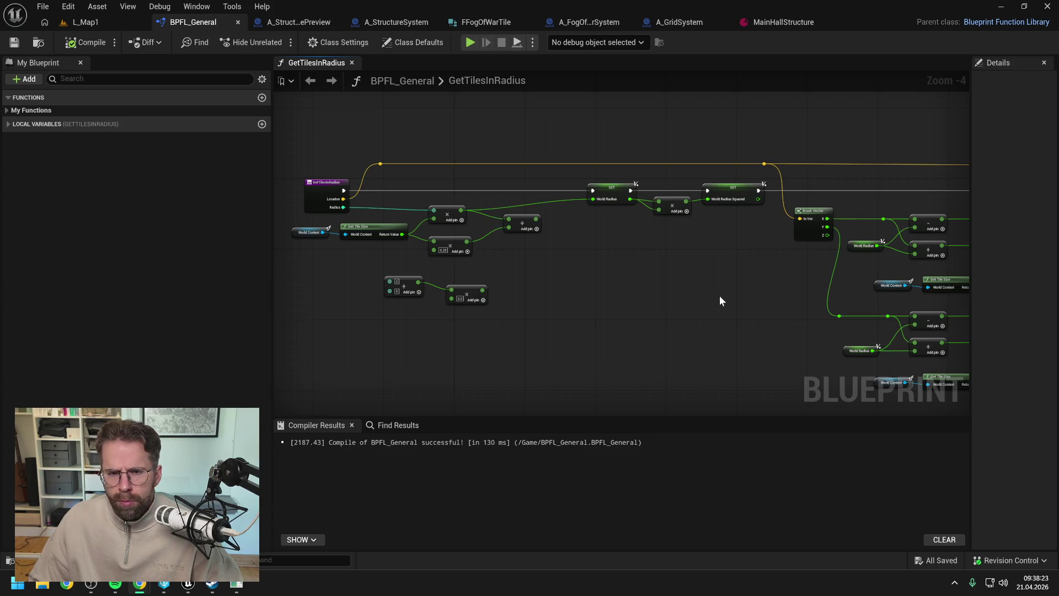
left_click_drag(717, 293, 617, 269)
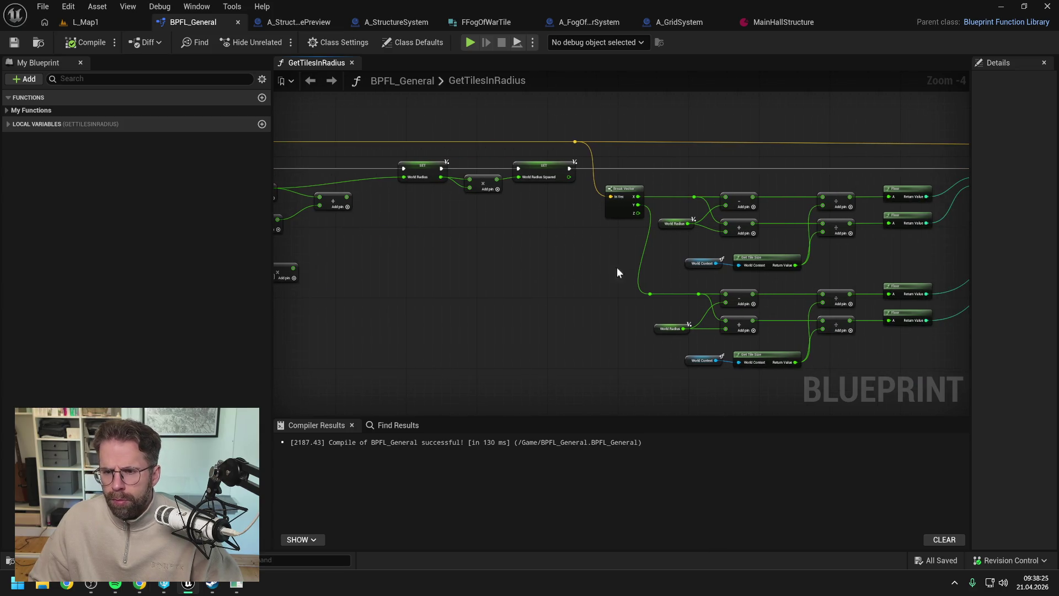
left_click_drag(856, 267, 611, 254)
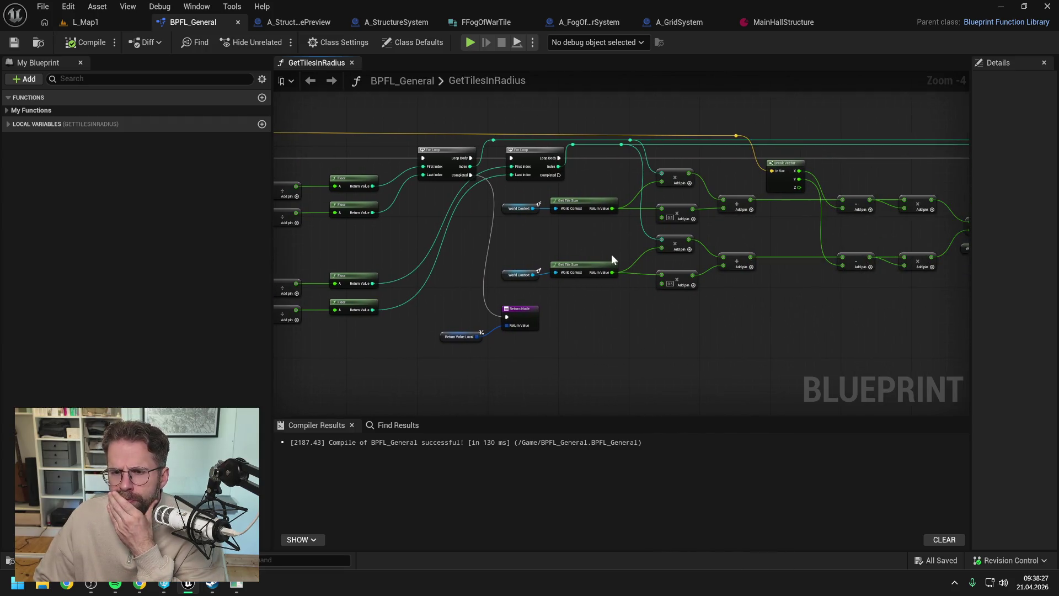
left_click_drag(687, 321, 492, 305)
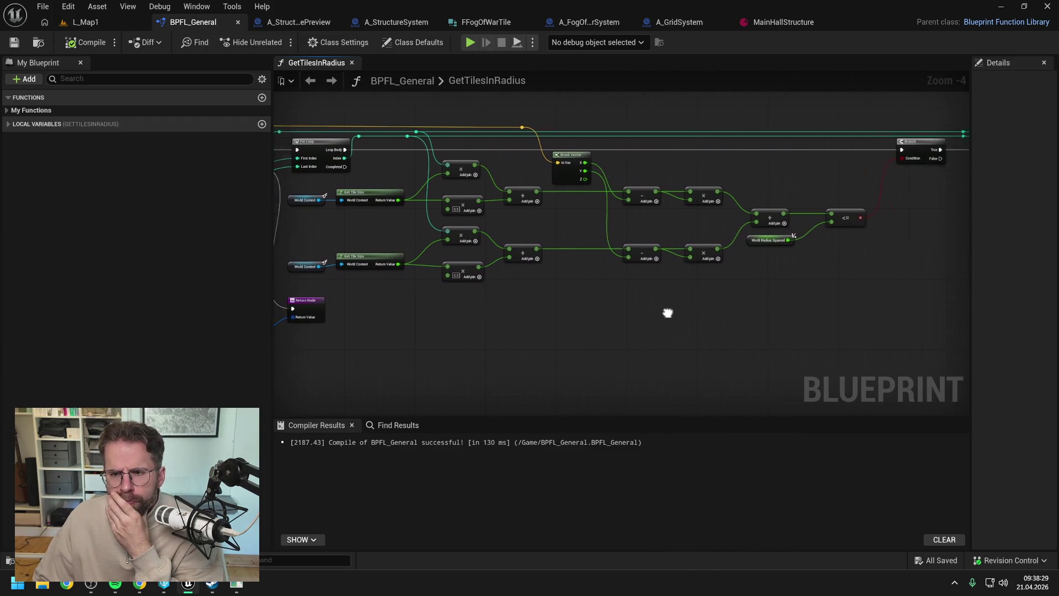
left_click_drag(670, 312, 556, 313)
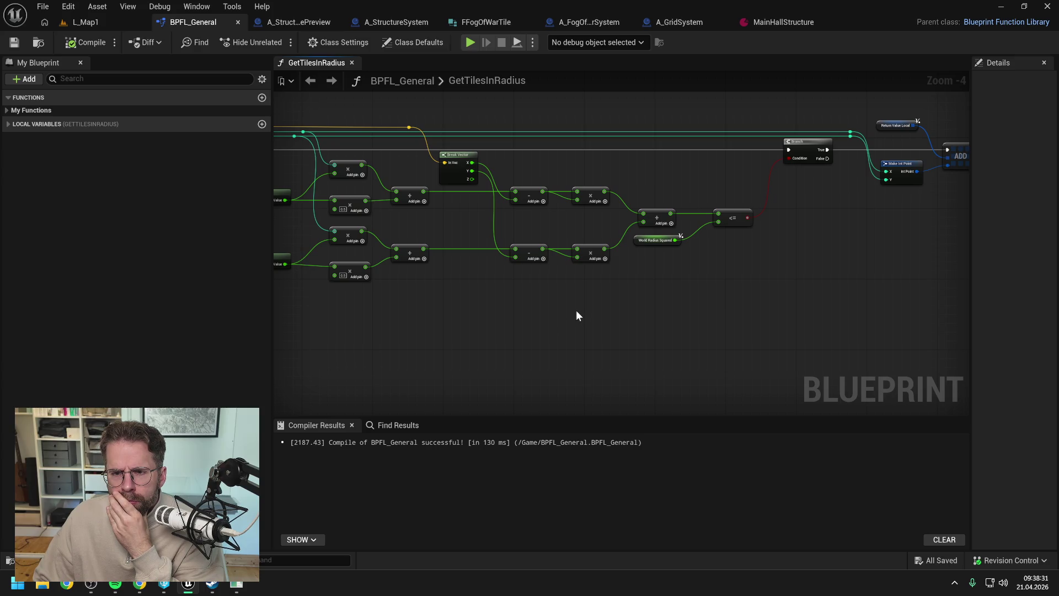
scroll(576, 316, "down", 2)
left_click_drag(571, 315, 885, 281)
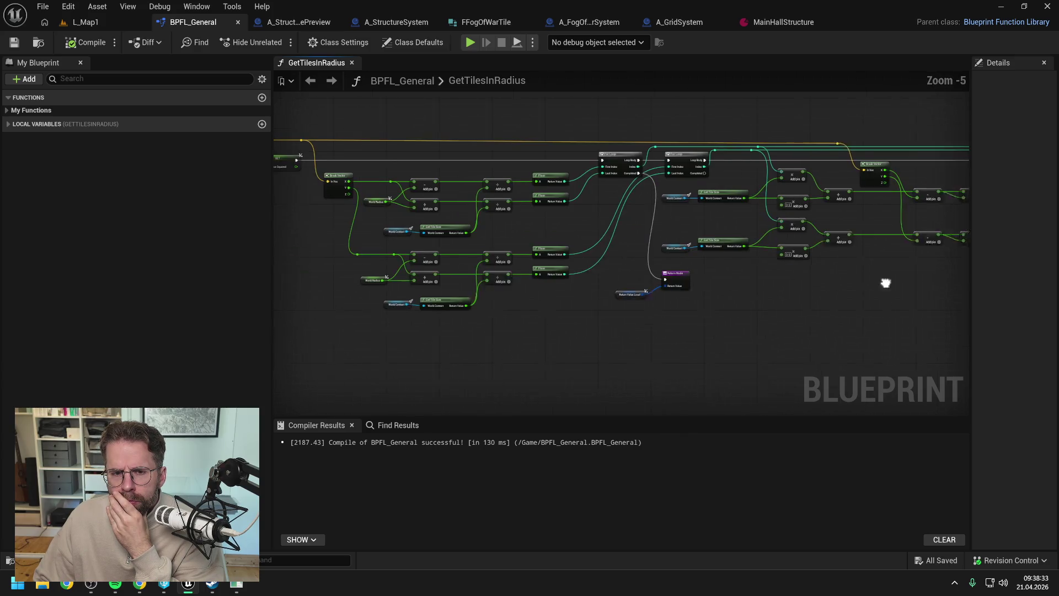
scroll(776, 261, "up", 1)
scroll(614, 227, "up", 2)
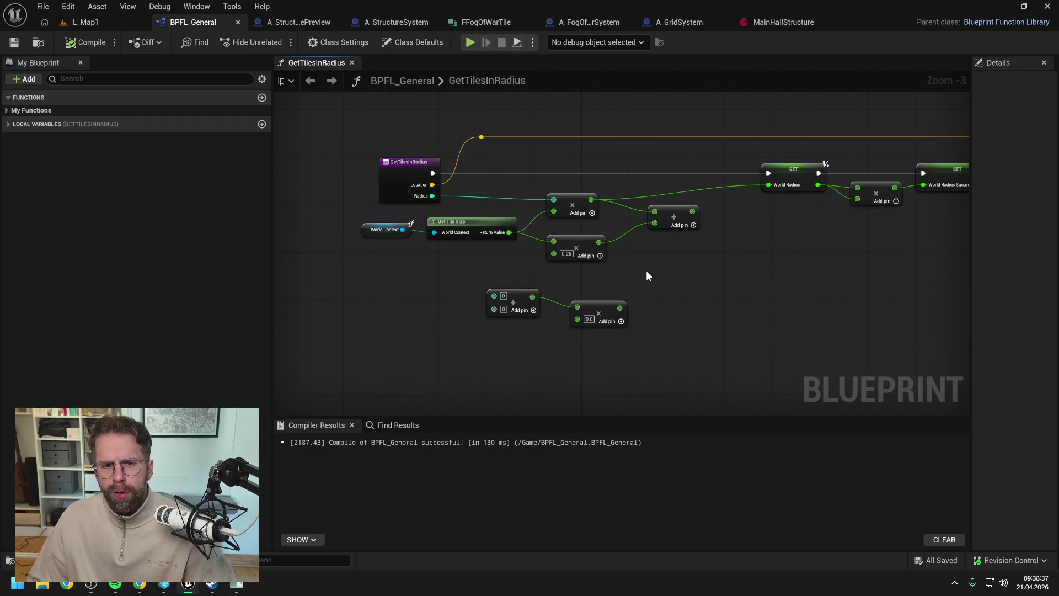
left_click(84, 22)
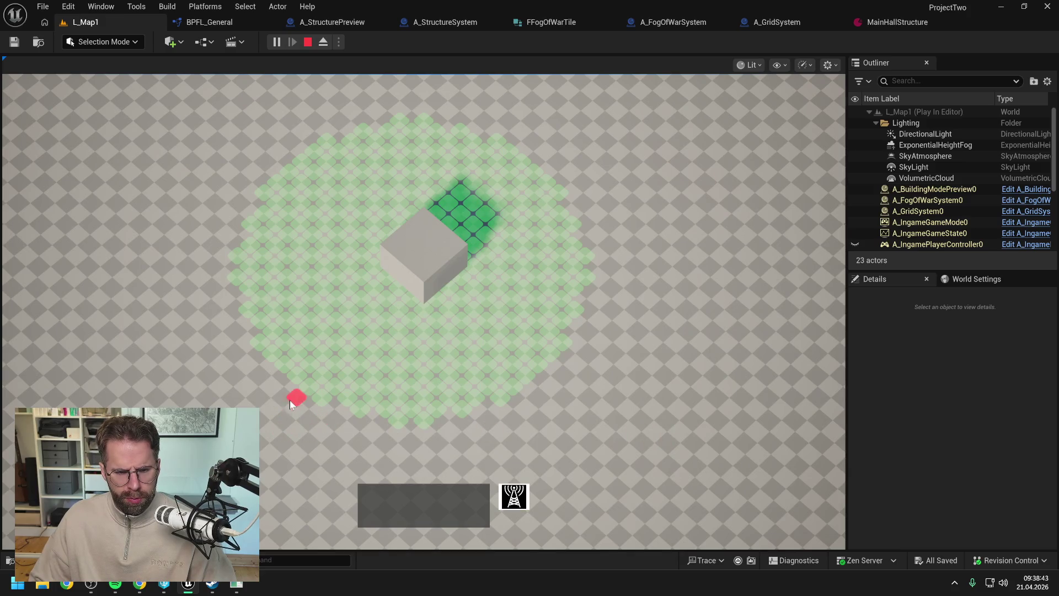
Place power structures at the lower left and lower right of the running game view
left_click(292, 397)
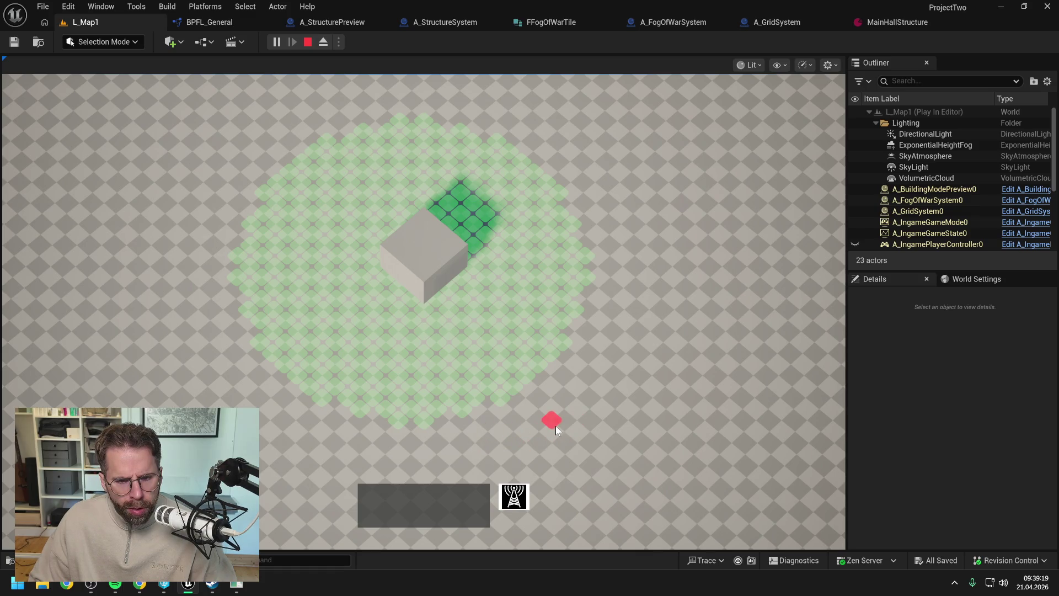
left_click(521, 396)
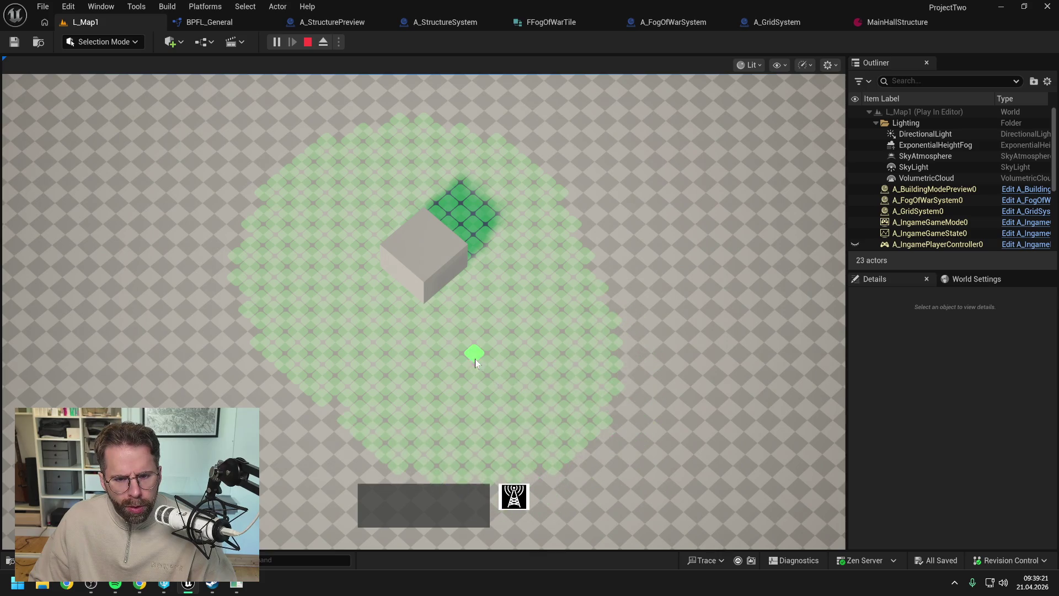
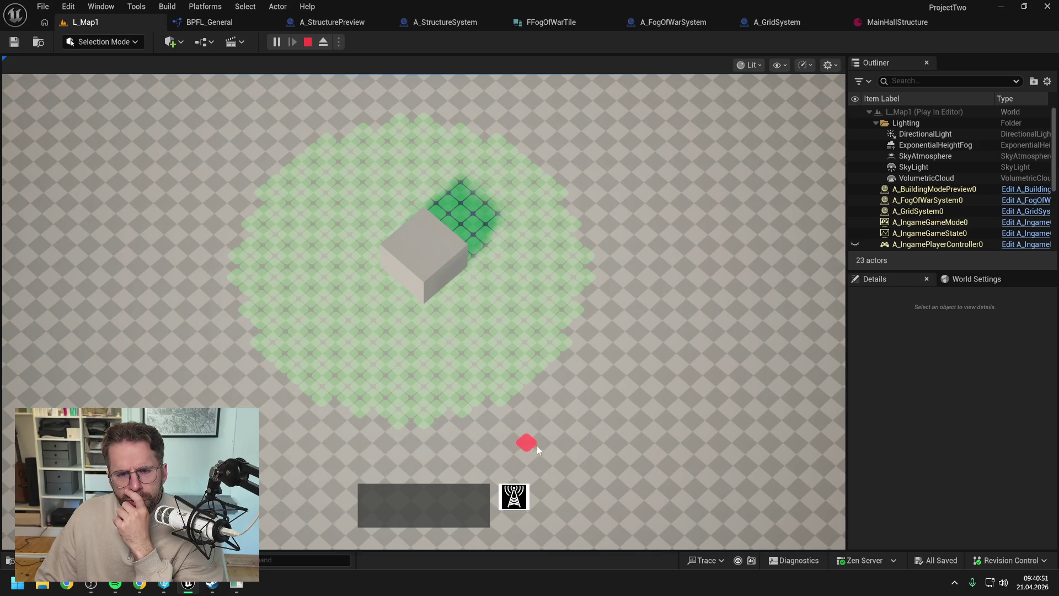
Check a tile outside the powered radius and toggle the cube's selection, then end the play session
left_click(577, 179)
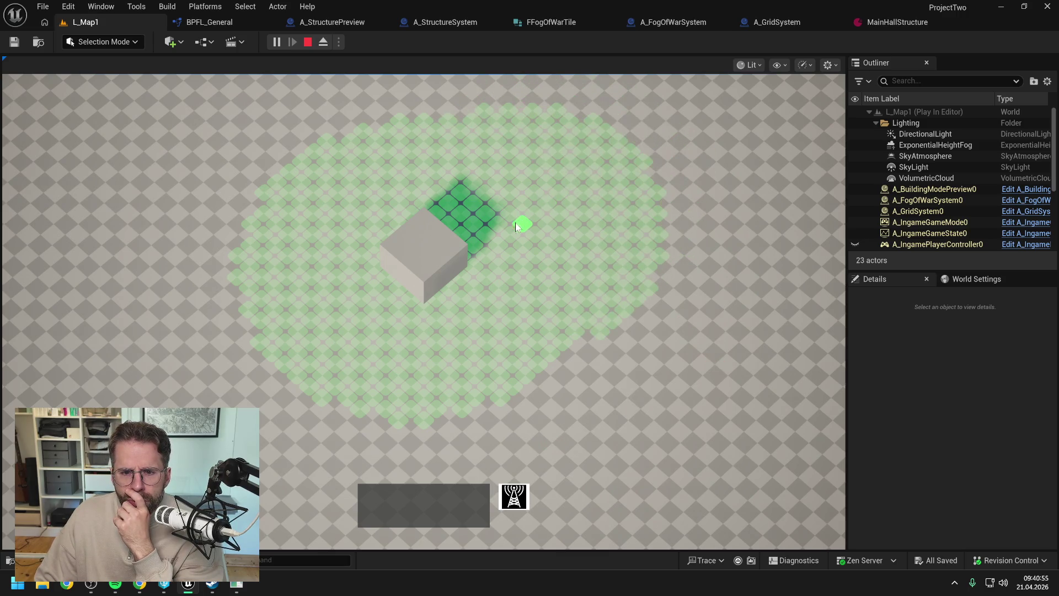
left_click(467, 274)
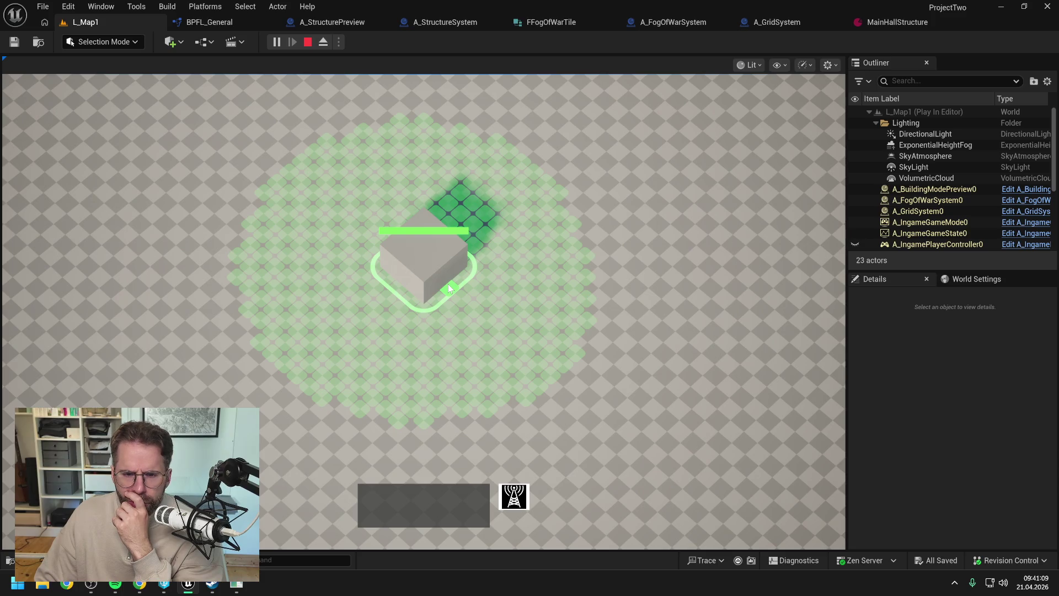
left_click(477, 259)
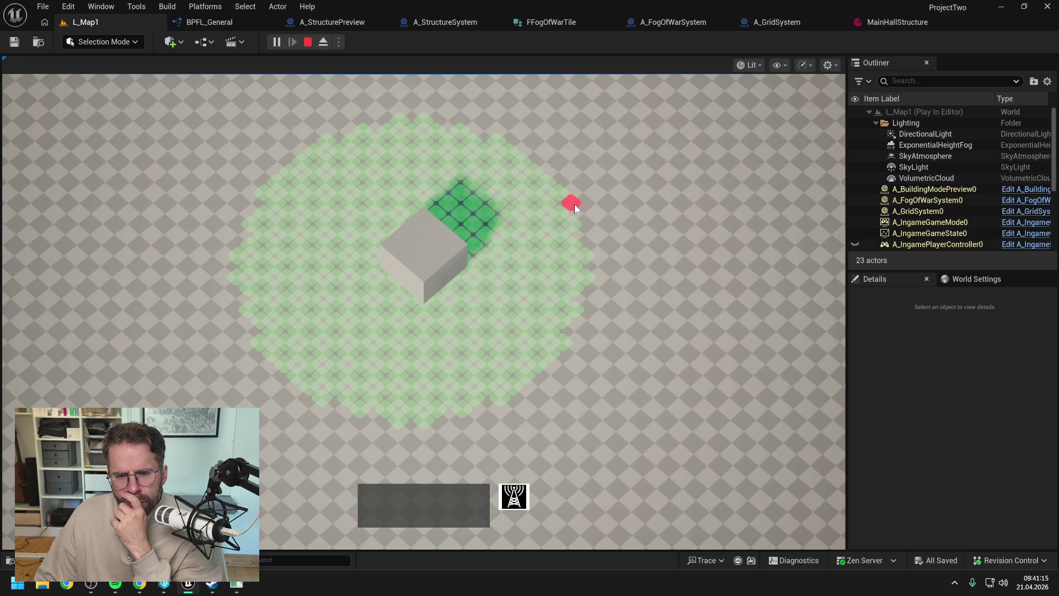
left_click(450, 290)
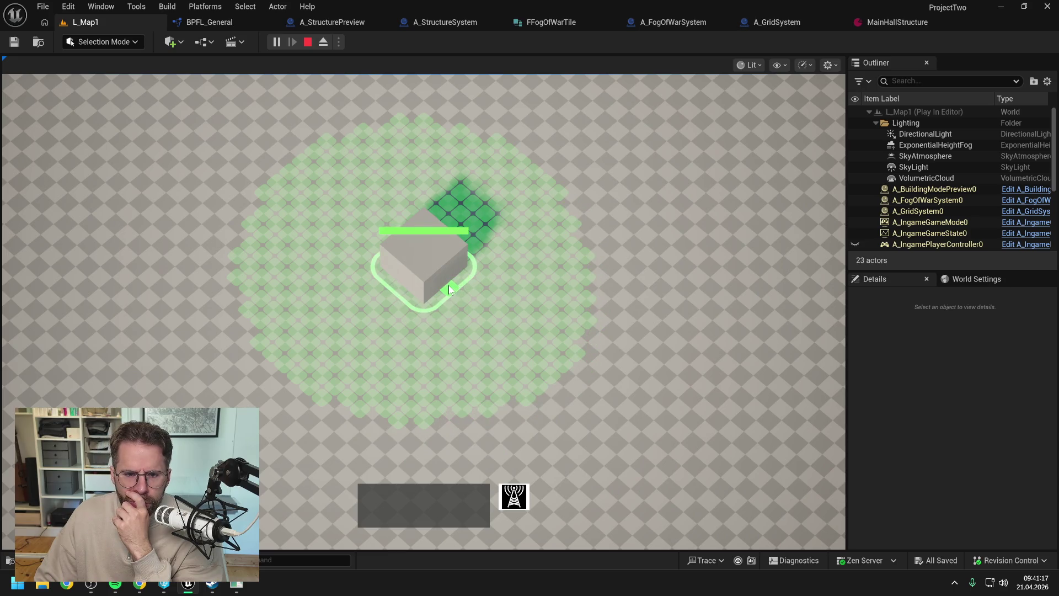
left_click(405, 326)
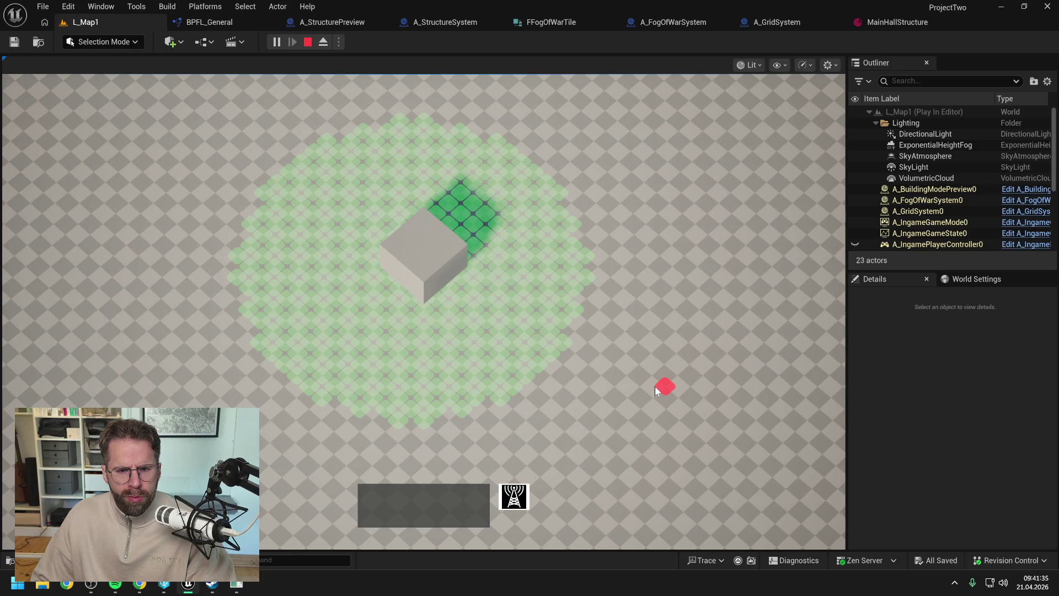
key("Escape")
key("alt+Tab")
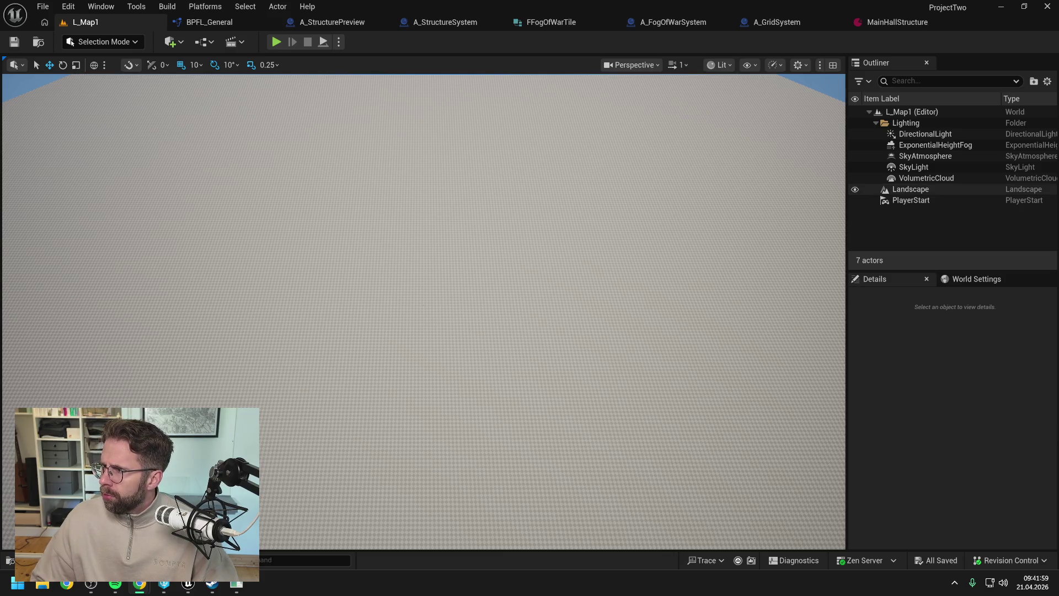
Bring back the Claude window and append 'mittleres Tiles + 9 raus.' to the draft
key("alt+Tab")
mouse_move(521, 6)
left_mouse_down()
mouse_move(462, 28)
mouse_move(408, 93)
mouse_move(400, 87)
left_mouse_up()
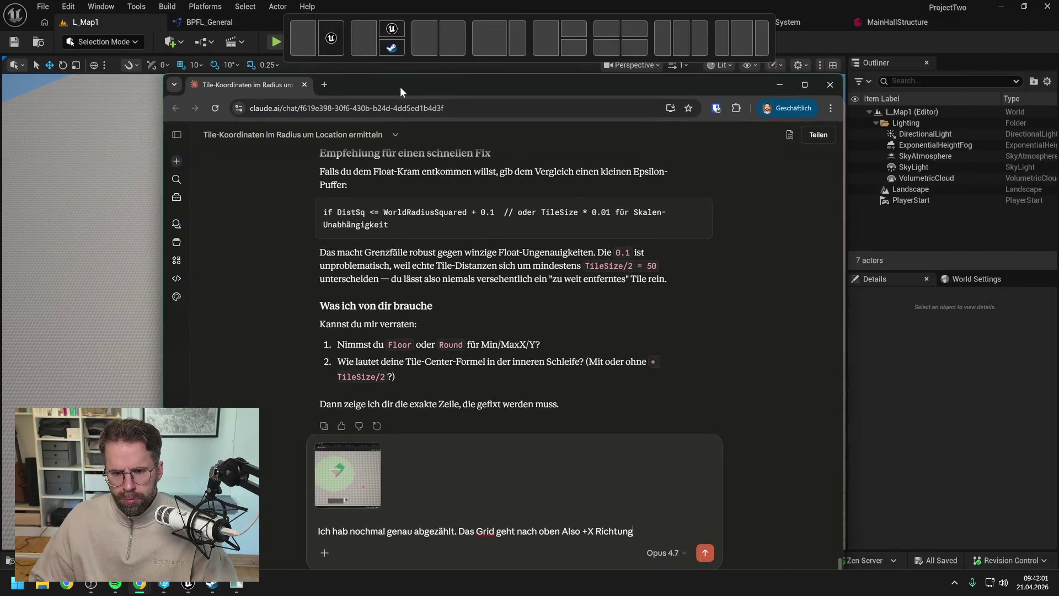
scroll(647, 344, "down", 2)
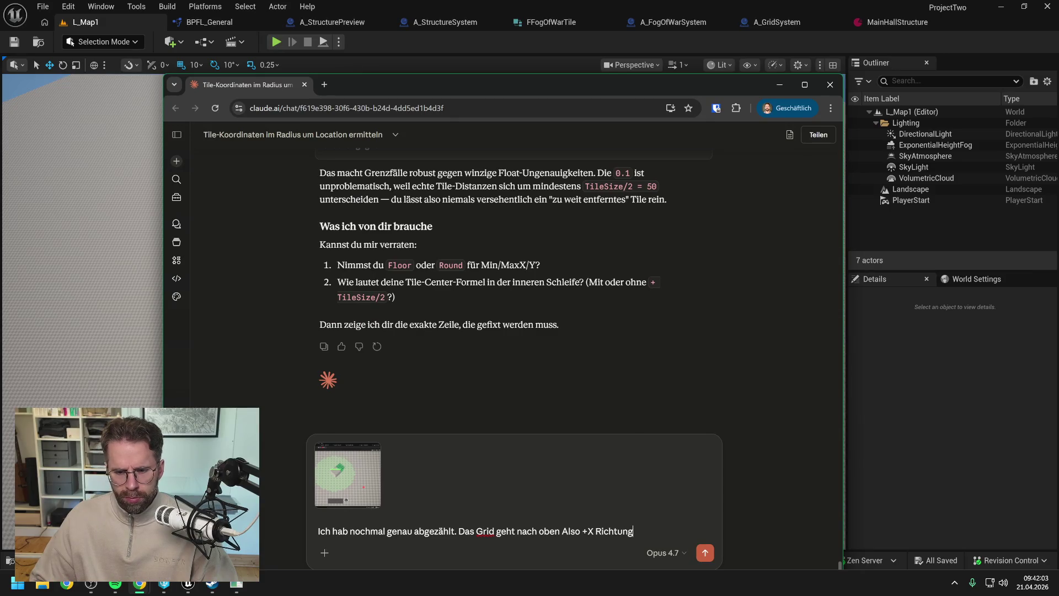
type(" m")
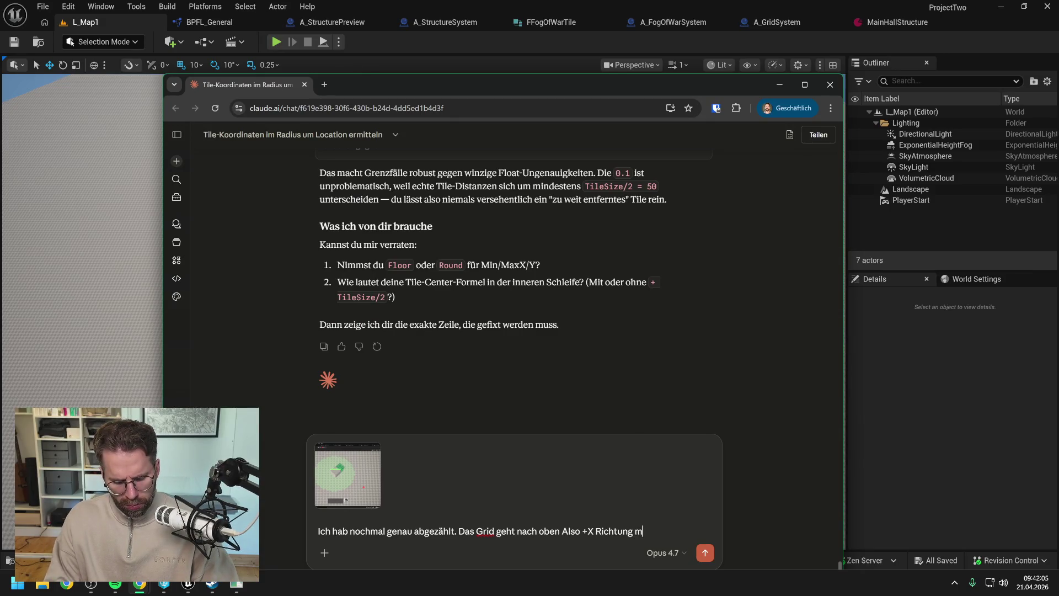
type("ittleres Tile")
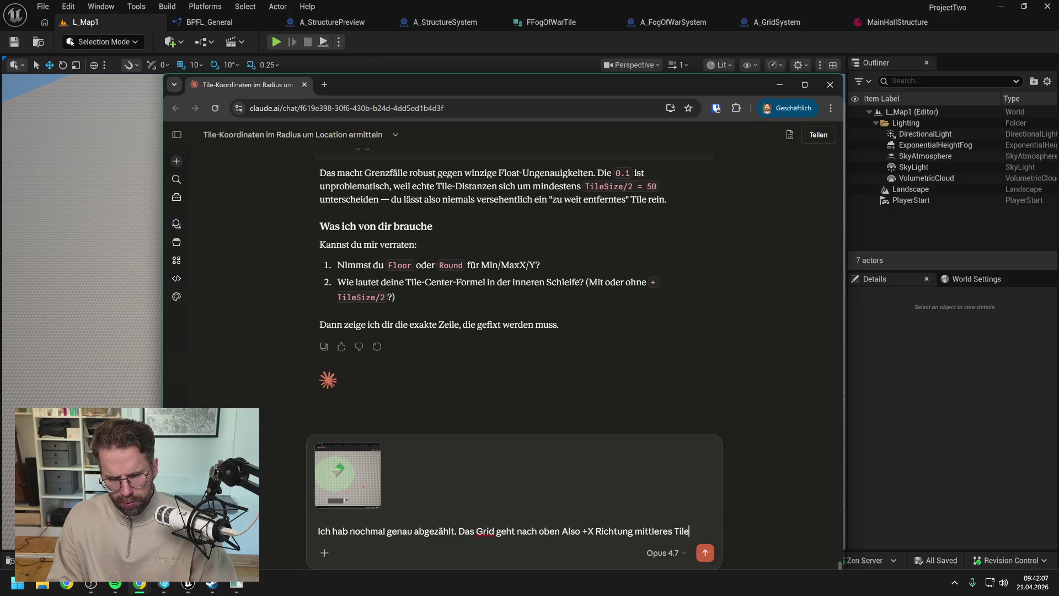
type("s + 9 raus.")
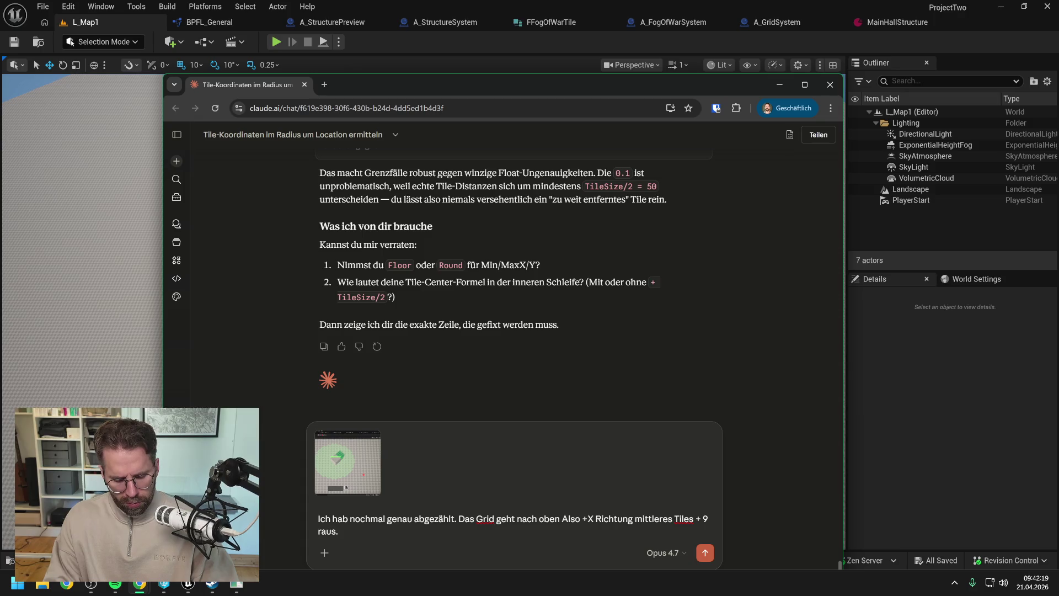
Begin the -X note 'Nur in -X Richtung mittleres Til' and return to Unreal
type(" Nur in")
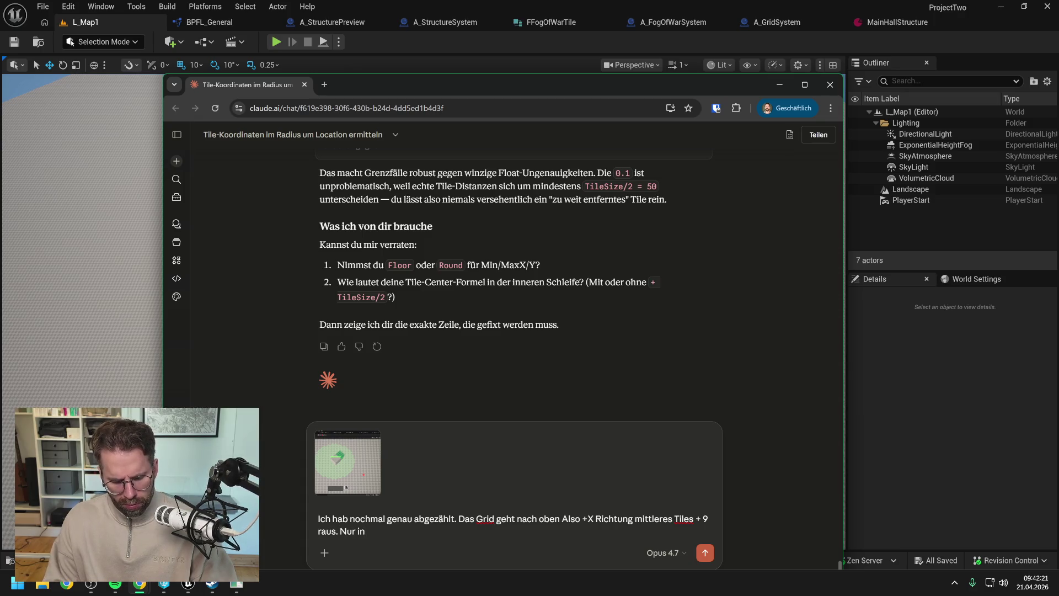
type(" -X Ri")
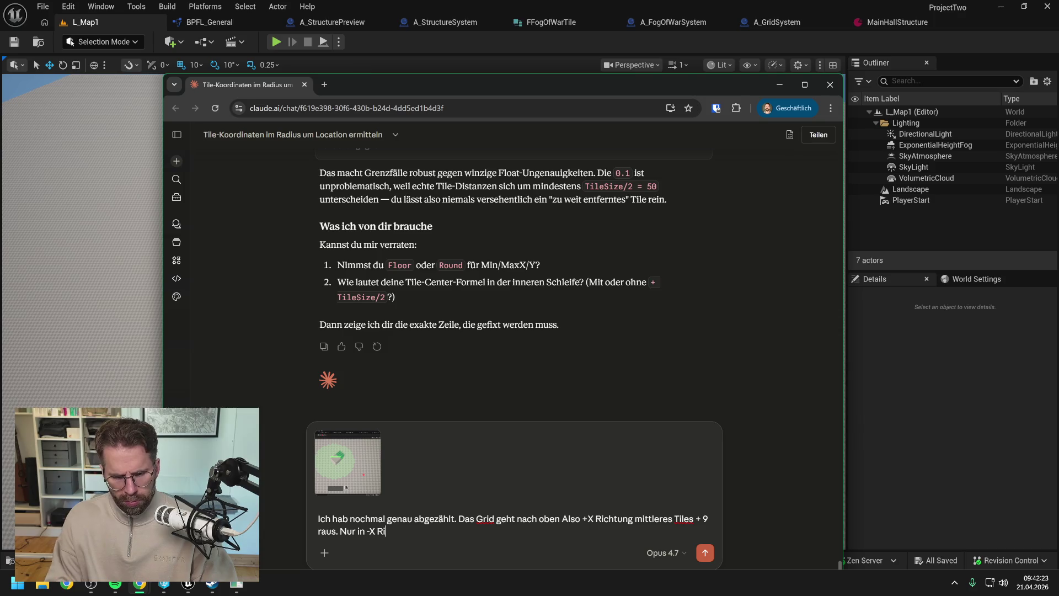
type("chtung mittlers")
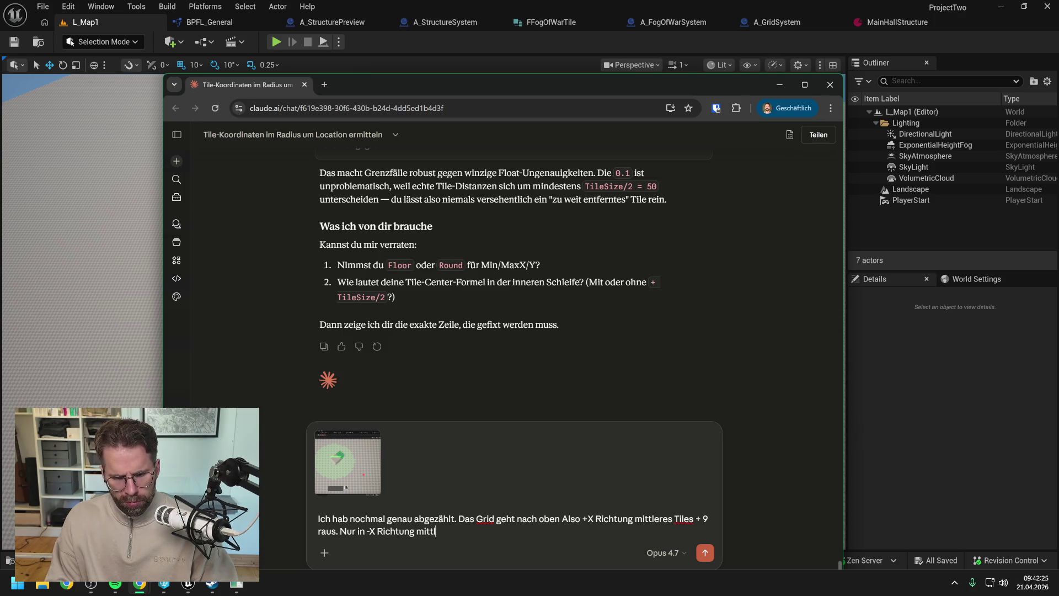
key("BackSpace")
type("es Til")
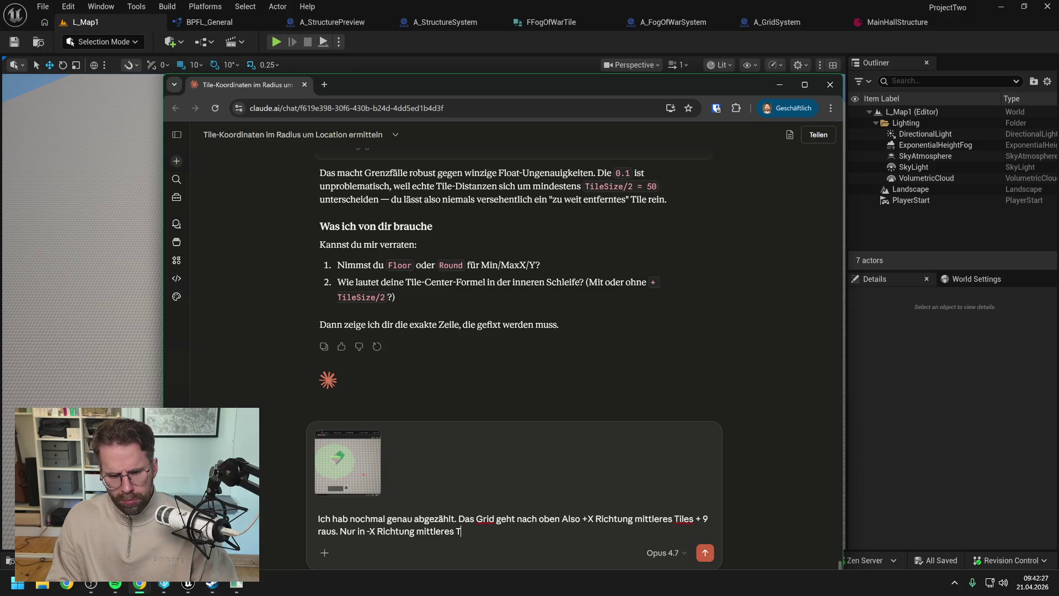
left_click(497, 72)
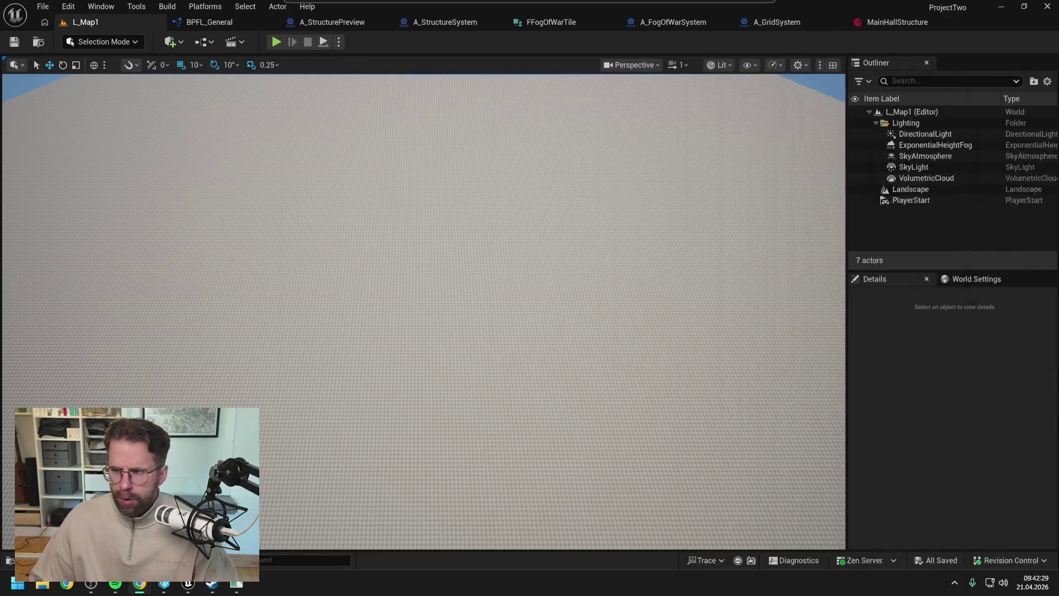
left_click(276, 42)
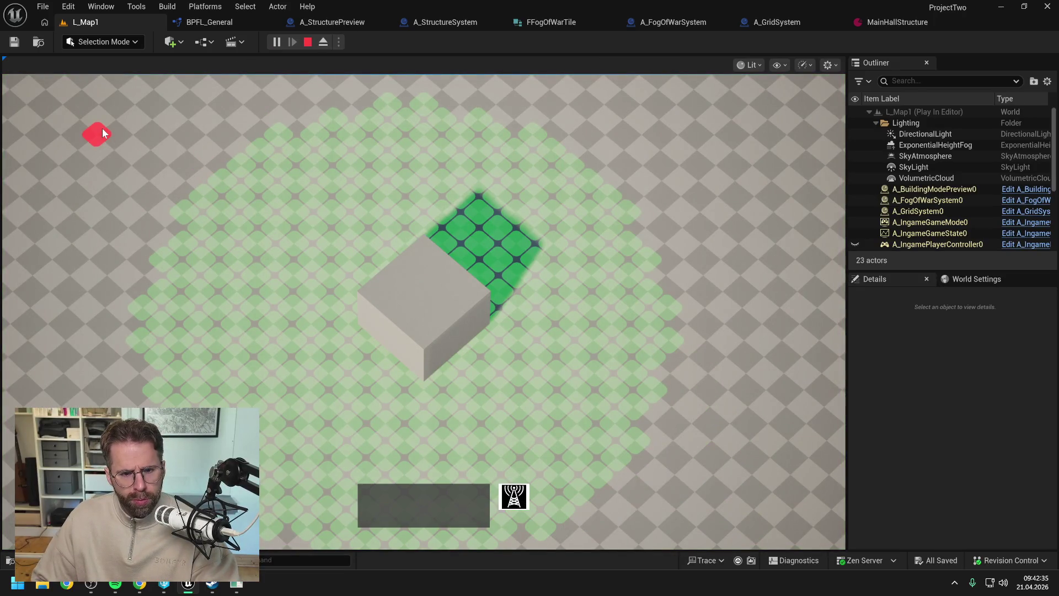
left_click(187, 211)
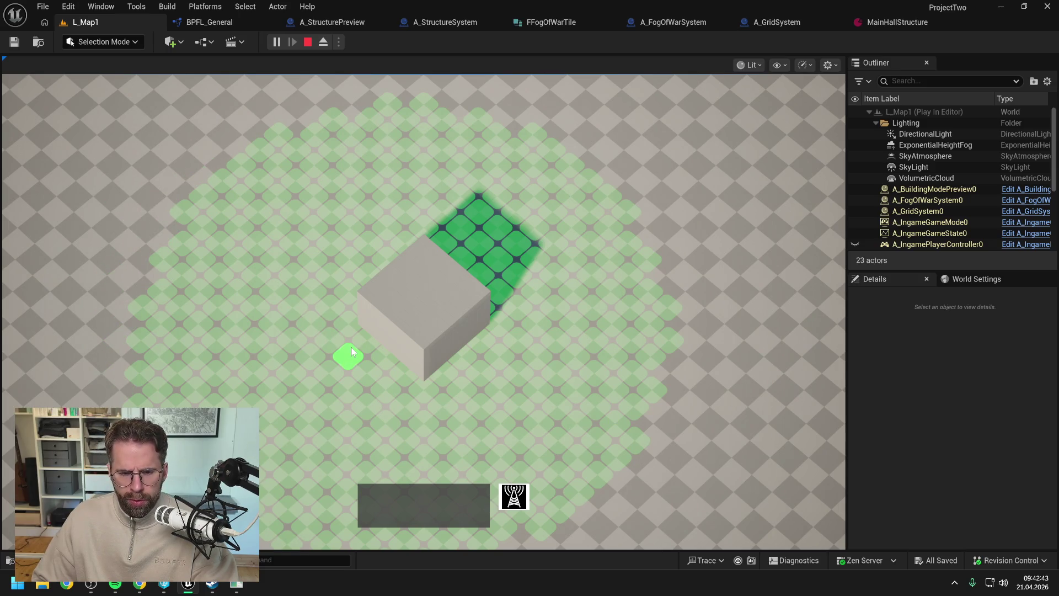
key("Escape")
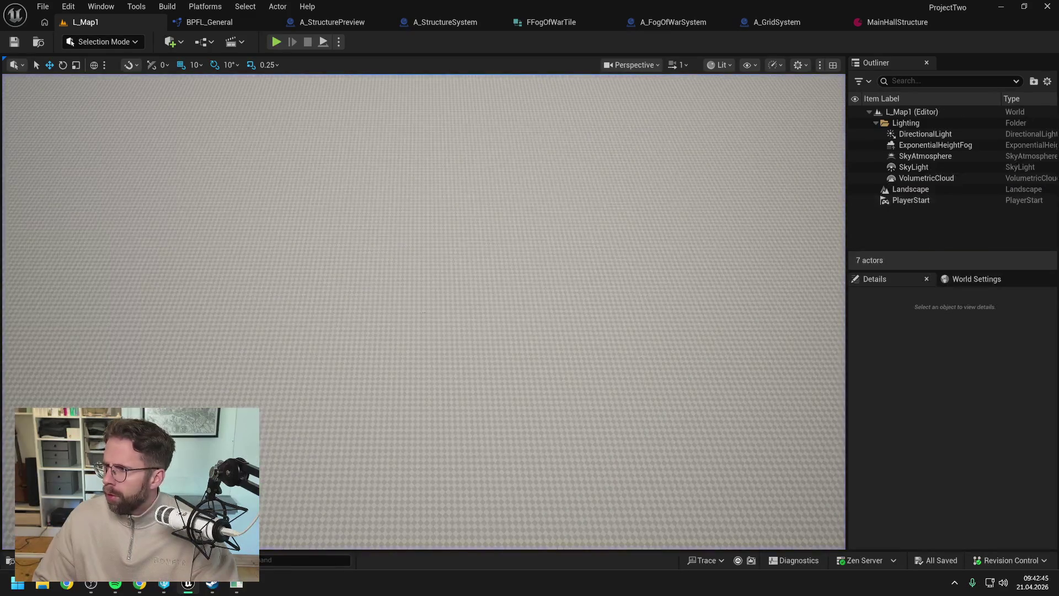
key("alt+Tab")
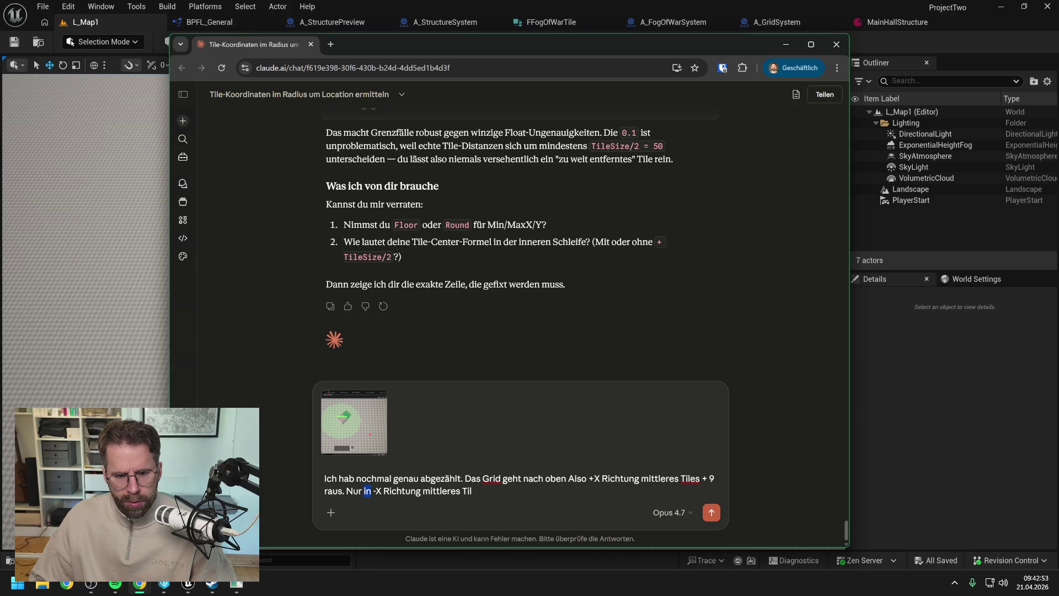
Replace 'Nur in' with the -X recount (+10) and add the line 'Auf der Y-Achse selbes Verhalten.'
key("ctrl+shift+Left")
type("In -X Richtung mittl")
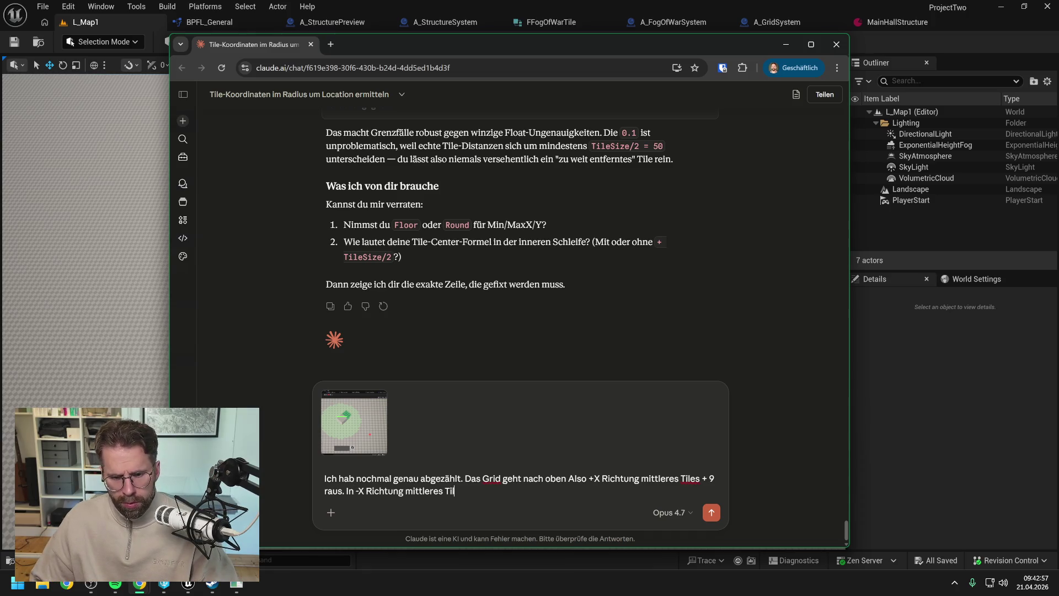
type("eres Tile ")
type("geht")
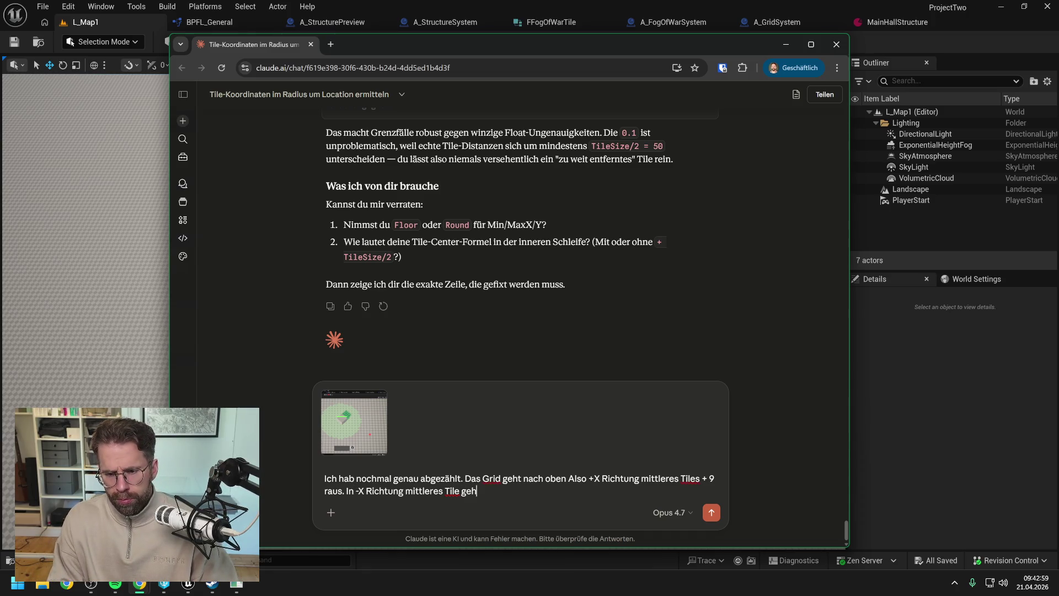
type(" es ")
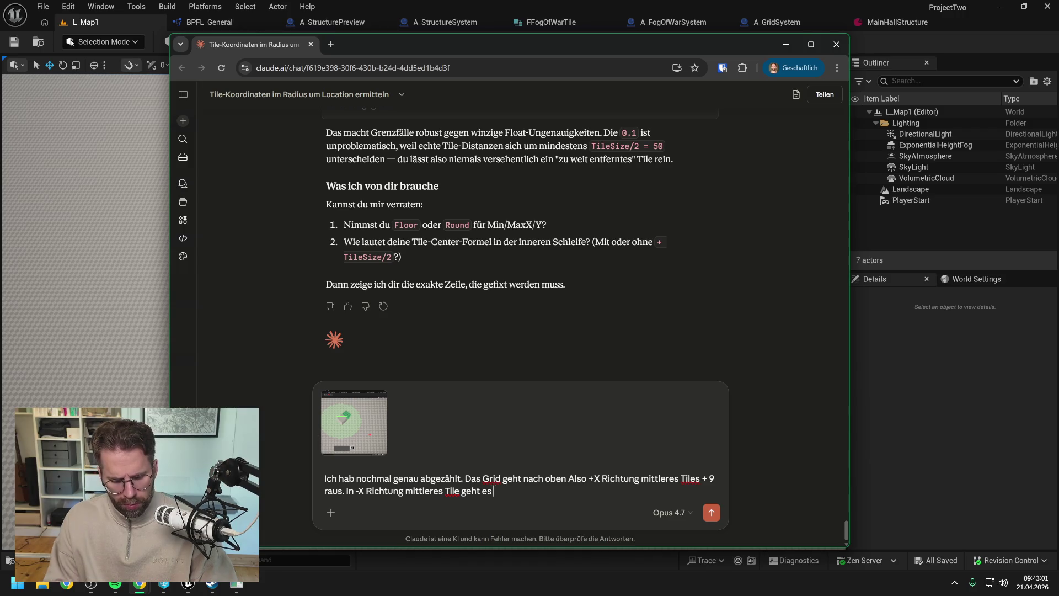
type("jedoch mit")
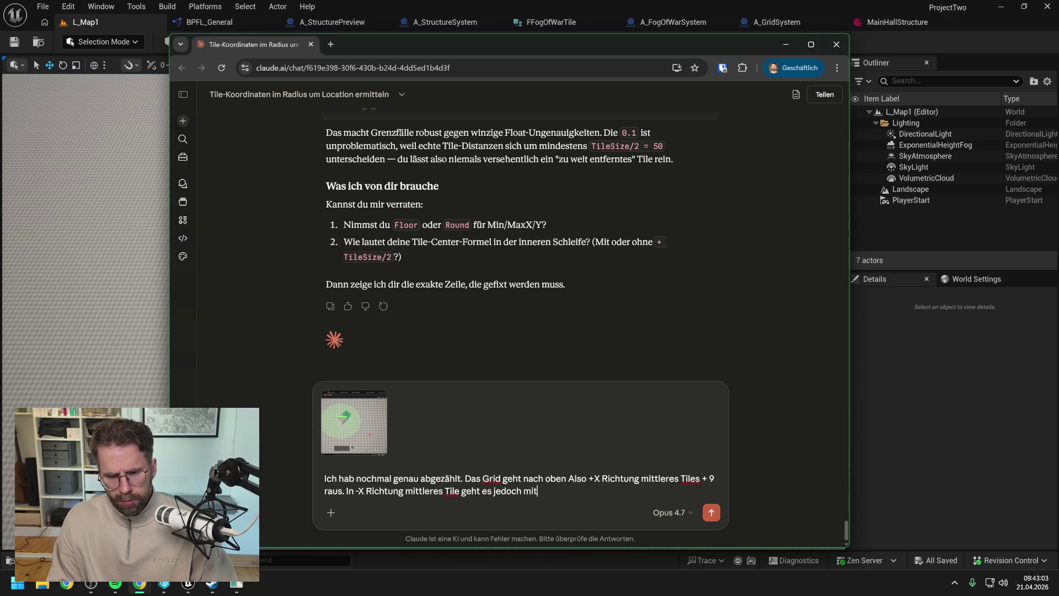
type("tleres Teile +10")
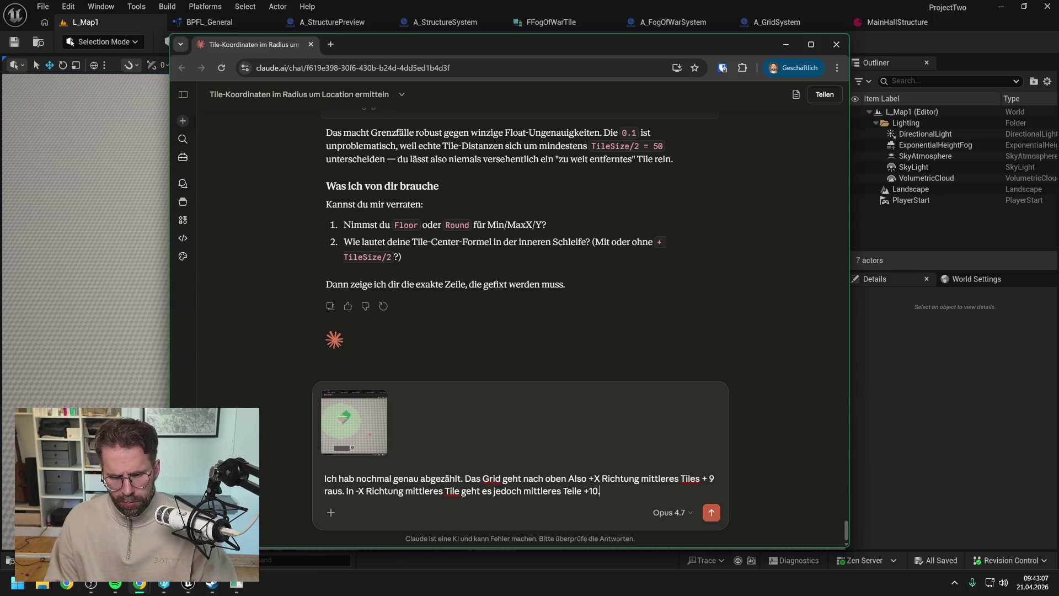
type(".")
key("shift+Return")
type("Auf de")
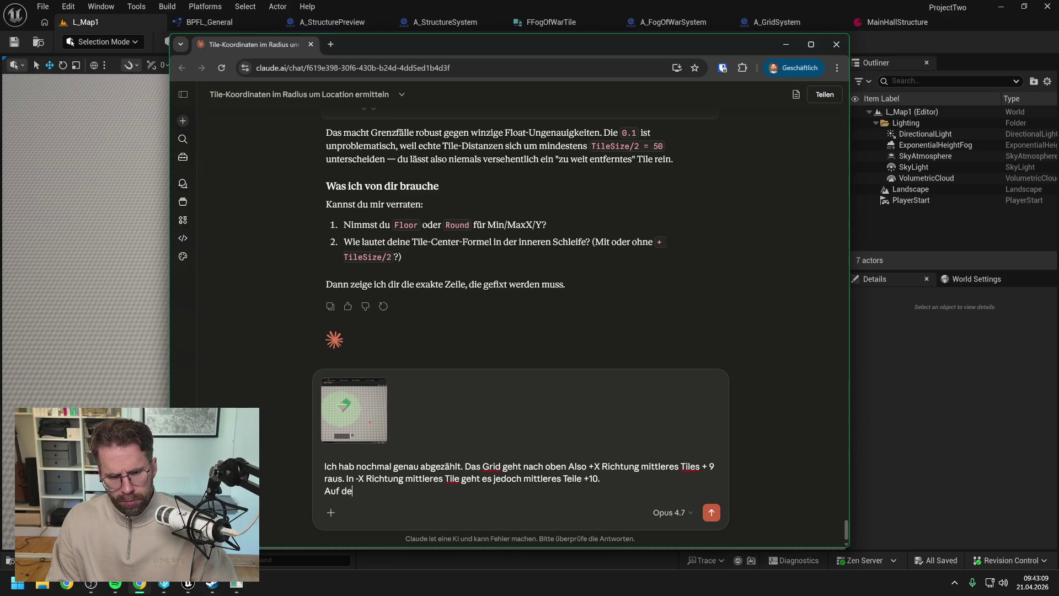
type("r Y-Achse sel")
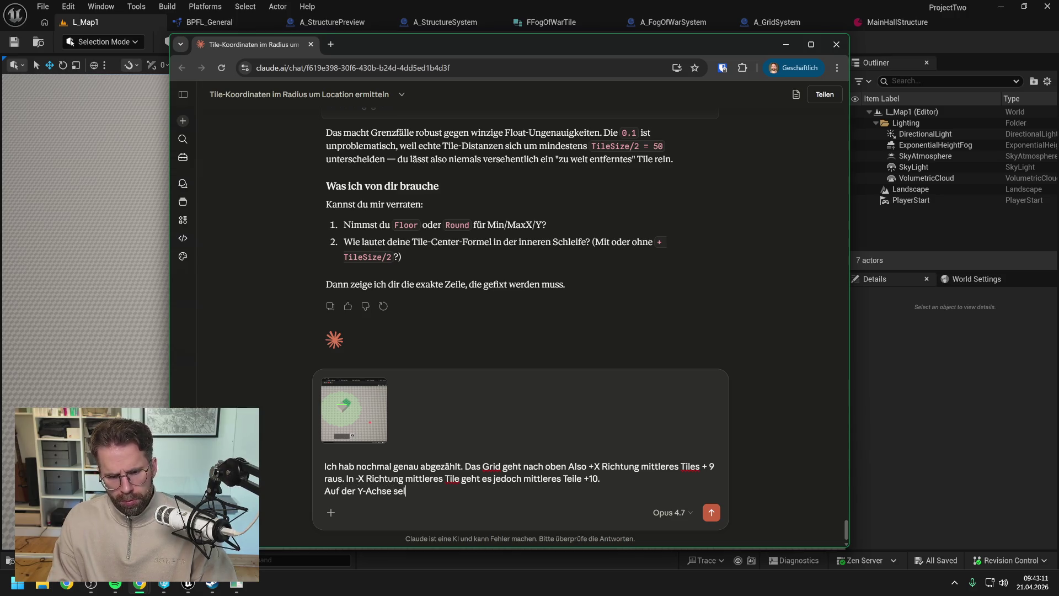
type("bes Verhalten.")
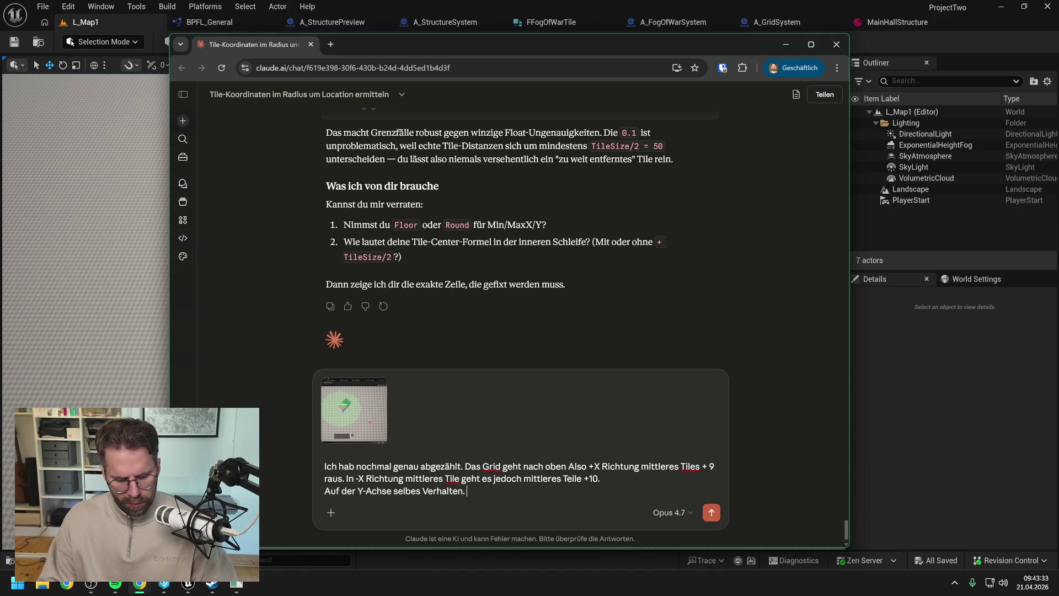
Add '+Y mittleres Tile +9, -Y mittleres Tile +10', correct 'Tiles' to 'Tile', and send
type("in")
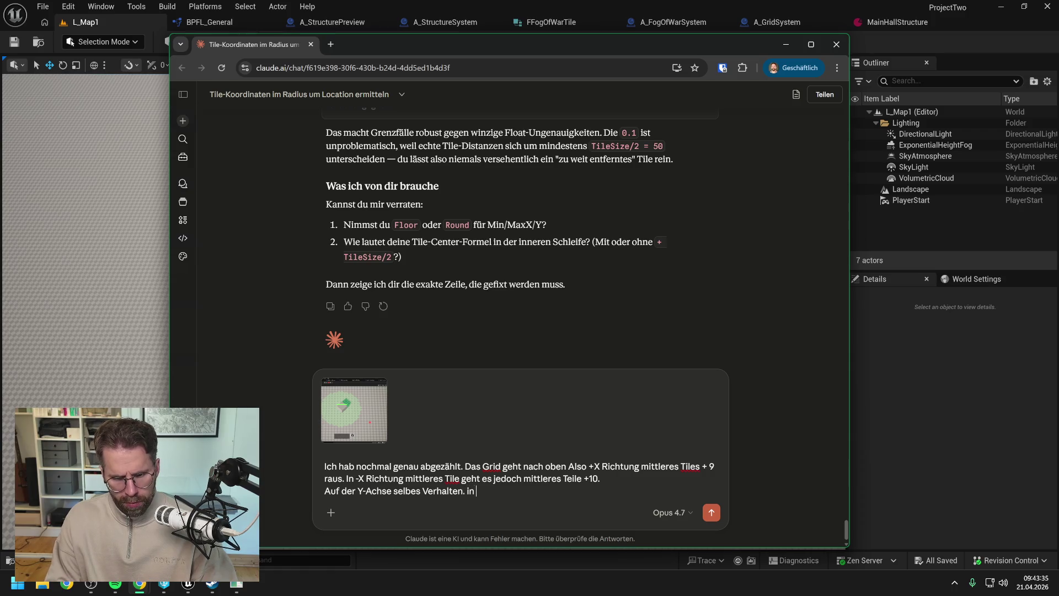
type(" +")
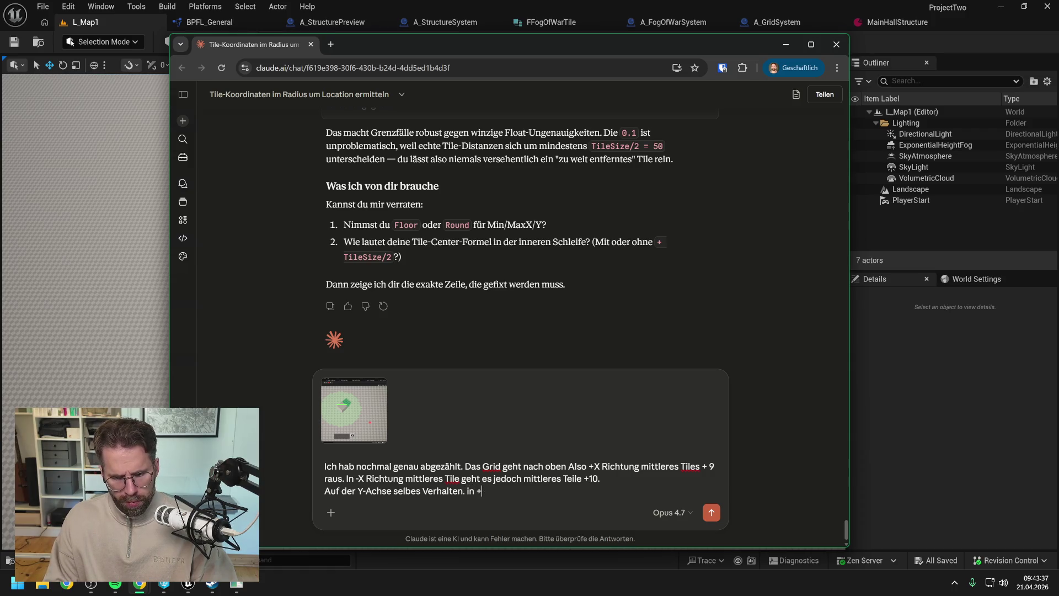
type("Y Richtung")
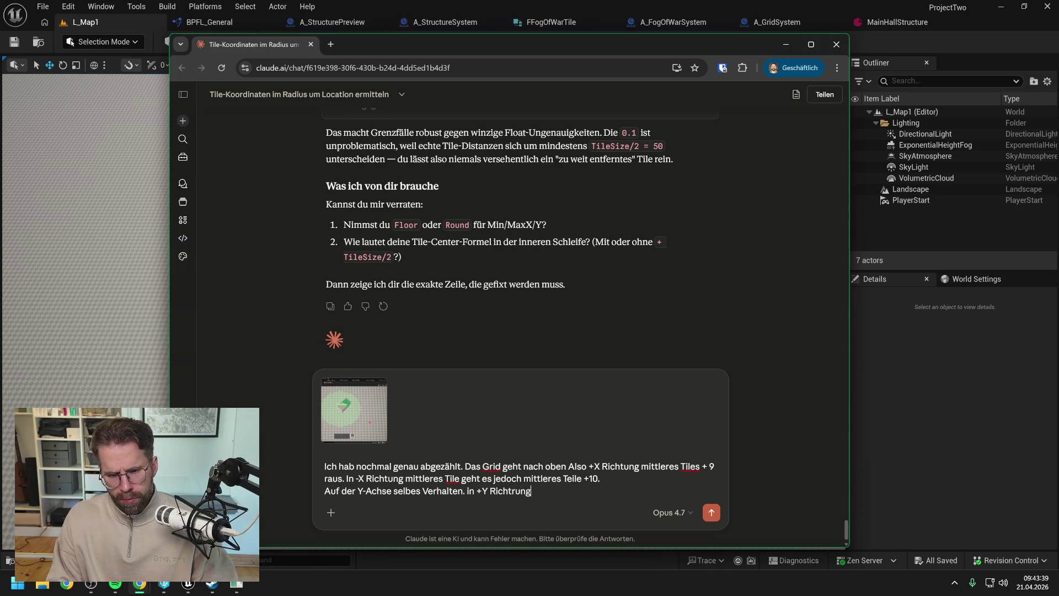
type(" mittleres Tile")
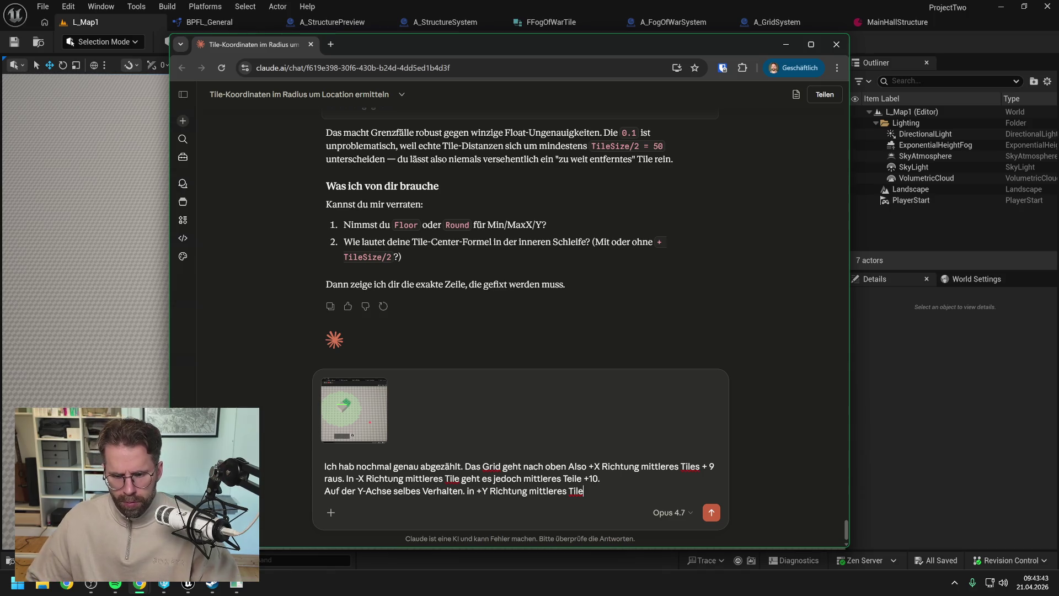
left_click(699, 467)
key("BackSpace")
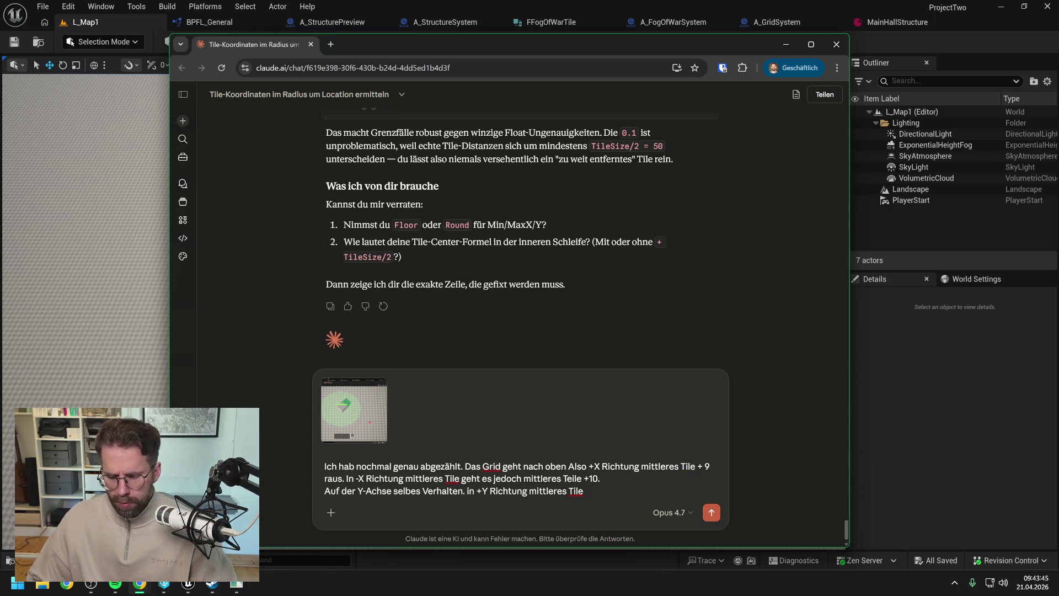
type("+9 und in -")
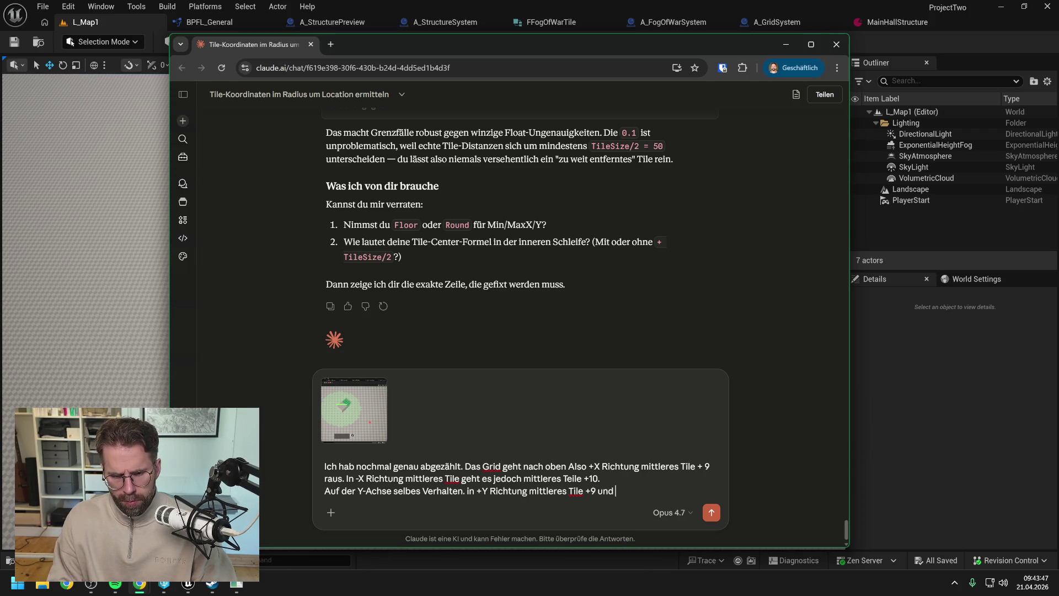
type("Y Richtung")
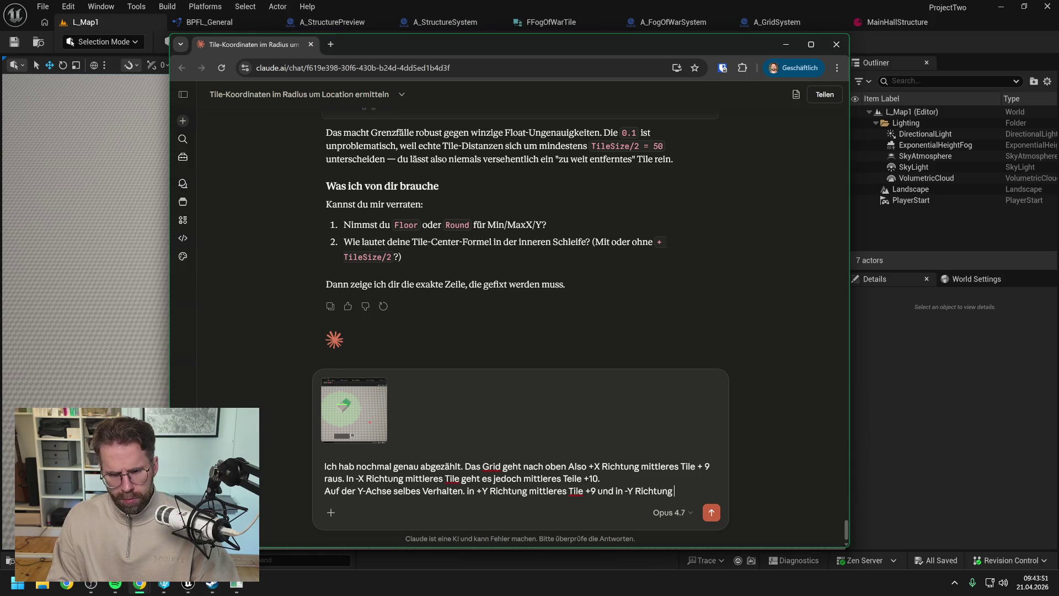
type(" mittleres T")
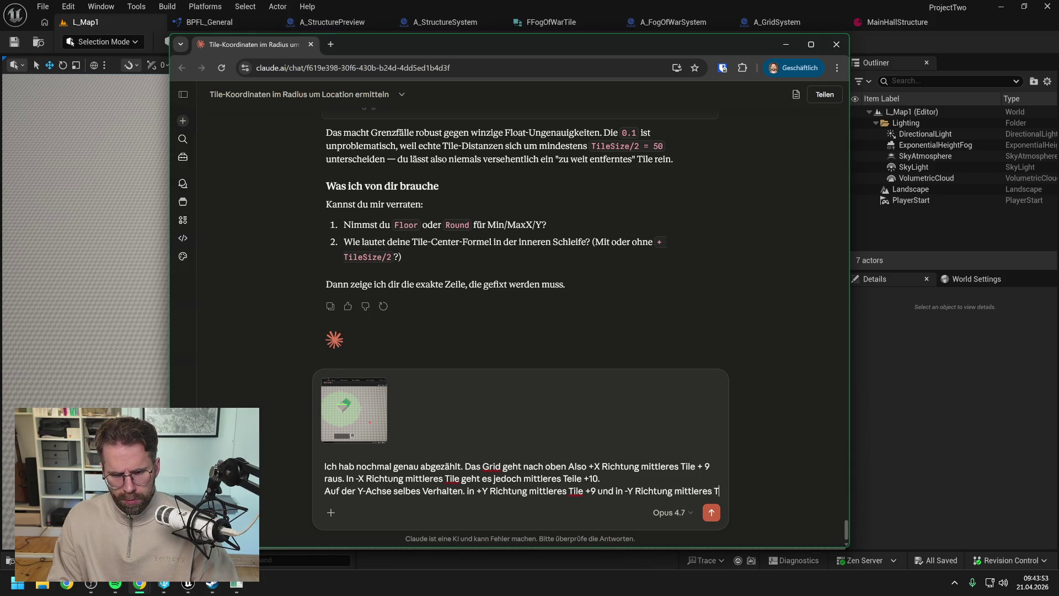
type("ile +")
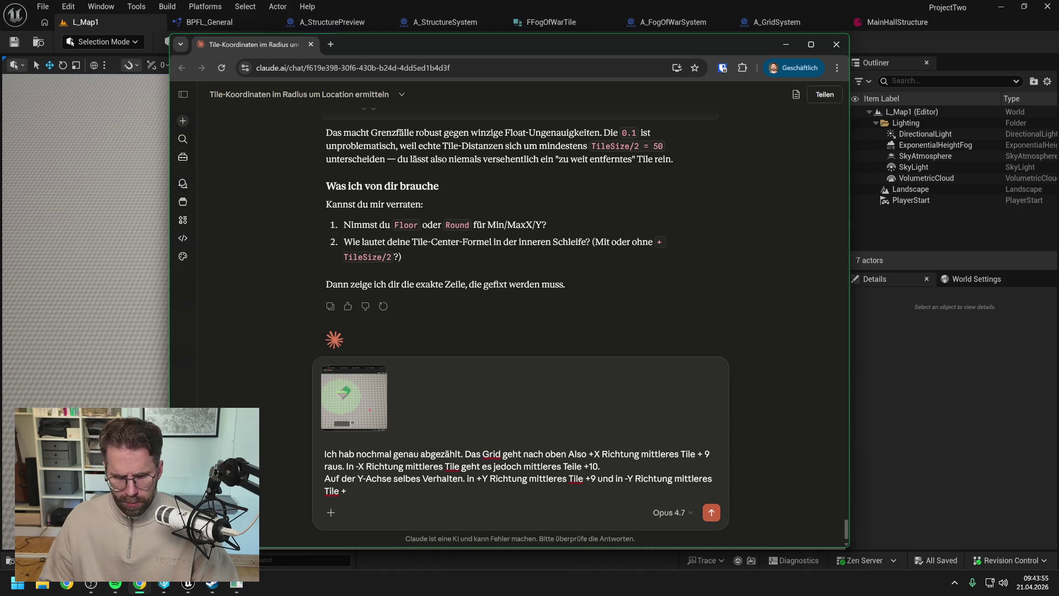
type("10.")
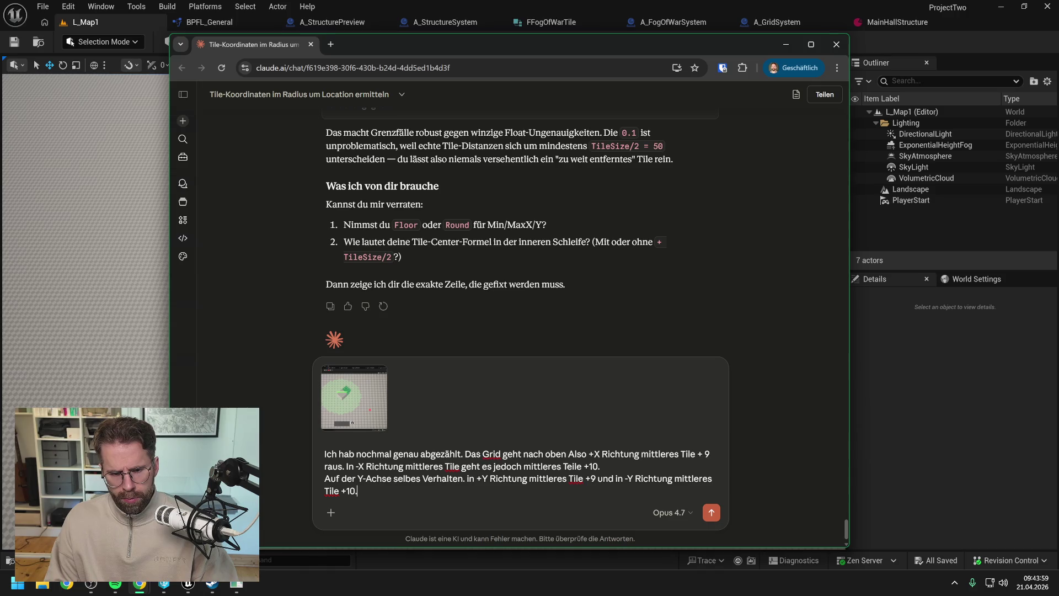
key("Return")
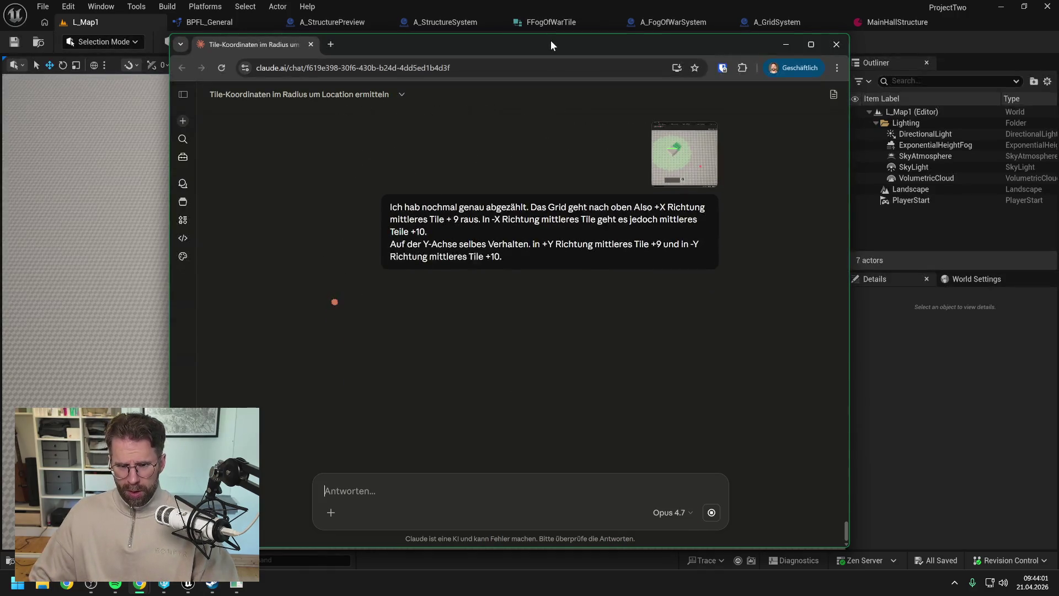
Tell Claude the Floor loop indices were tested correct: 'Beide Schleifen zählen von -10 bis +10'
key("super+Down")
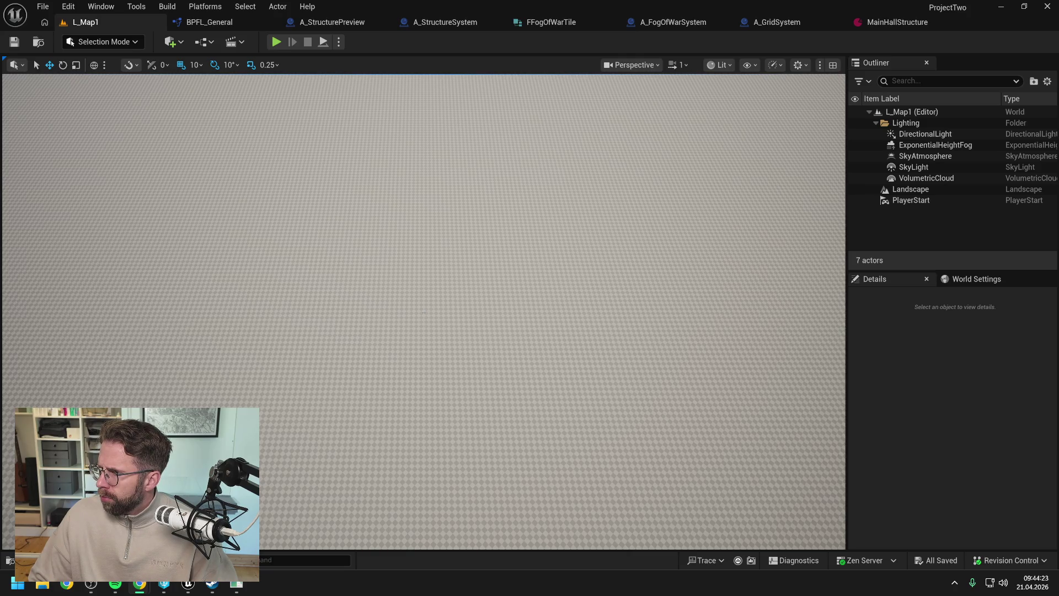
key("alt+Tab")
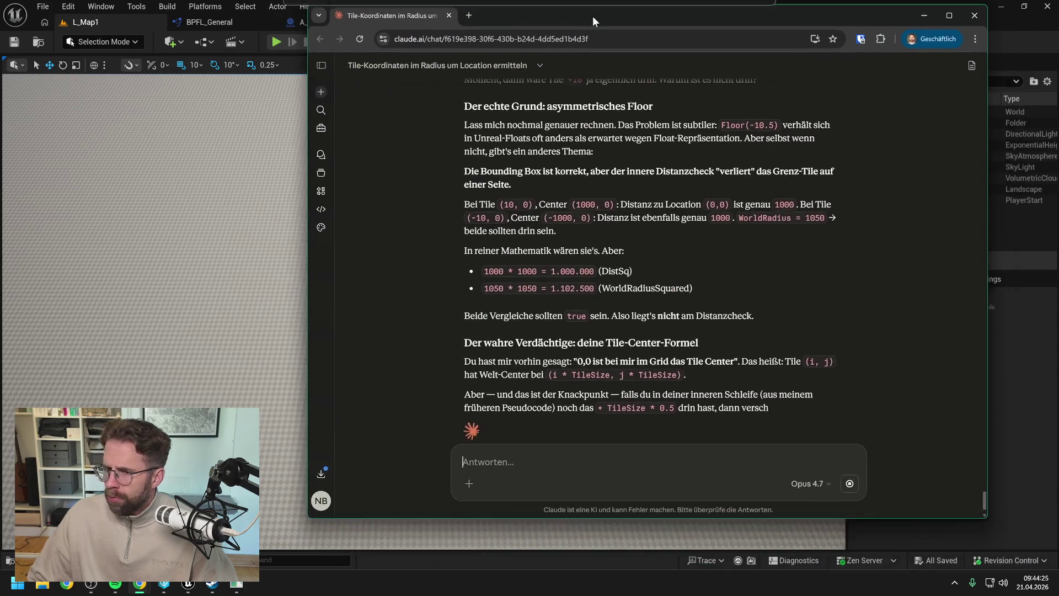
type("ic")
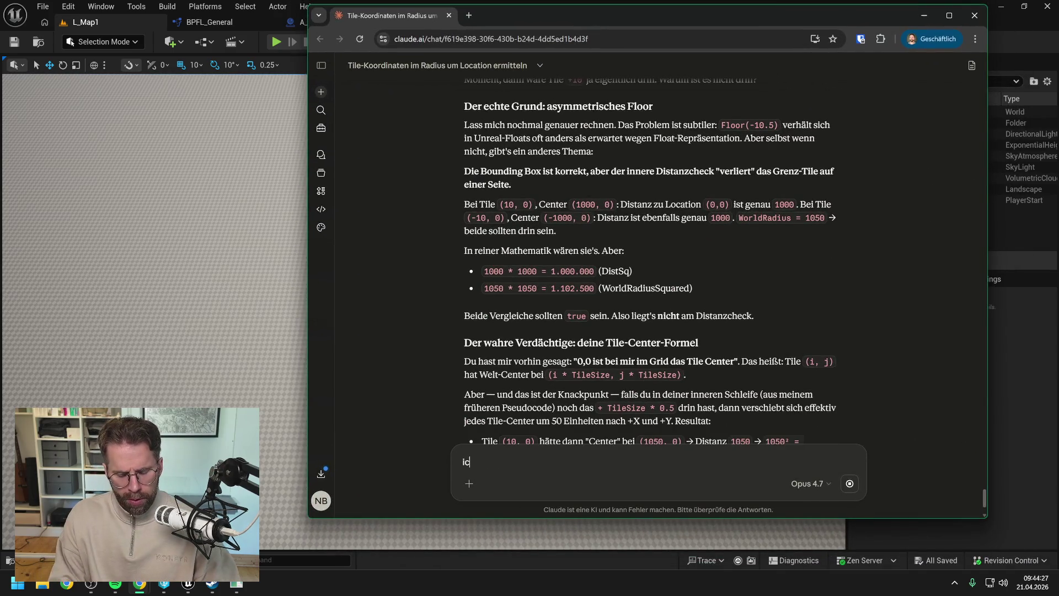
type("h habe be")
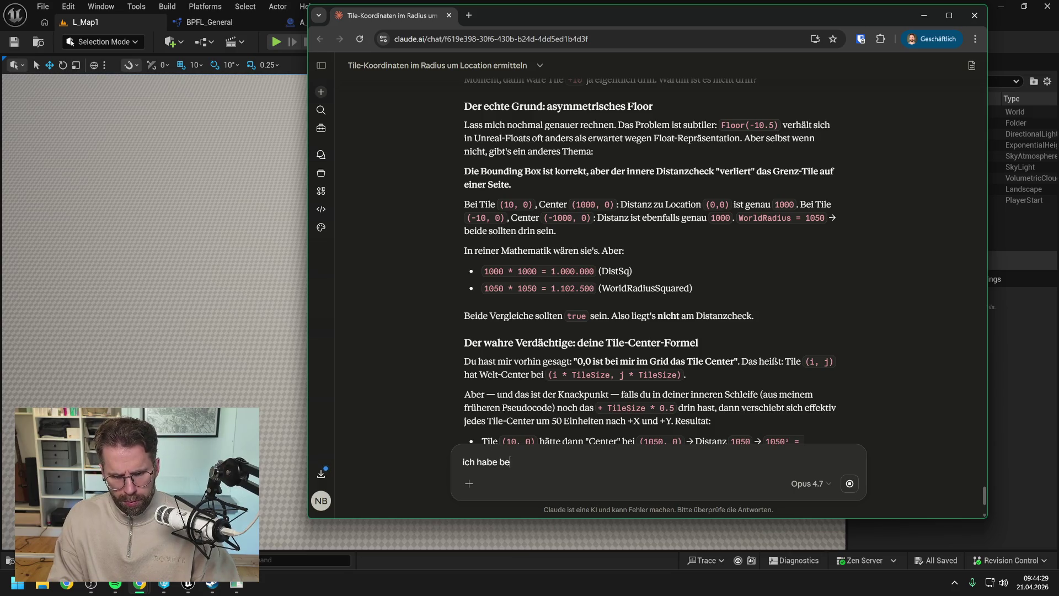
type("reits getestet")
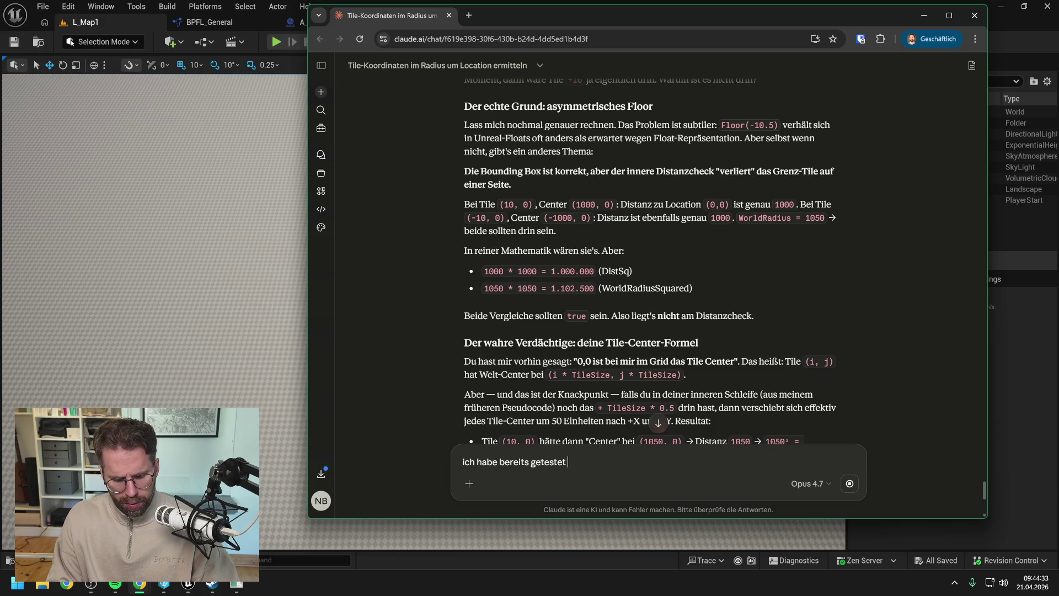
type(" was genau bei")
type("de")
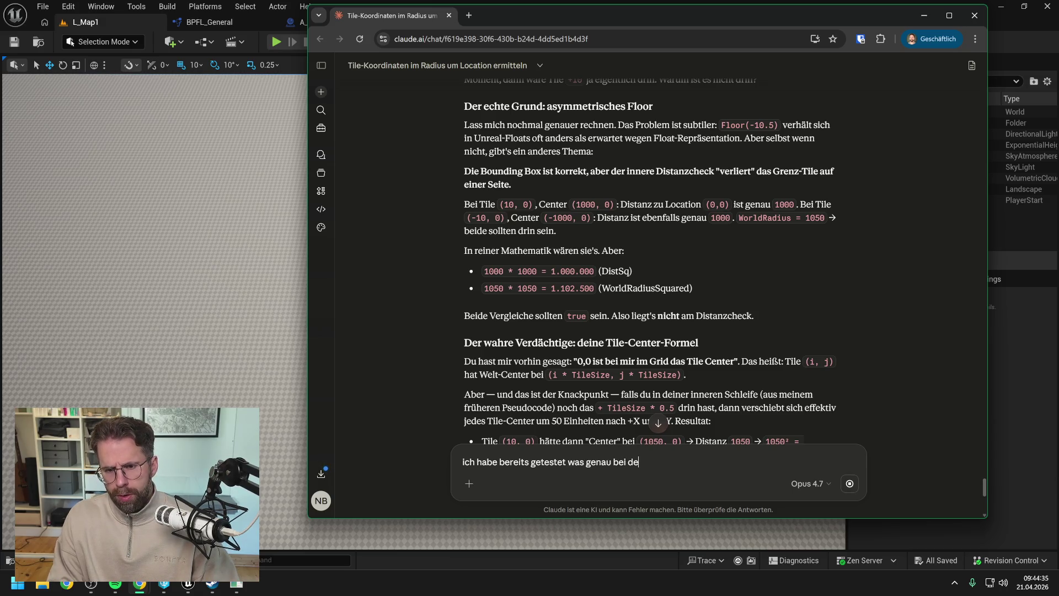
type("n Floors also den Indexe")
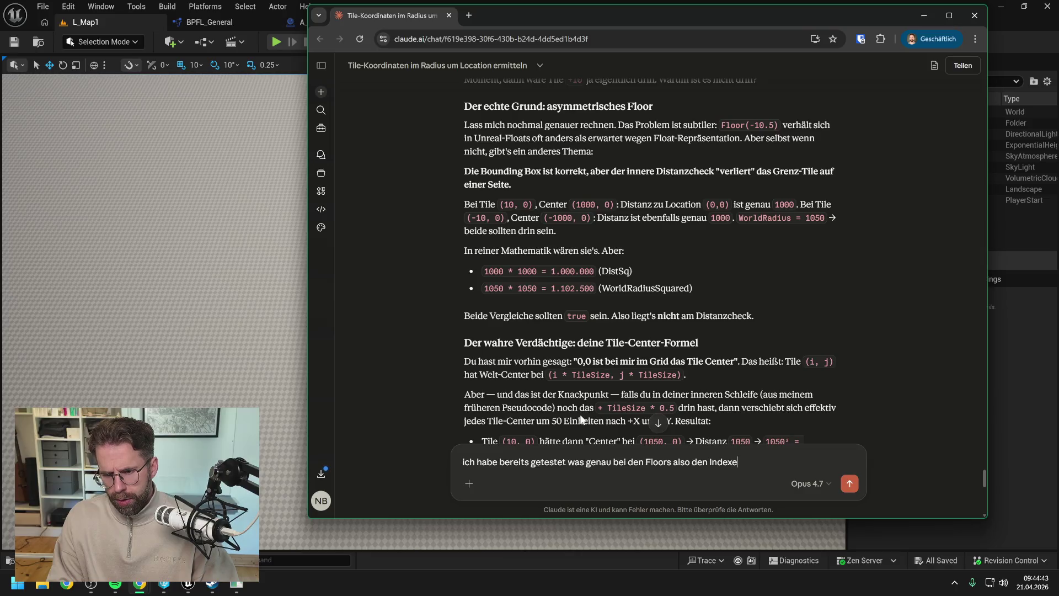
key("BackSpace")
type("s für die Fo")
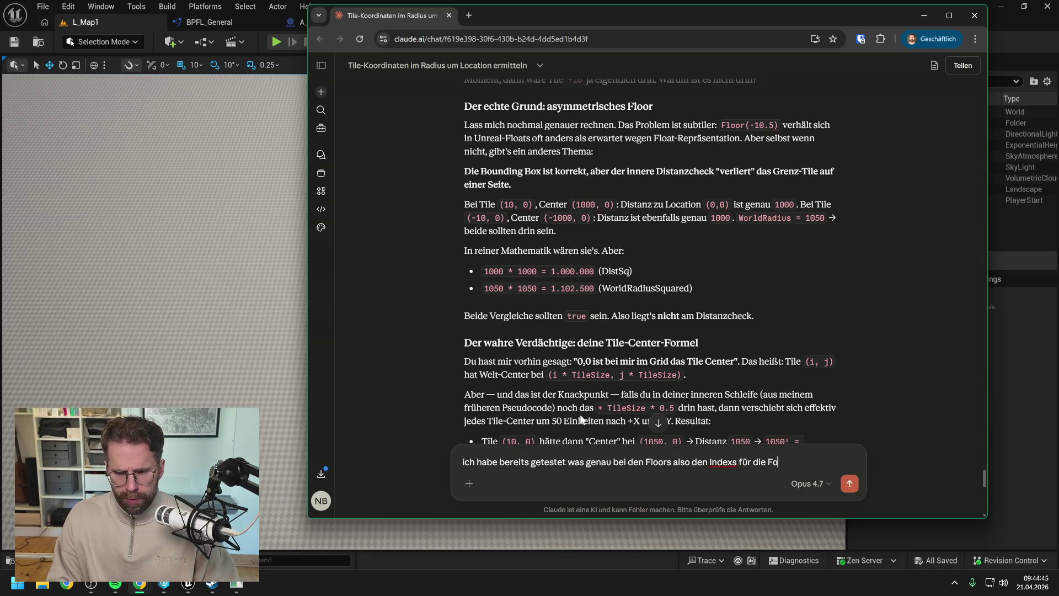
type("r Schleifen rausko")
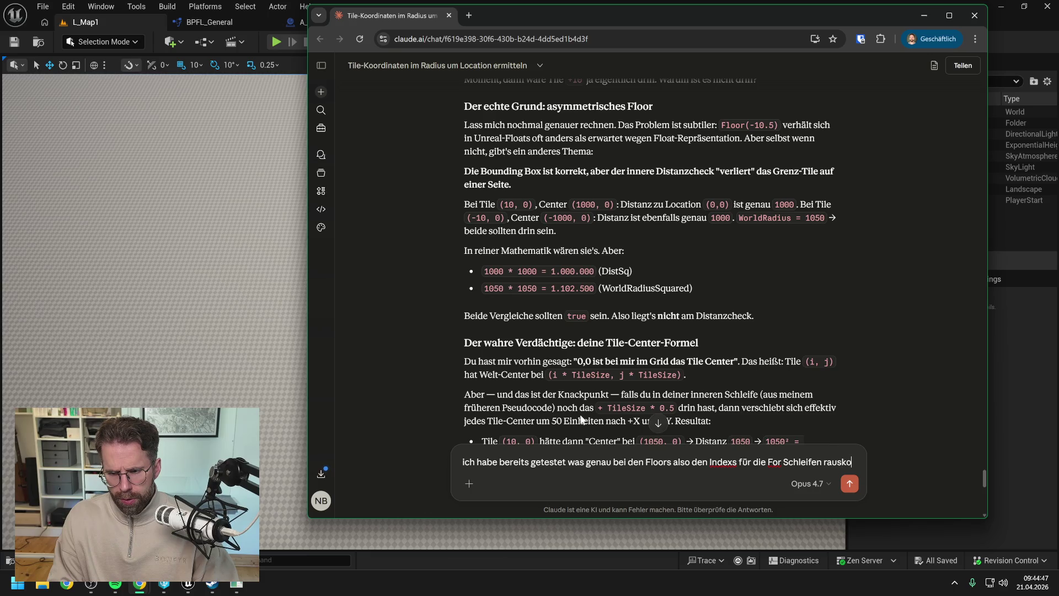
type("mmt und das is")
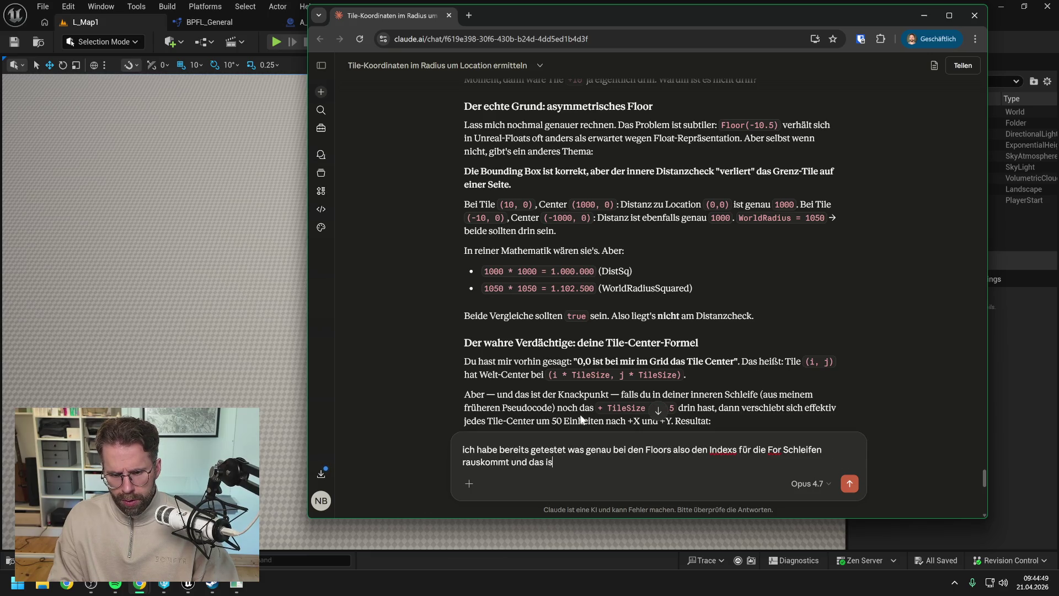
type("t dort völlig korrekt.")
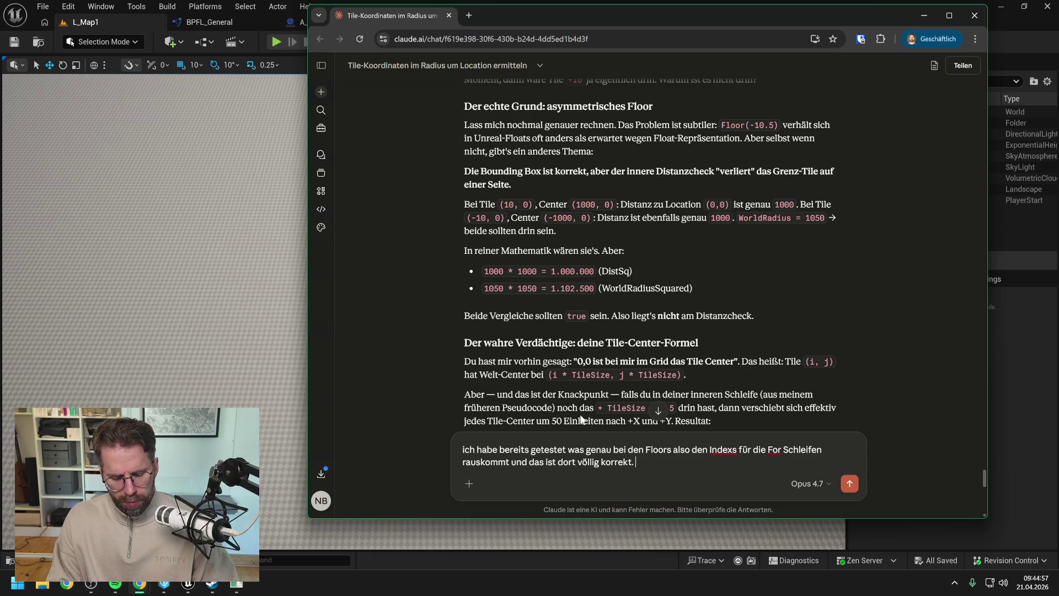
type("Beides z")
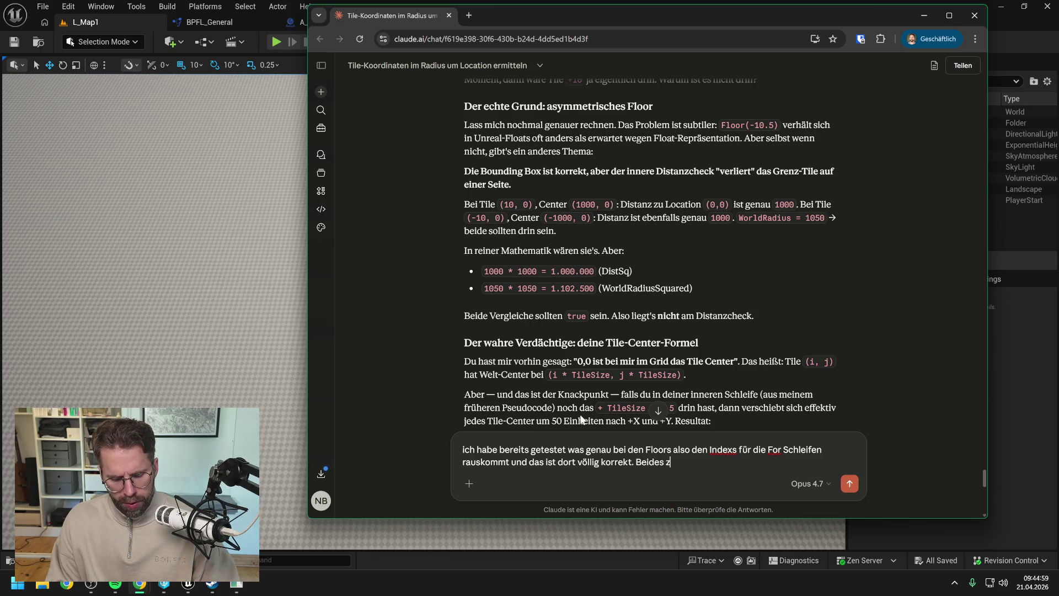
key("BackSpace")
key("BackSpace")
key("BackSpace")
type(" Schleif")
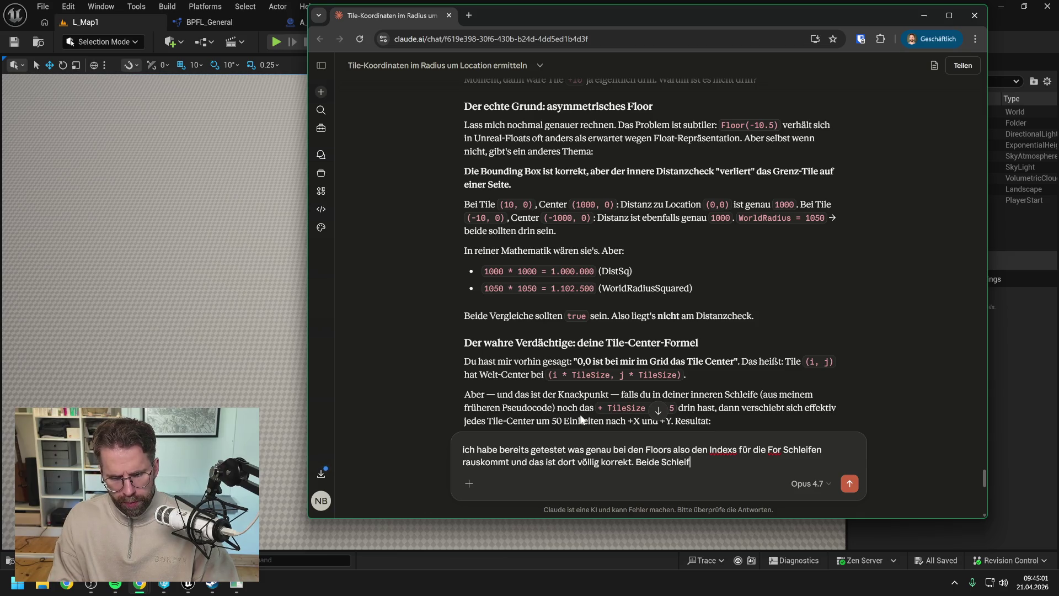
type("en zählen von ")
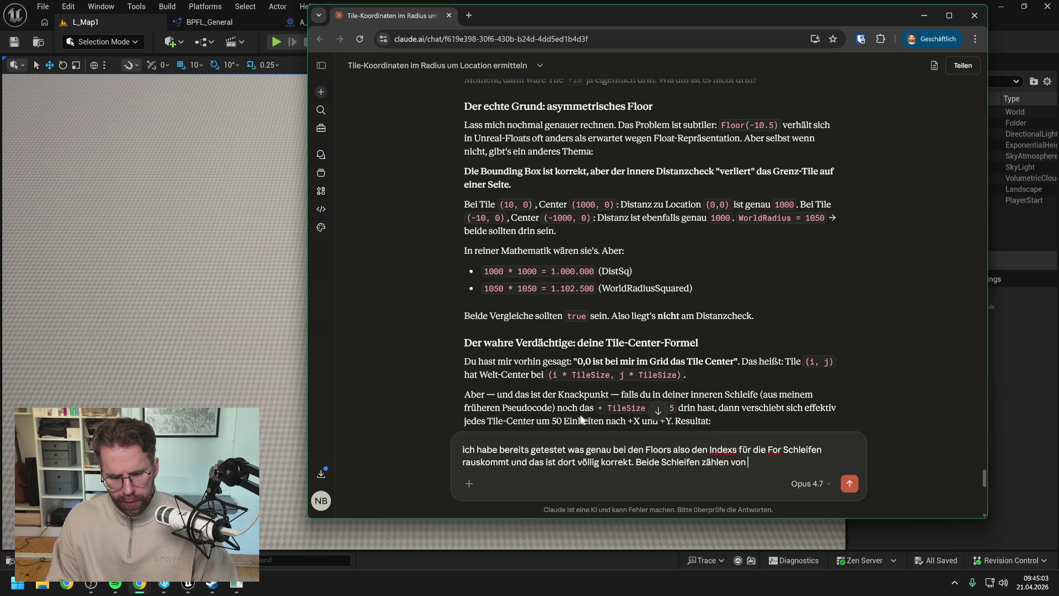
type("-10 ")
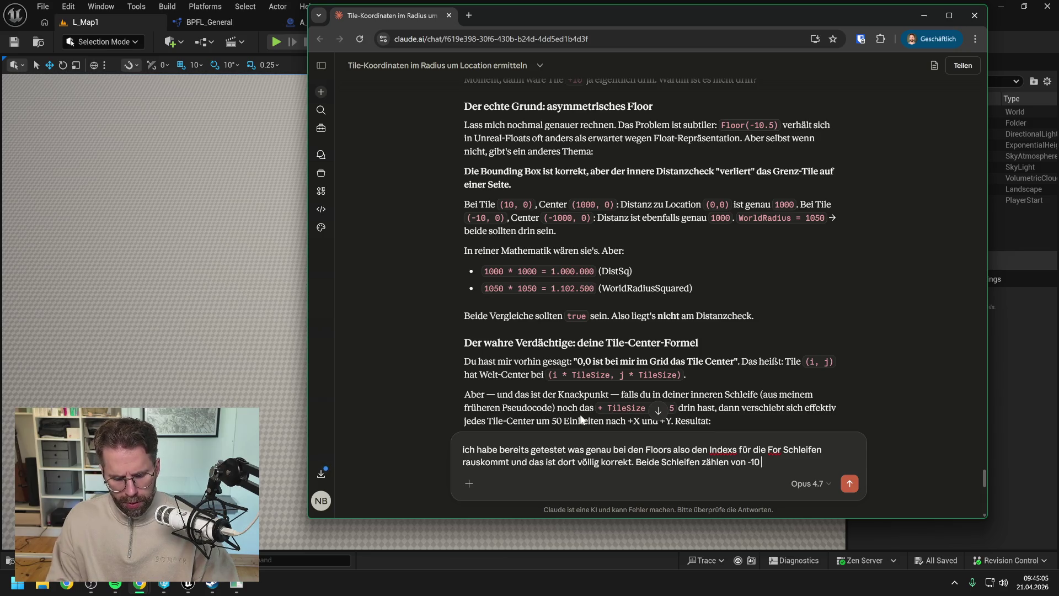
type("bis +10")
key("Return")
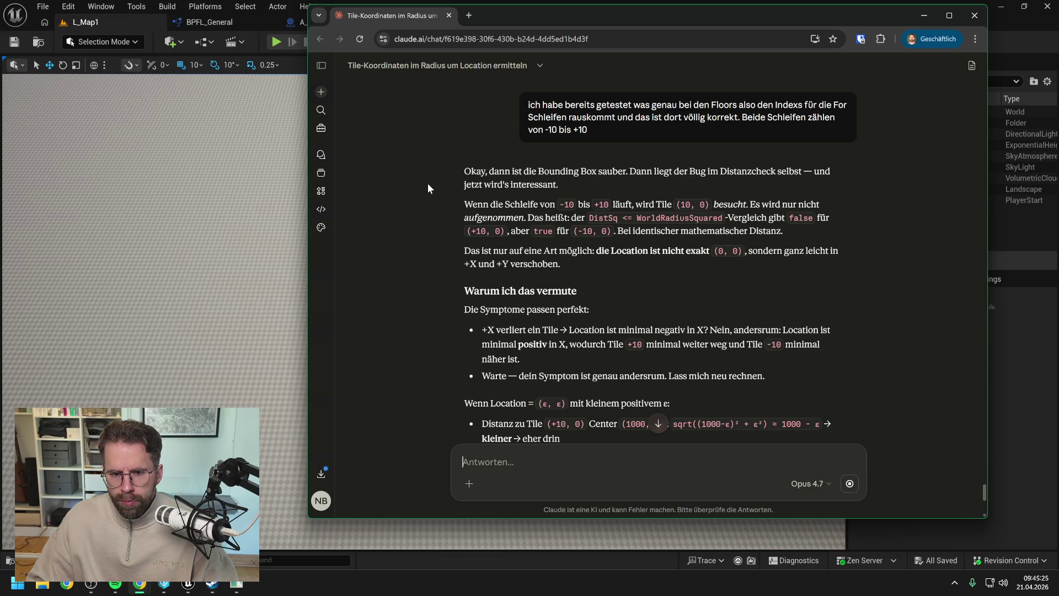
Scroll through Claude's Epsilon 1.0 suggestion, then drag the Chrome window off-screen to the right
scroll(428, 188, "down", 1)
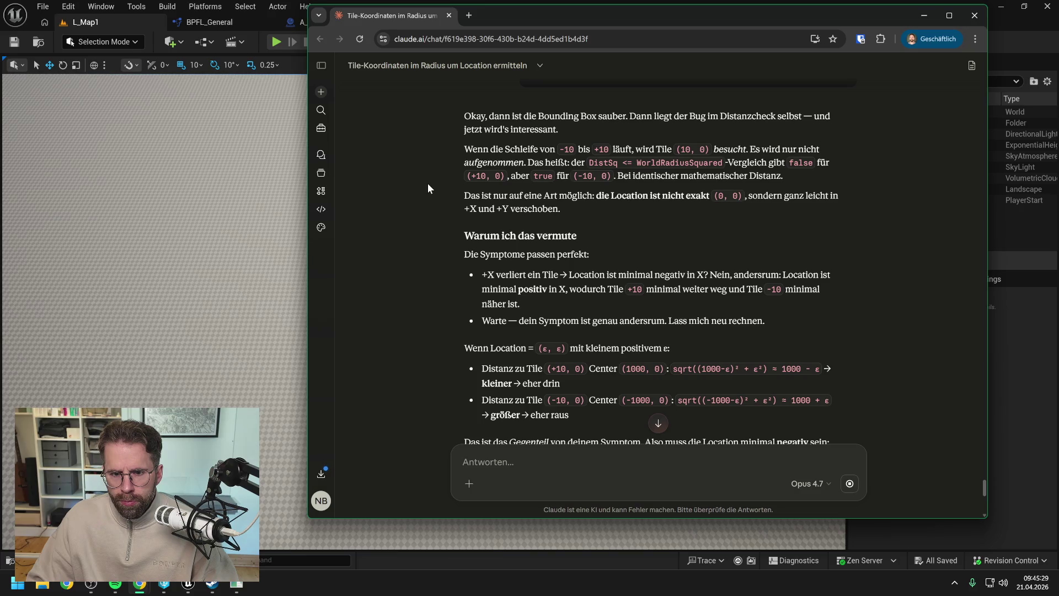
scroll(428, 188, "down", 2)
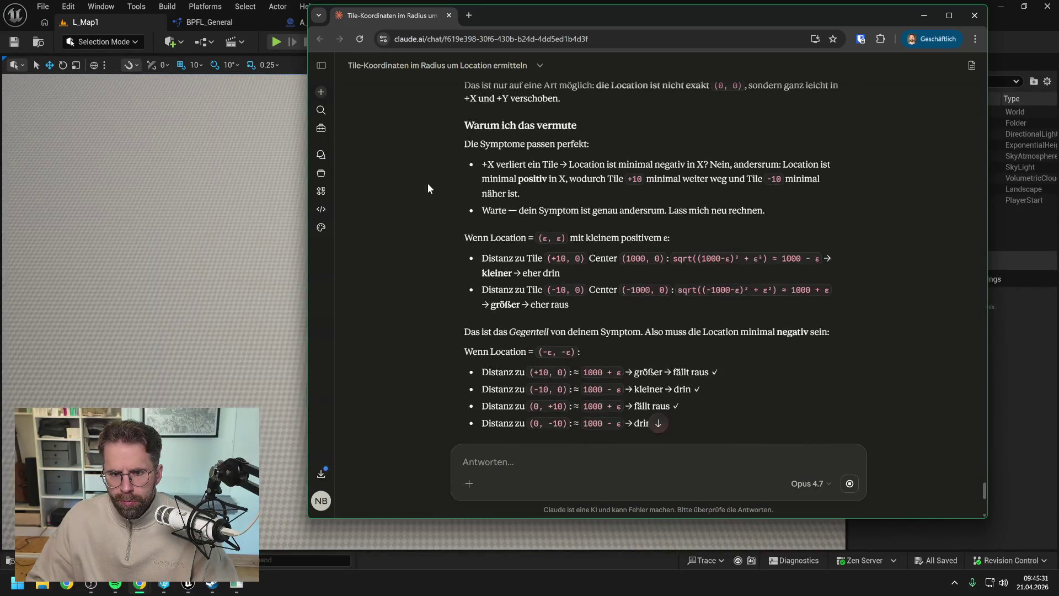
scroll(429, 184, "down", 6)
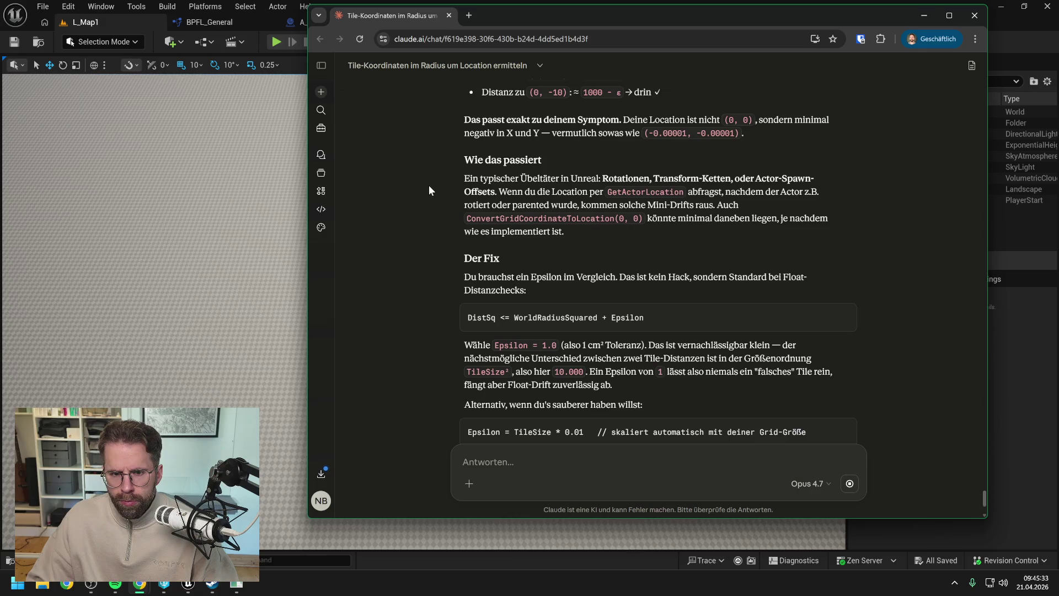
left_click_drag(507, 20, 1058, 99)
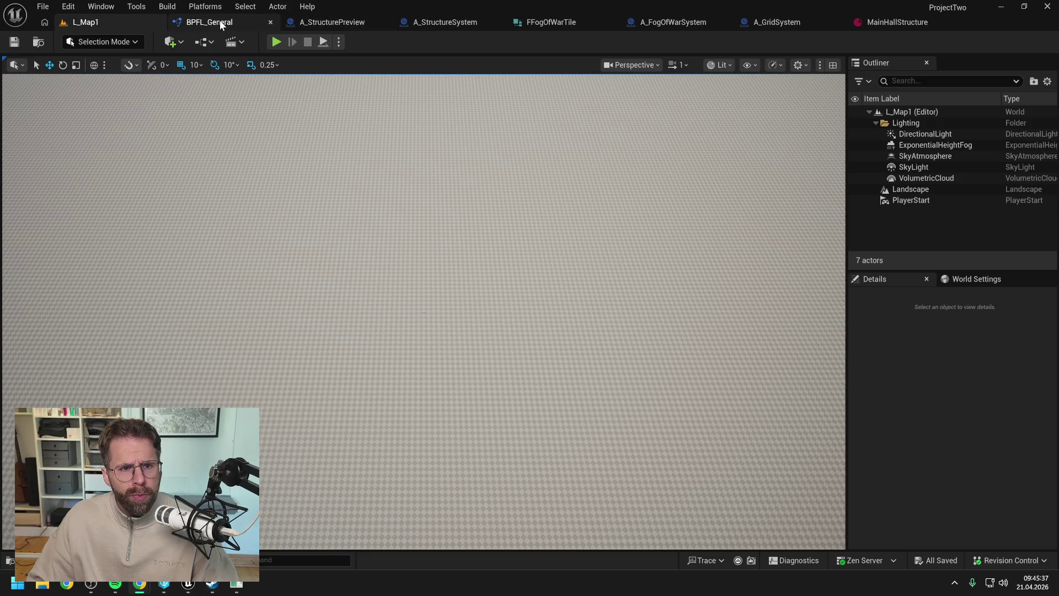
Add a Print String node to GetTilesInRadius printing Location, wired into the exec chain before SET
left_click(220, 21)
right_click(514, 159)
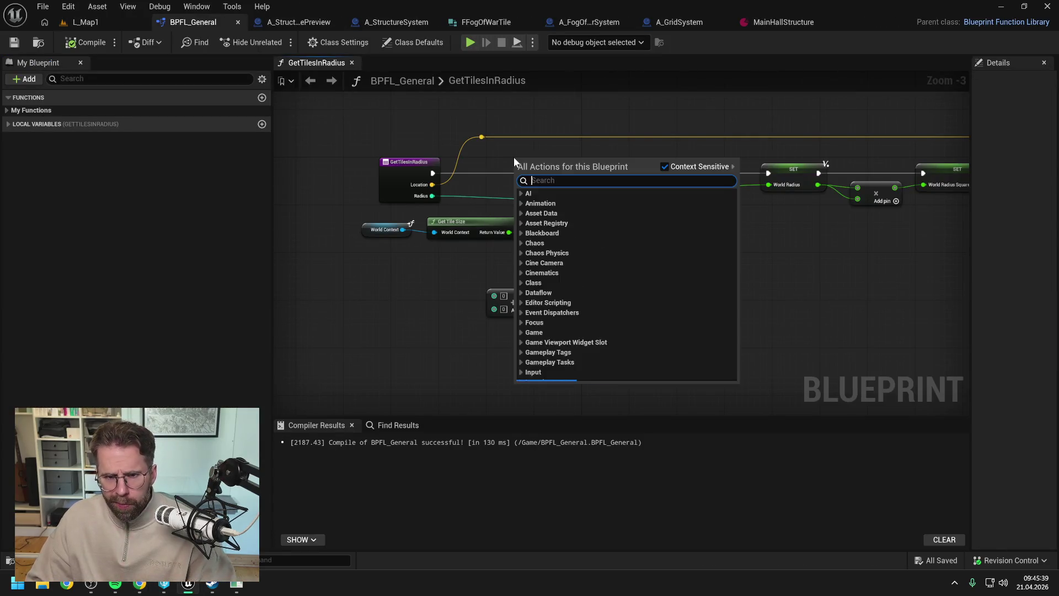
type("print")
key("Return")
left_click_drag(550, 163, 577, 143)
mouse_move(481, 138)
left_mouse_down()
mouse_move(548, 178)
mouse_move(502, 160)
left_mouse_up()
mouse_move(433, 173)
left_mouse_down()
mouse_move(539, 165)
mouse_move(548, 155)
mouse_move(768, 173)
left_mouse_up()
left_click(450, 96)
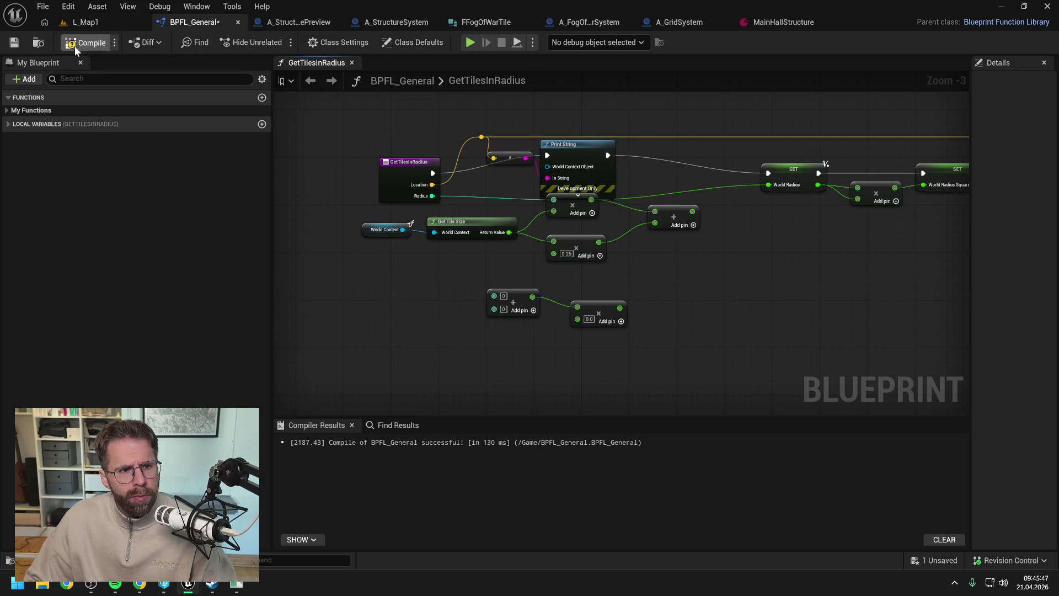
Compile the function library and start a play test of L_Map1
left_click(74, 44)
left_click(100, 24)
key("alt+p")
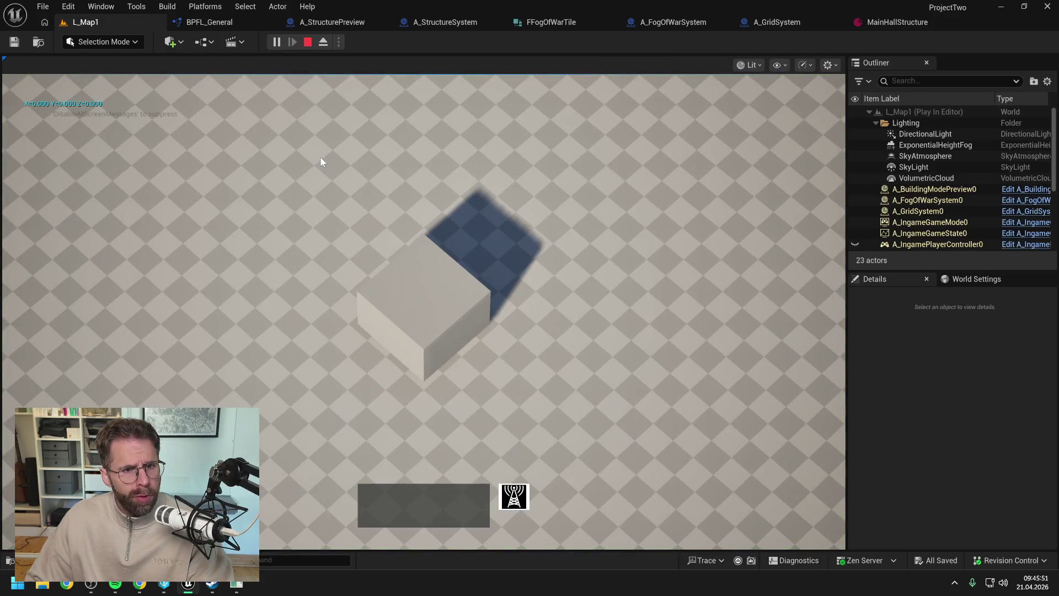
Stop the play session after reading the printed location coordinates
key("Escape")
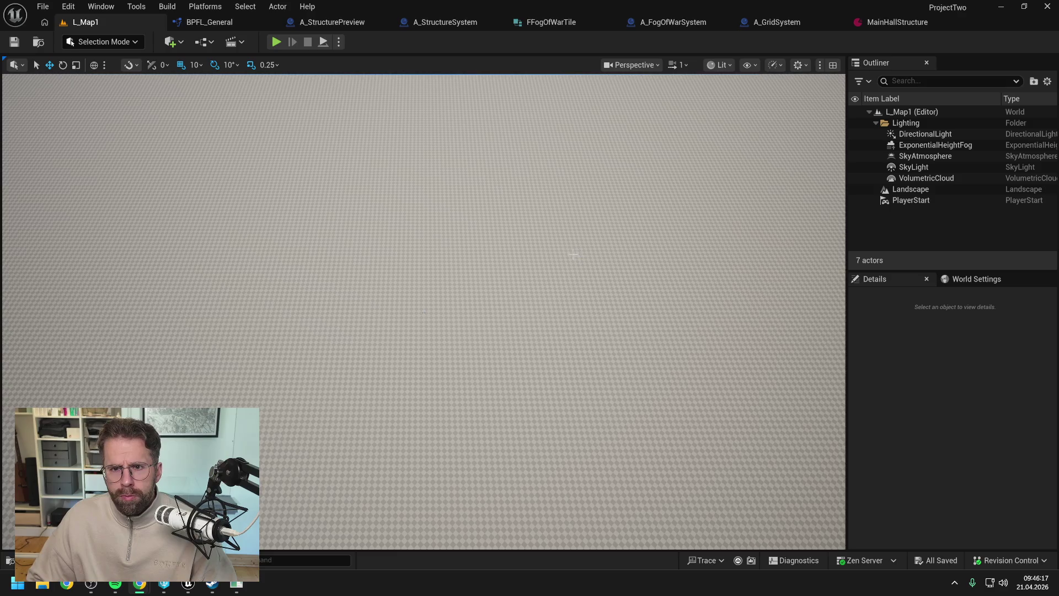
Delete the Print String and conversion nodes from GetTilesInRadius, then compile and save BPFL_General
left_click(201, 22)
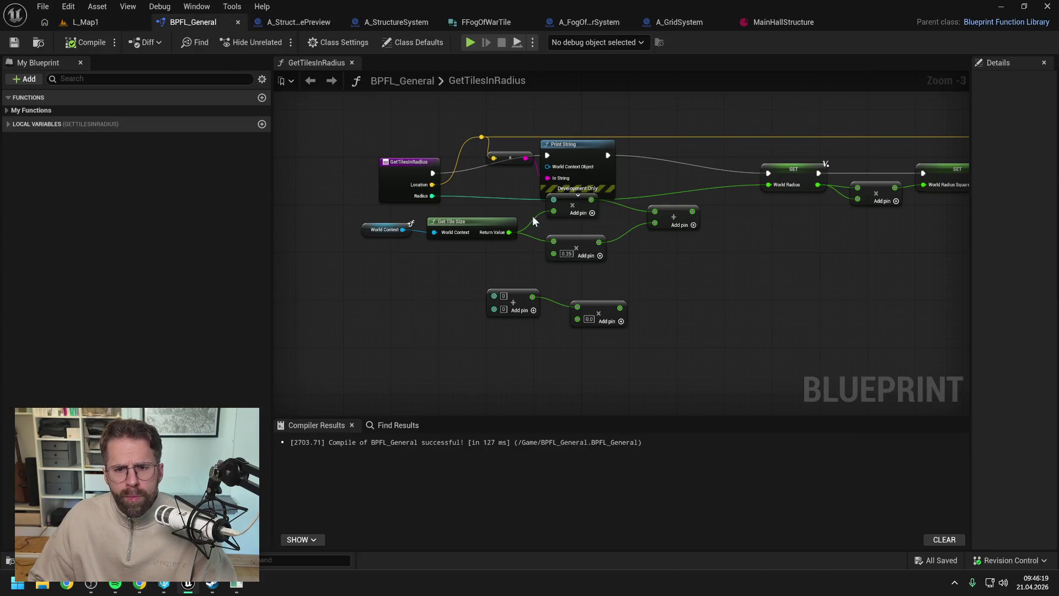
left_click_drag(499, 173, 578, 150)
key("Delete")
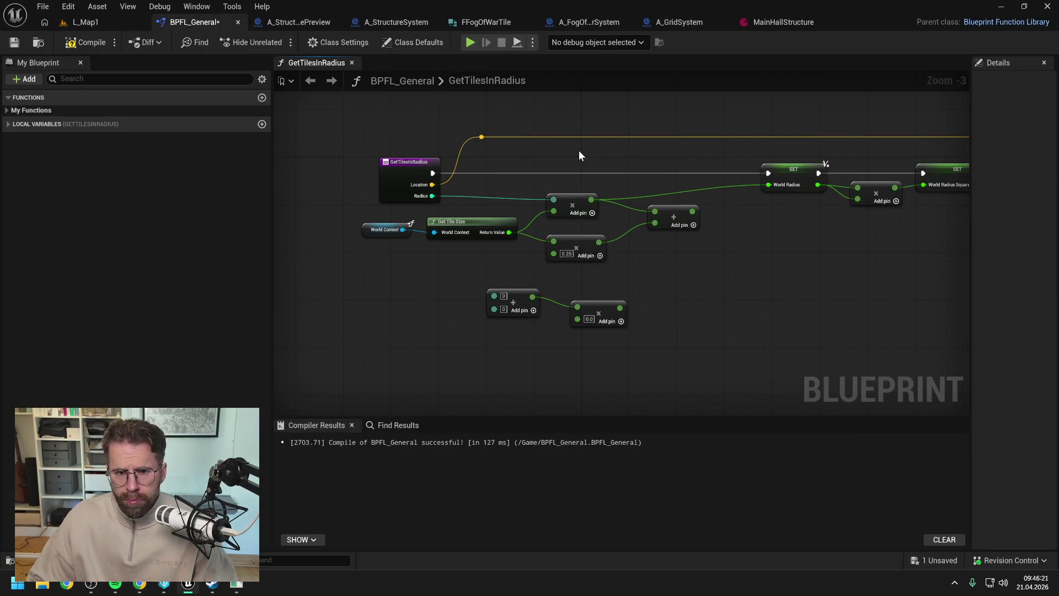
left_click_drag(646, 155, 595, 170)
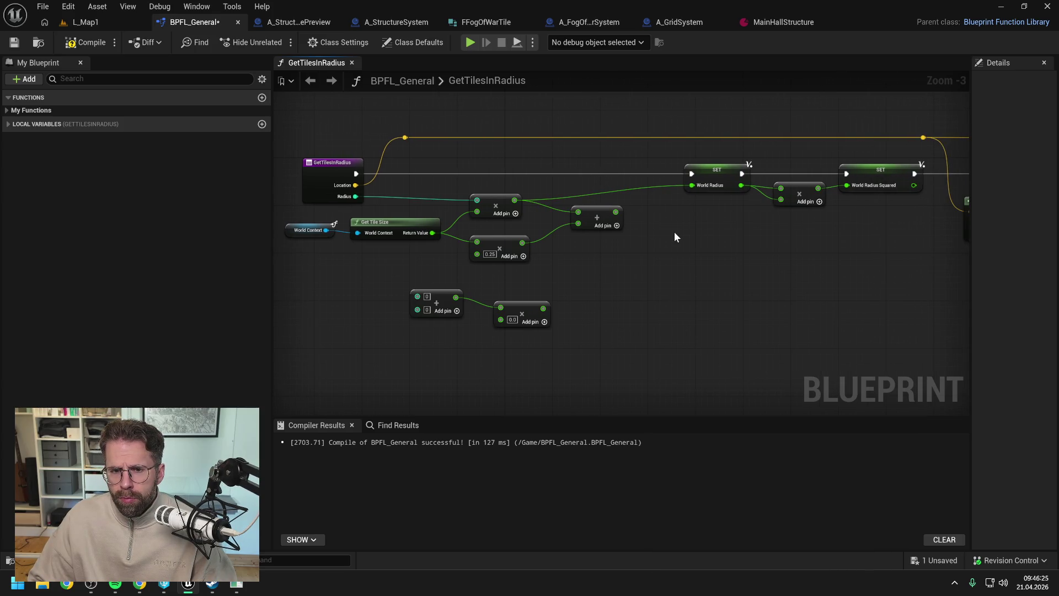
left_click(86, 42)
key("ctrl+s")
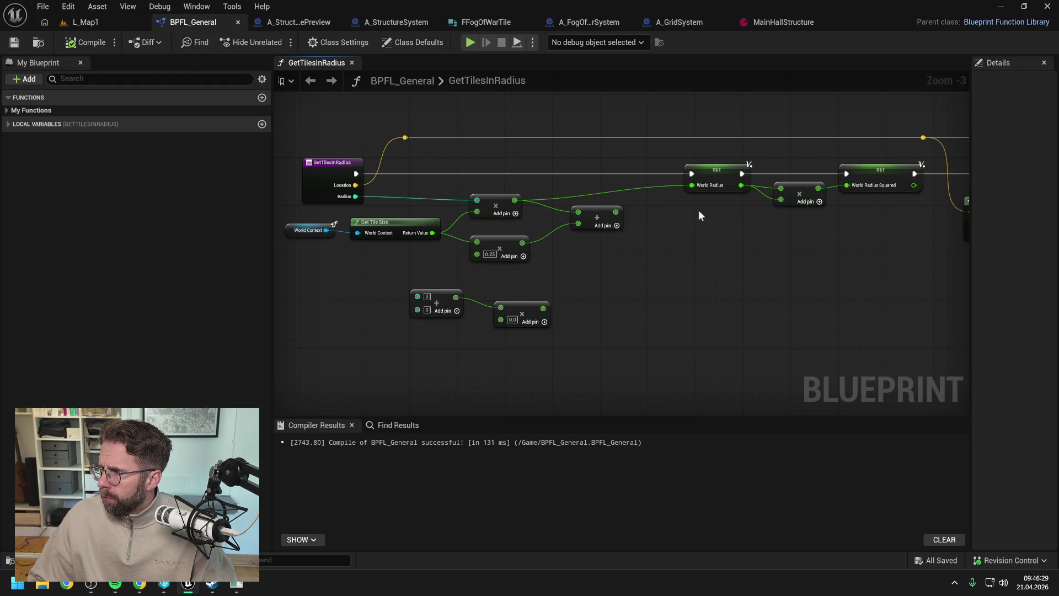
Pan through the graph to review Break Vector, the Floor-based For Loops and the radius comparison
left_click_drag(785, 275, 620, 260)
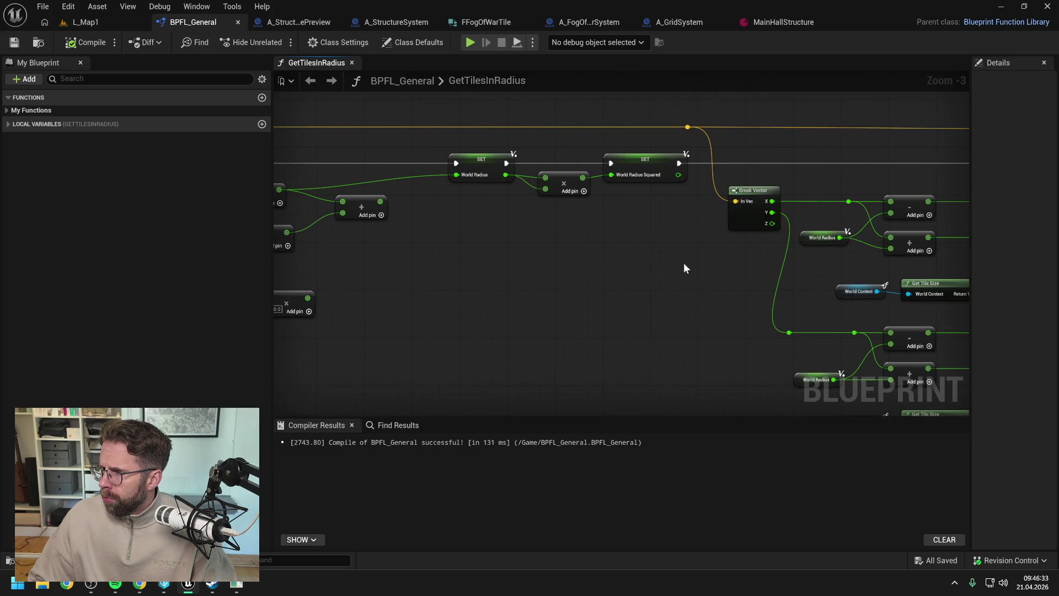
left_click_drag(684, 263, 610, 264)
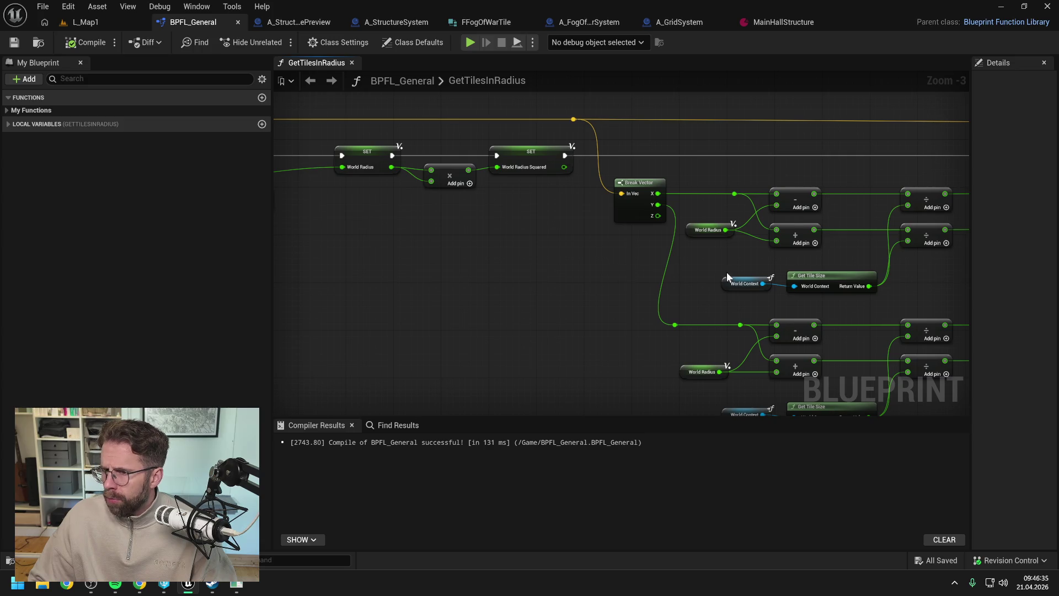
left_click_drag(726, 273, 629, 259)
scroll(629, 259, "down", 1)
left_click_drag(507, 258, 399, 261)
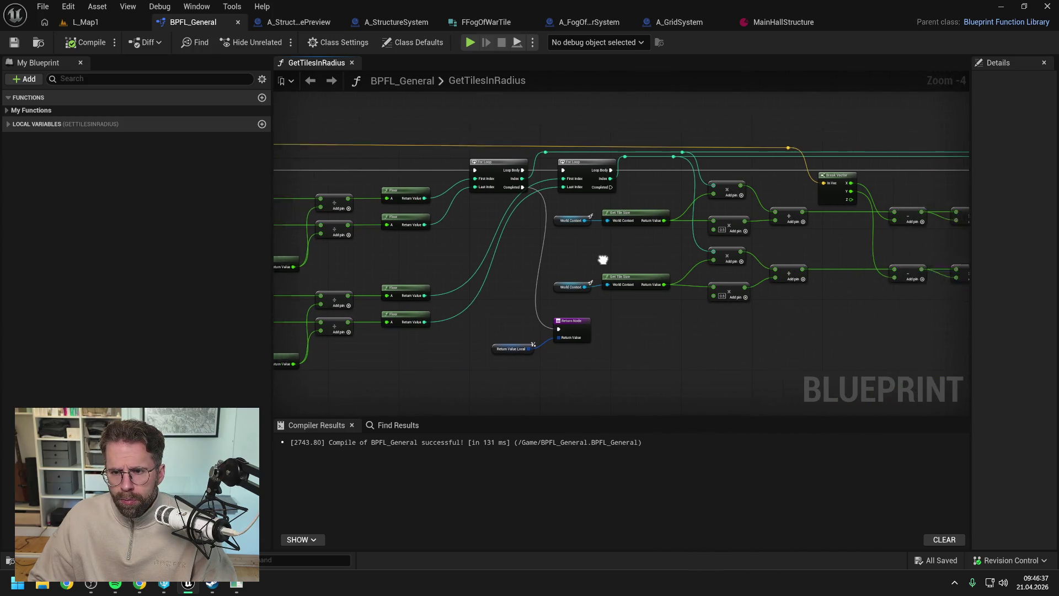
mouse_move(603, 260)
left_mouse_down()
mouse_move(425, 265)
mouse_move(433, 270)
mouse_move(402, 279)
mouse_move(402, 298)
mouse_move(331, 282)
mouse_move(407, 285)
left_mouse_up()
scroll(449, 260, "up", 1)
scroll(331, 282, "down", 1)
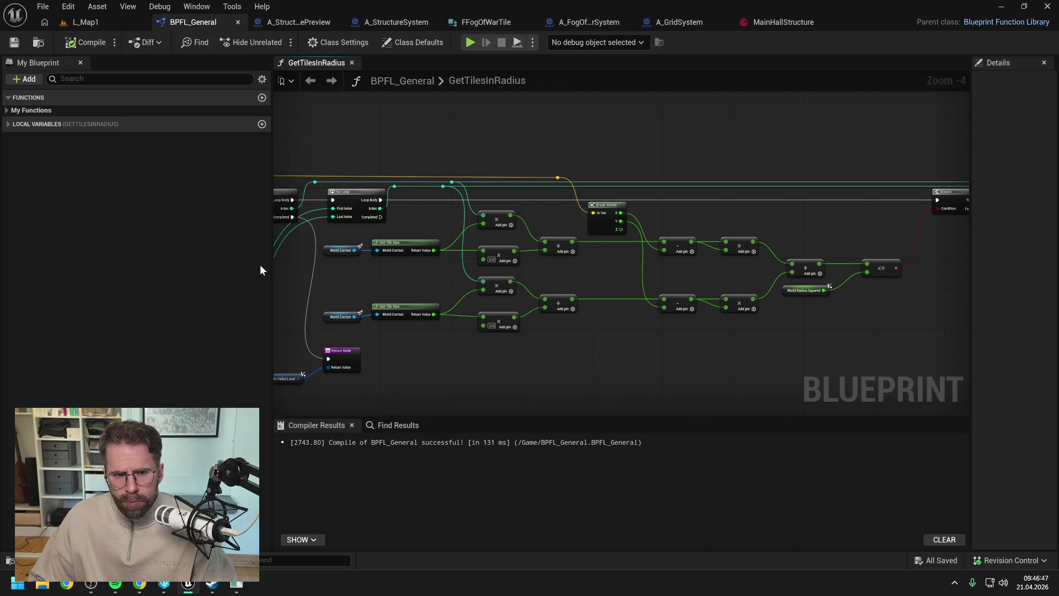
left_click_drag(272, 266, 119, 267)
left_click_drag(238, 272, 309, 282)
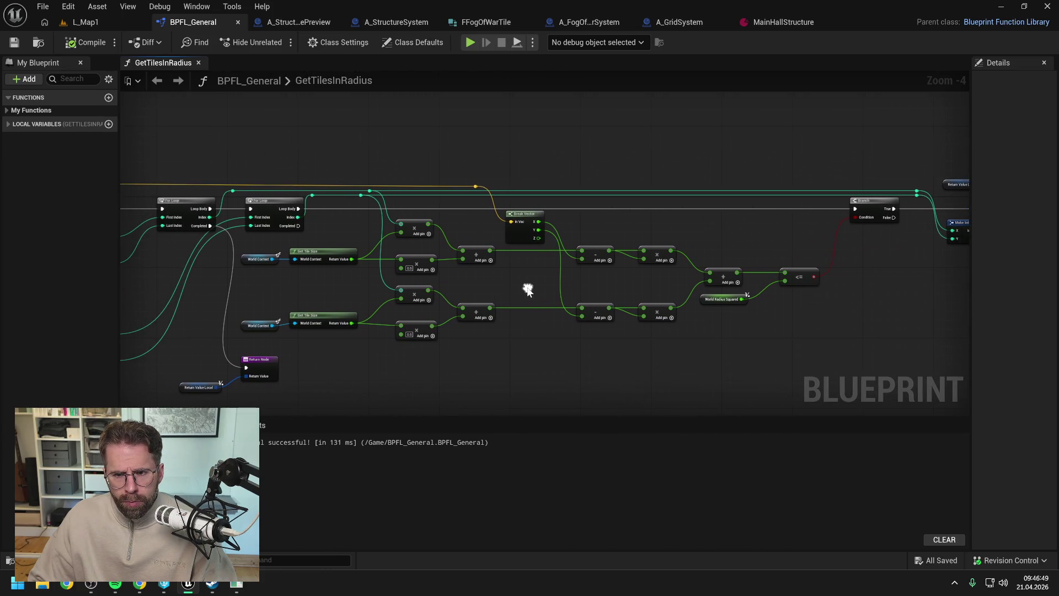
scroll(530, 284, "up", 1)
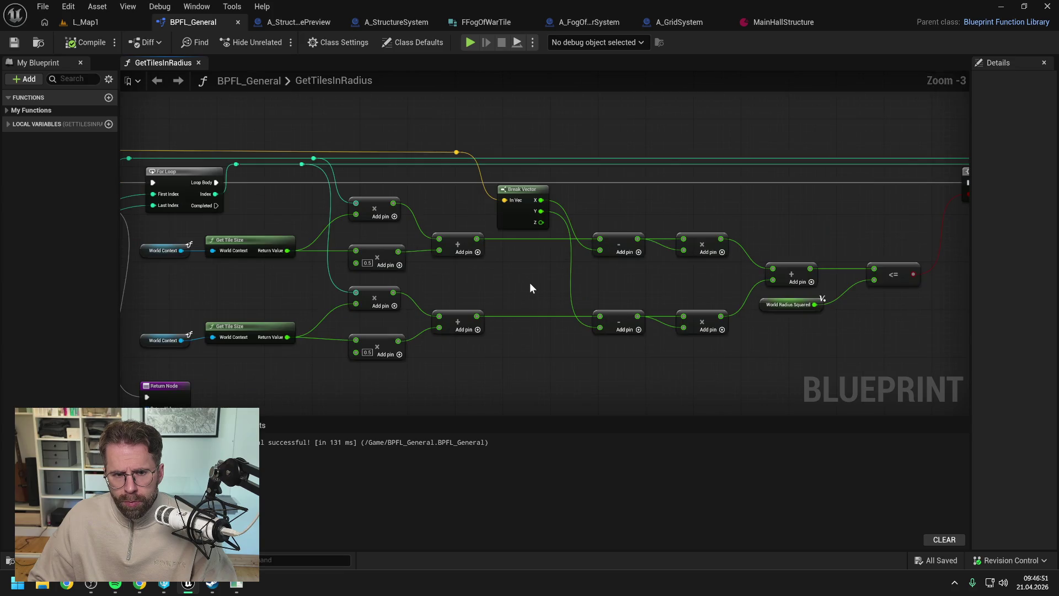
left_click_drag(531, 283, 525, 285)
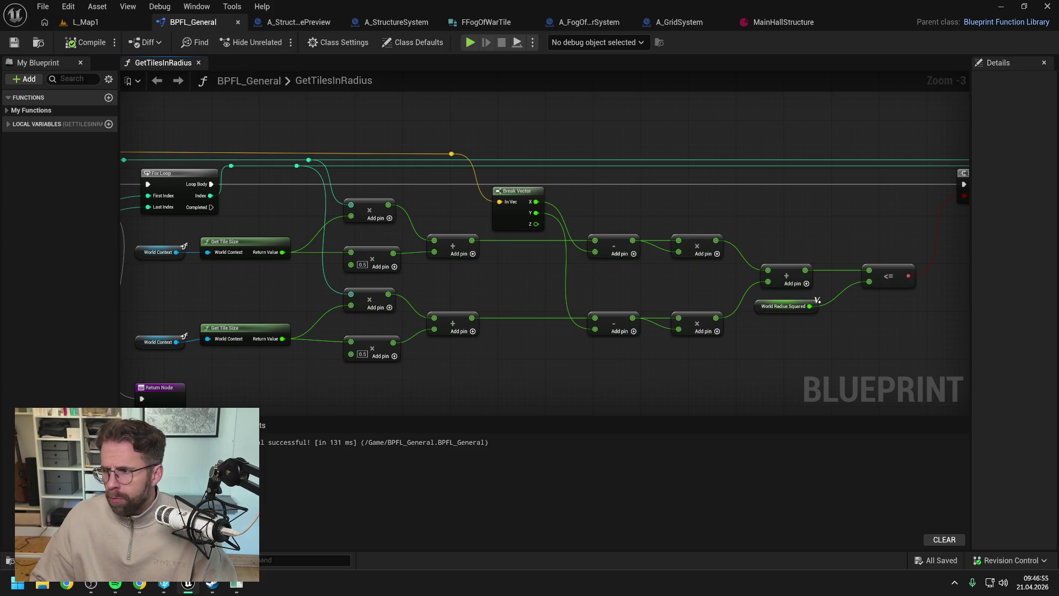
key("alt+Tab")
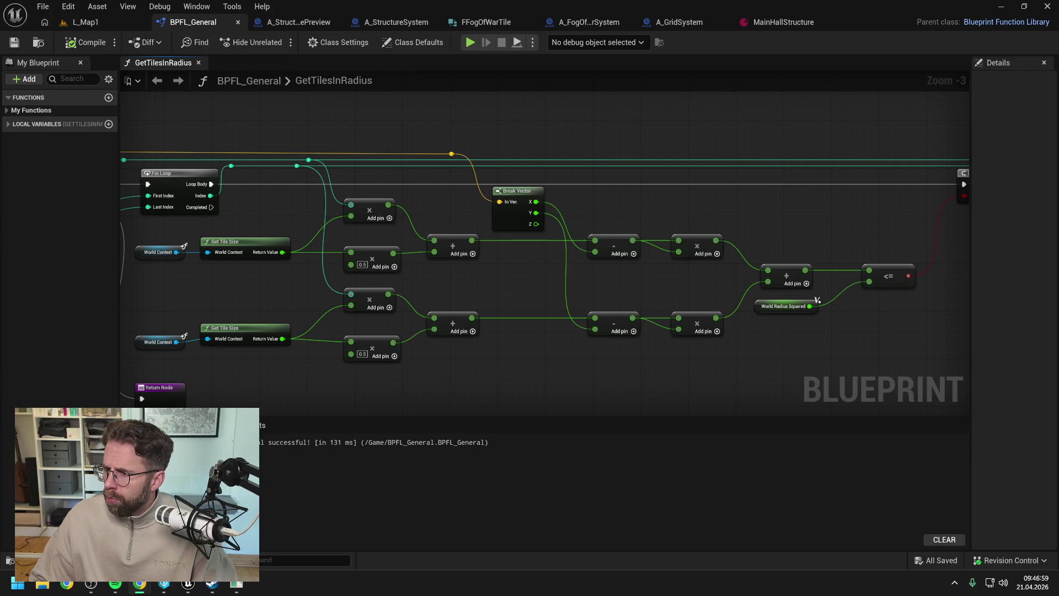
key("alt+Tab")
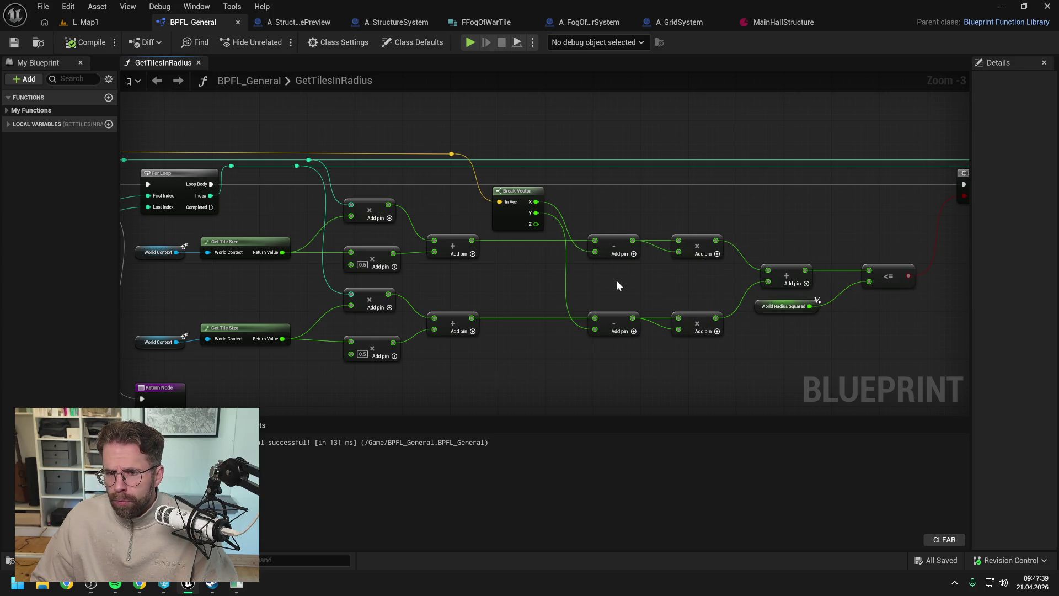
left_click_drag(514, 281, 686, 285)
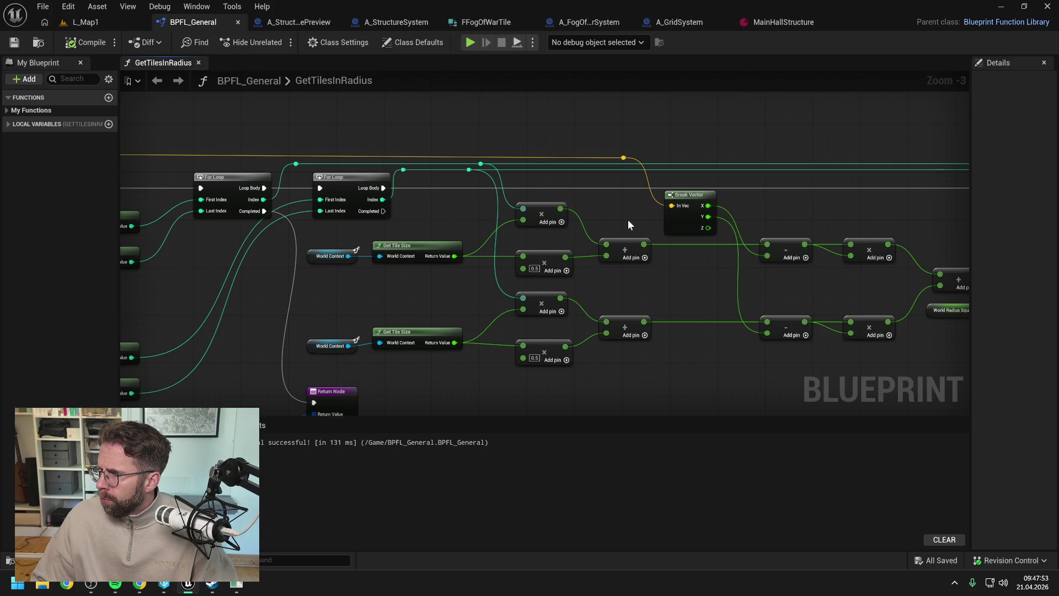
left_click_drag(608, 297, 630, 254)
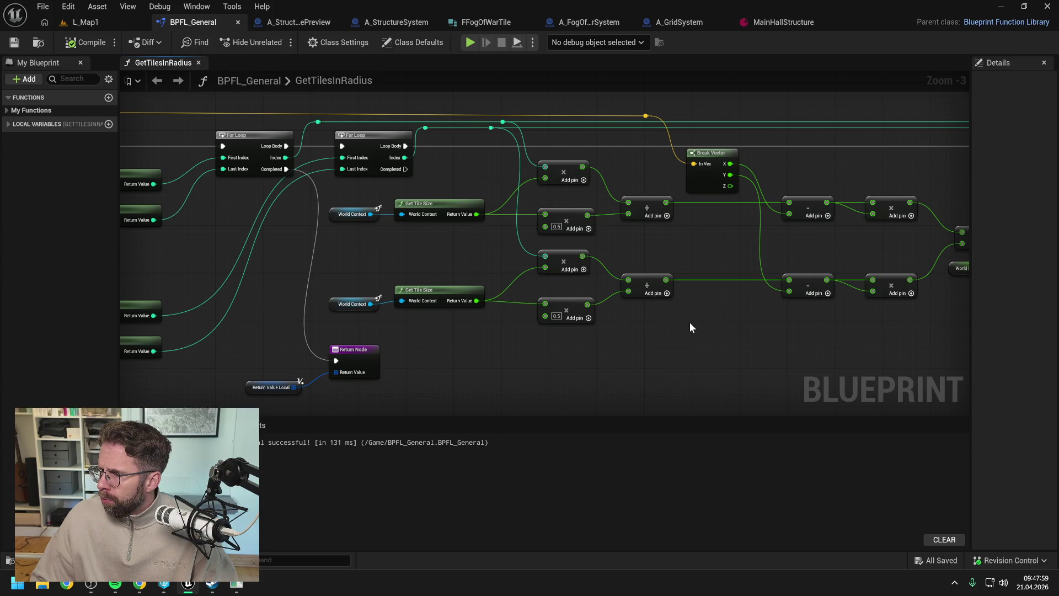
left_click_drag(699, 322, 695, 322)
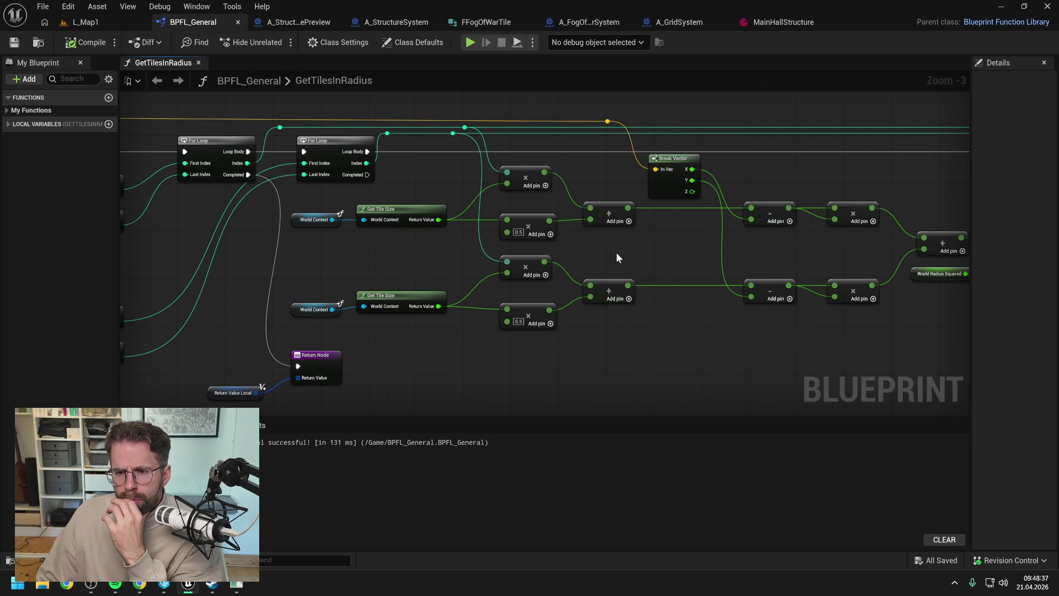
Wire both multiply outputs straight into their subtract nodes, bypassing the 0.5 offset, and compile
left_click_drag(617, 253, 587, 252)
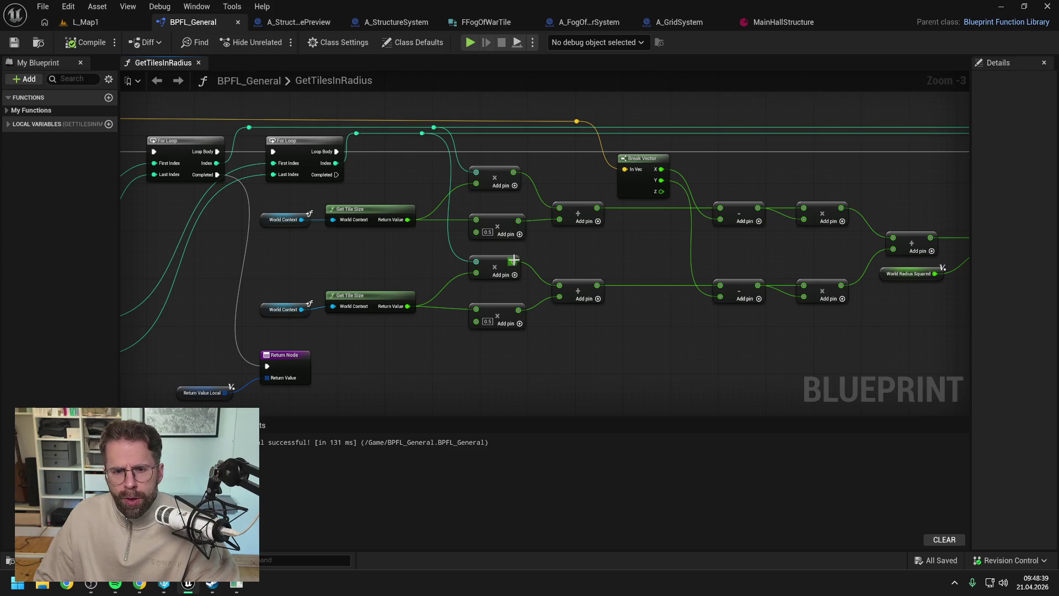
mouse_move(513, 262)
left_mouse_down()
mouse_move(703, 272)
mouse_move(720, 284)
left_mouse_up()
mouse_move(514, 173)
left_mouse_down()
mouse_move(729, 212)
mouse_move(720, 208)
left_mouse_up()
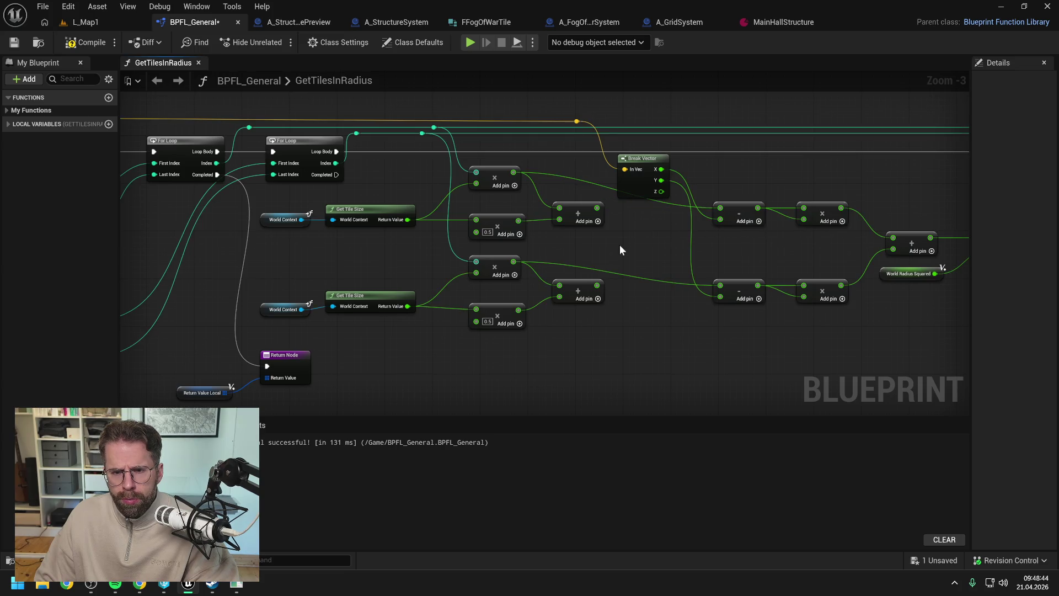
left_click(84, 41)
left_click(106, 23)
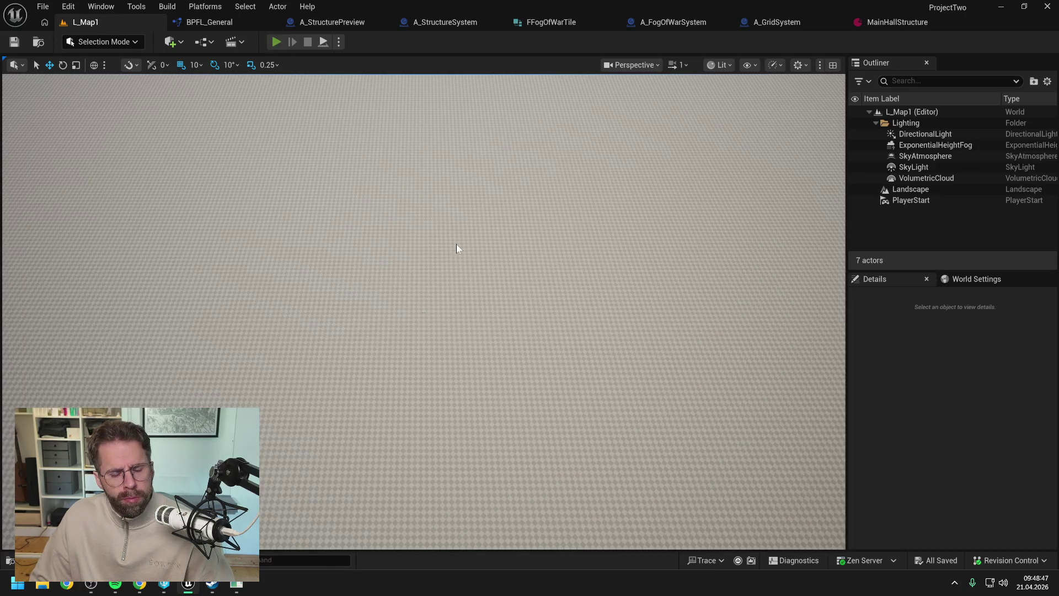
Play-test L_Map1, selecting the placed structure and previewing a new structure's radius, then return to the graph
key("alt+p")
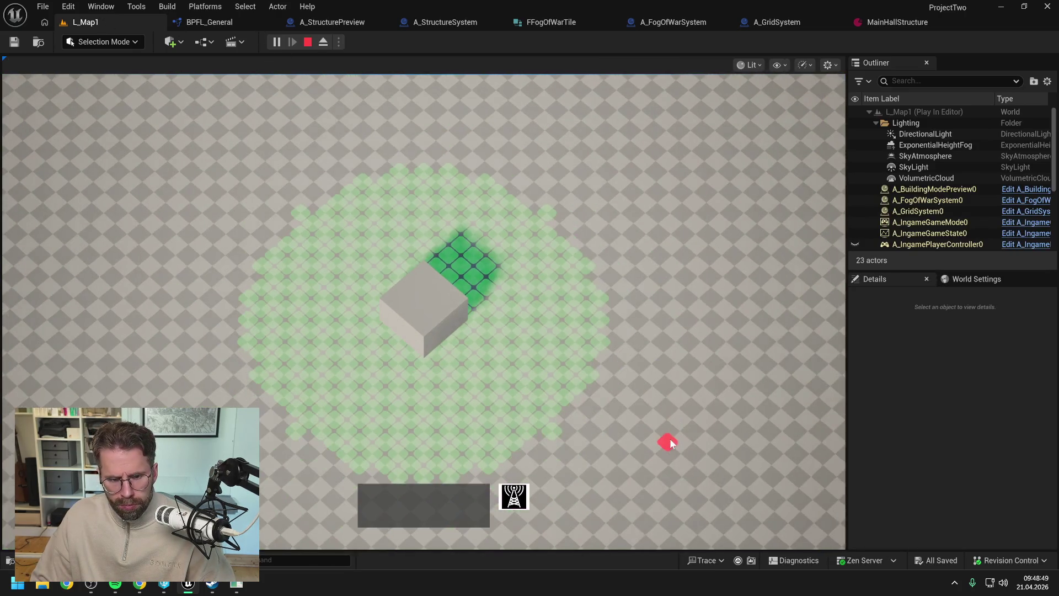
key("s")
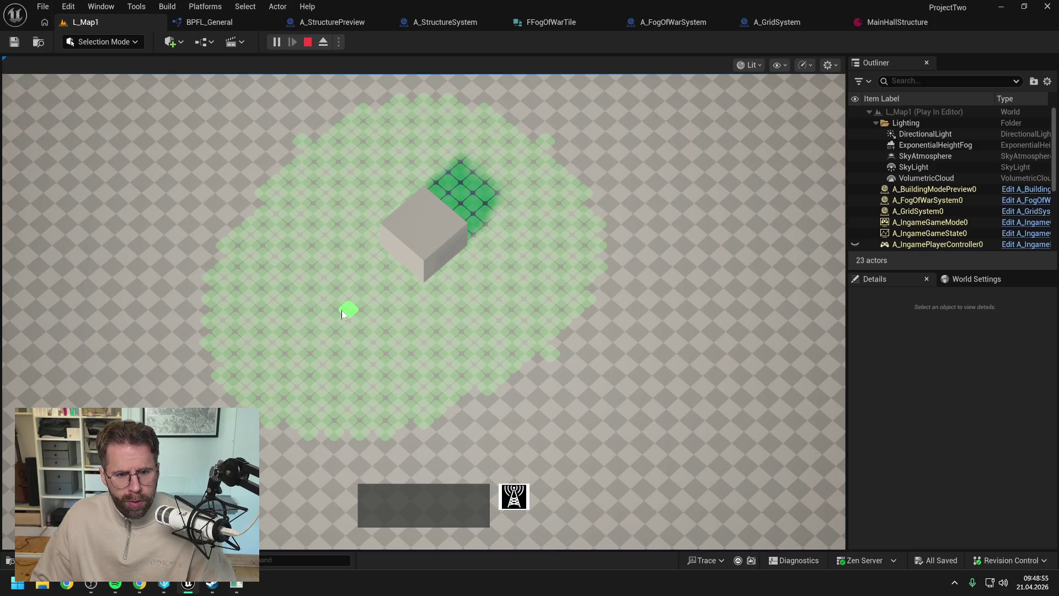
left_click(393, 268)
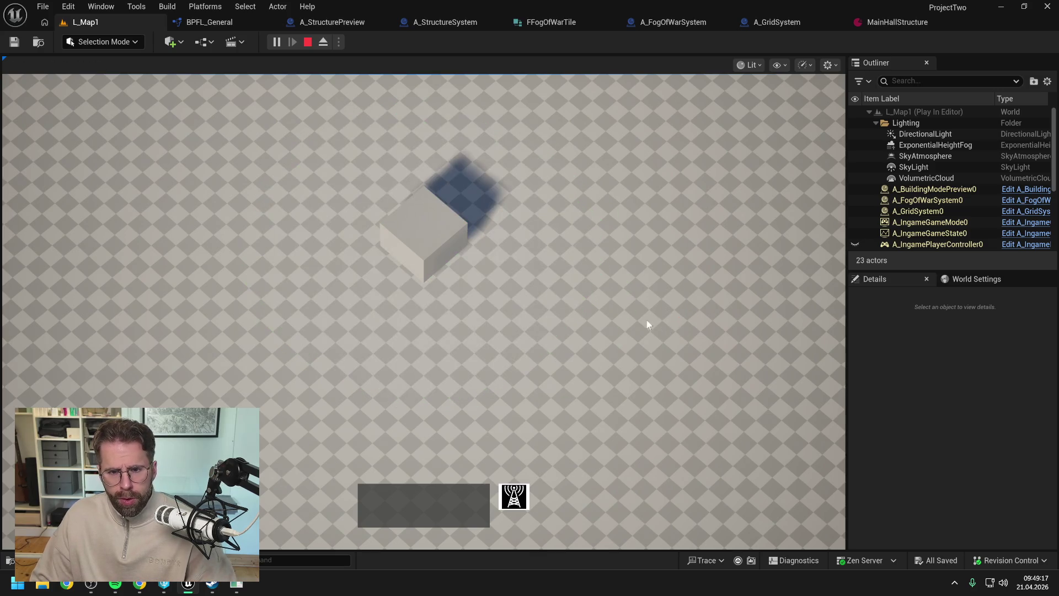
left_click(526, 505)
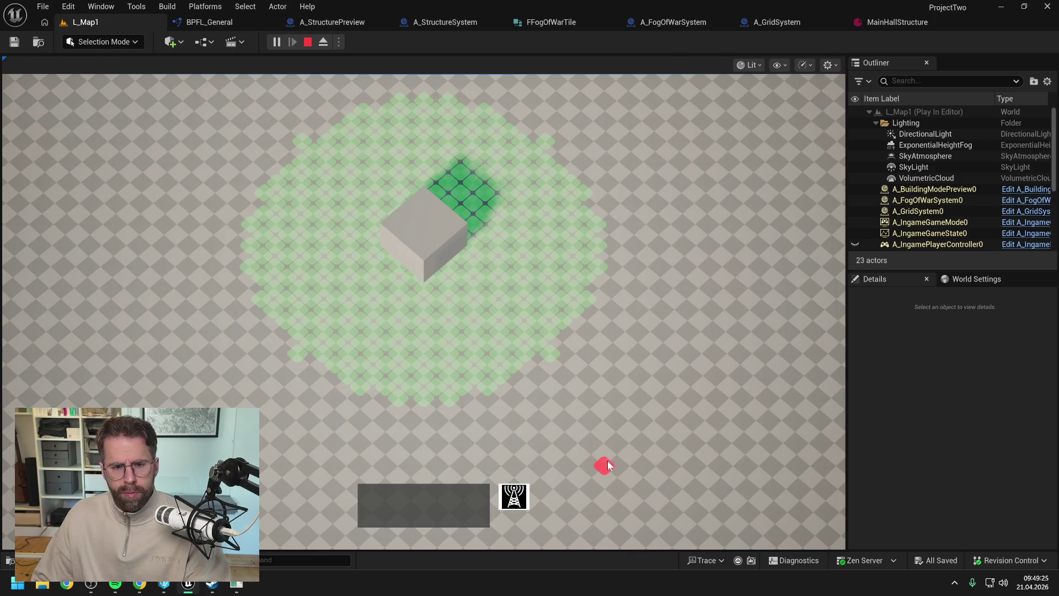
key("Escape")
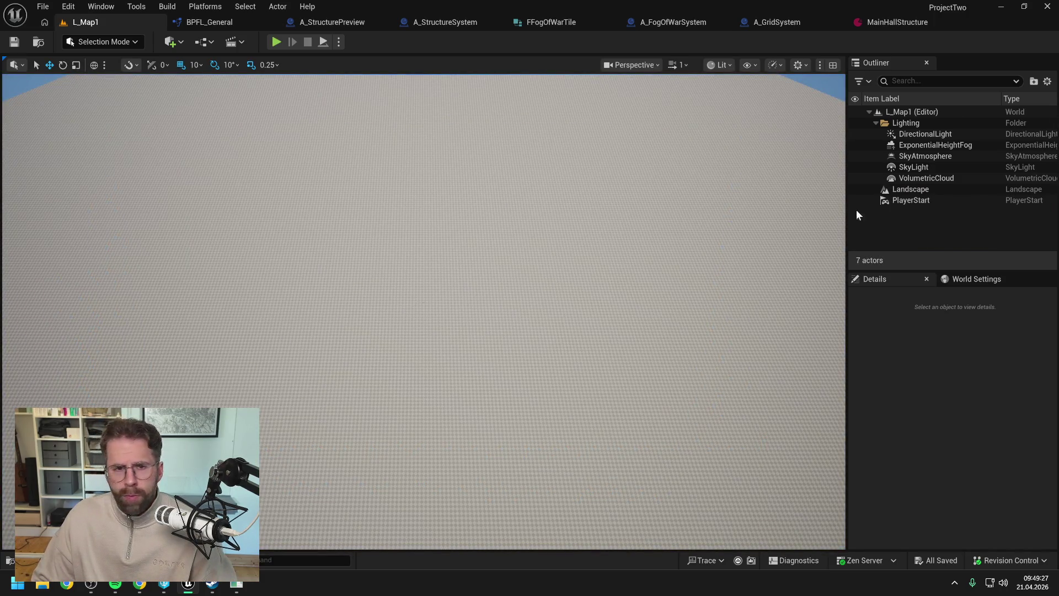
left_click(237, 25)
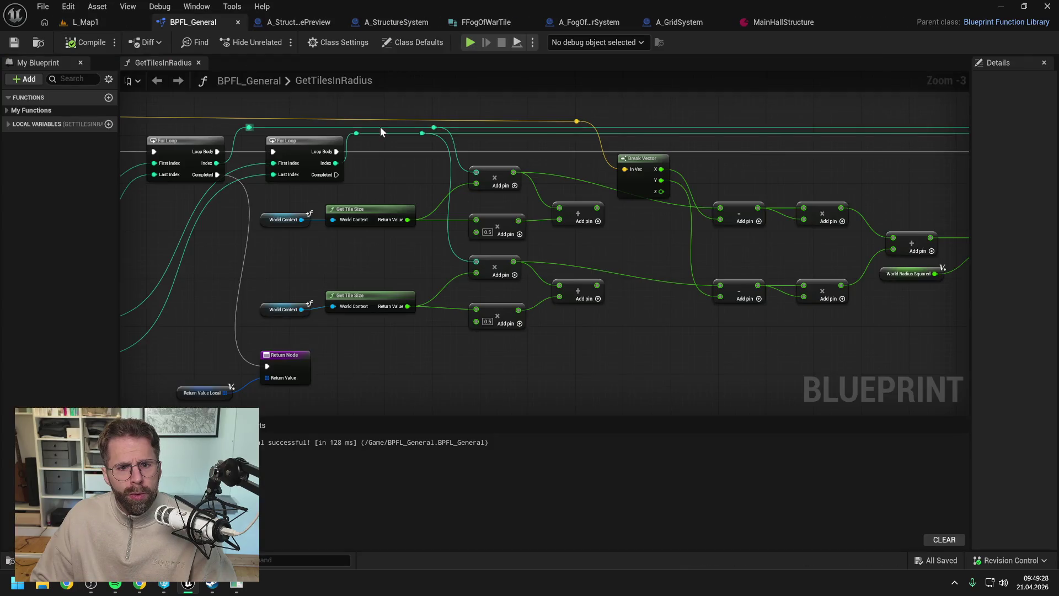
Delete the four 0.5 half-tile offset multiply/add nodes from GetTilesInRadius
left_click(474, 216)
left_click(494, 315, "ctrl")
left_click(569, 292, "ctrl")
left_click(565, 219, "ctrl")
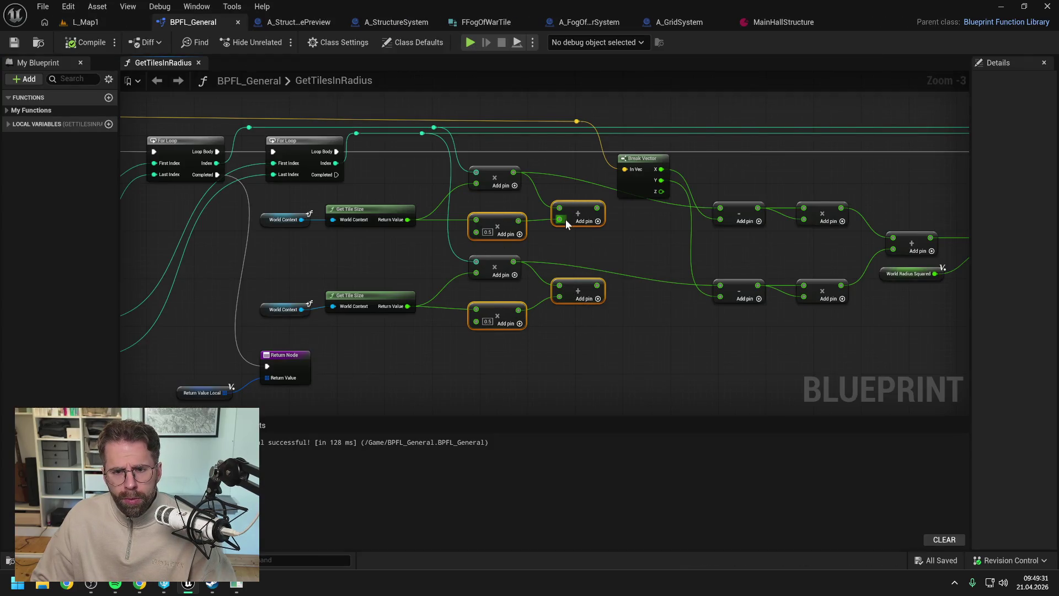
key("Delete")
Rearrange the two remaining multiply nodes neatly in the graph
left_click_drag(492, 171, 504, 184)
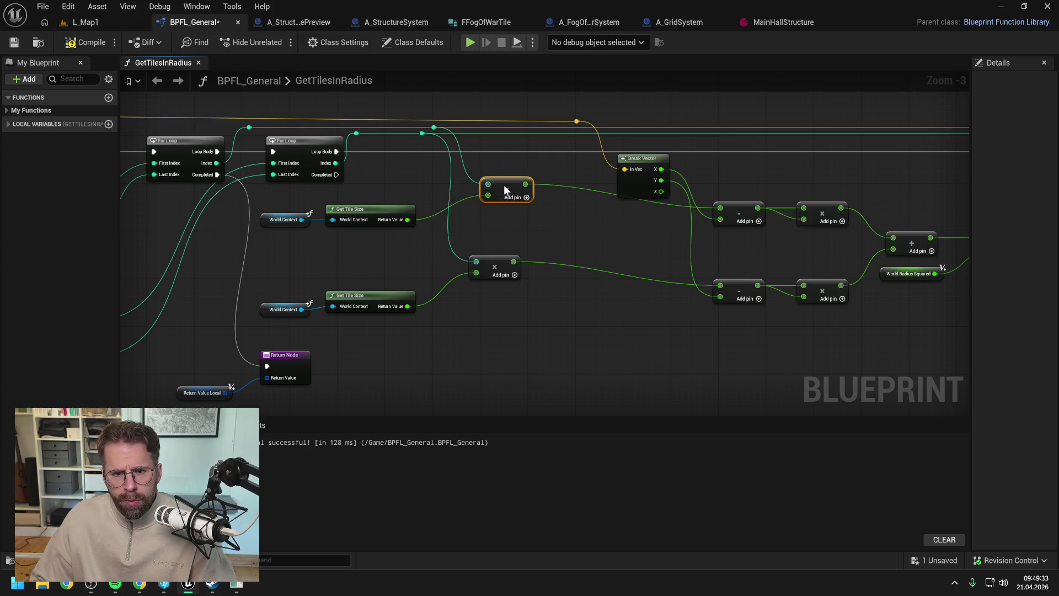
left_click_drag(484, 266, 503, 230)
scroll(428, 223, "down", 5)
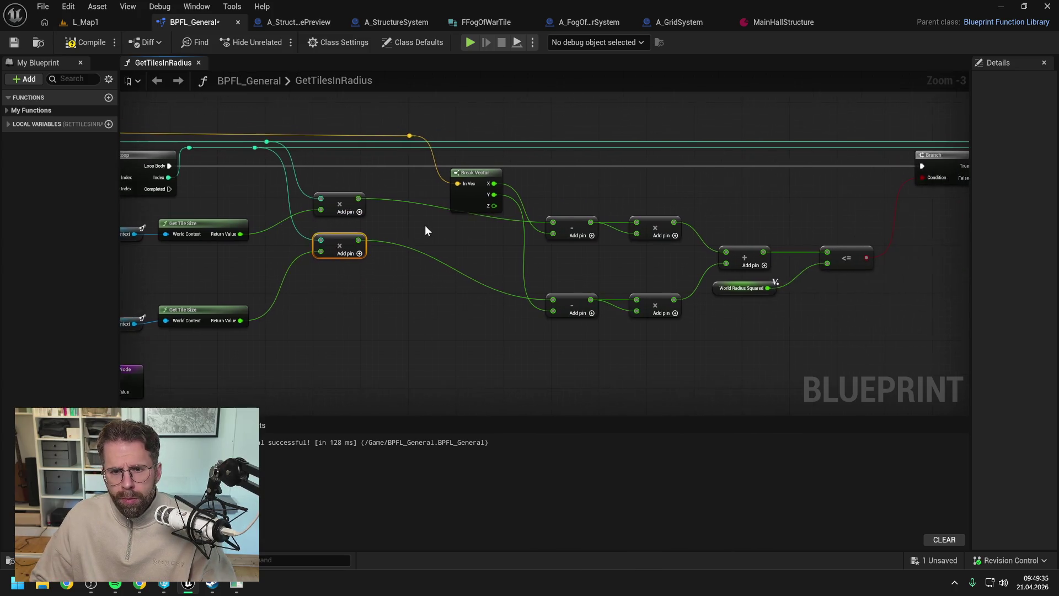
key("ctrl+a")
scroll(422, 224, "up", 5)
scroll(552, 315, "up", 1)
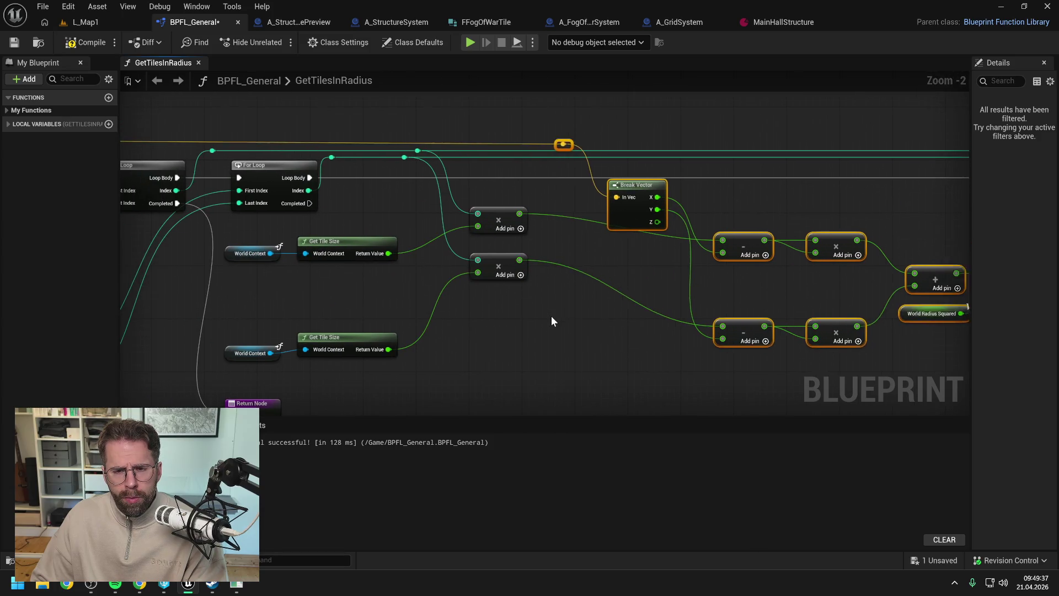
left_click(548, 317)
mouse_move(538, 287)
left_mouse_down()
mouse_move(475, 212)
mouse_move(516, 304)
left_mouse_up()
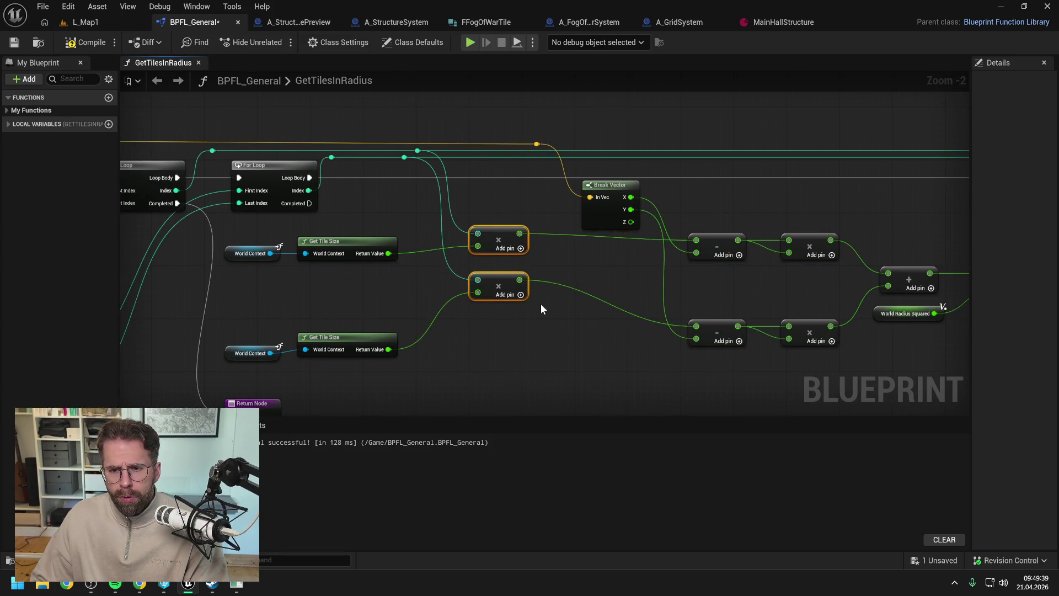
left_click(570, 260)
Wire the radius plus 0.25×tile size Add result into SET World Radius
scroll(571, 266, "down", 5)
scroll(492, 246, "up", 6)
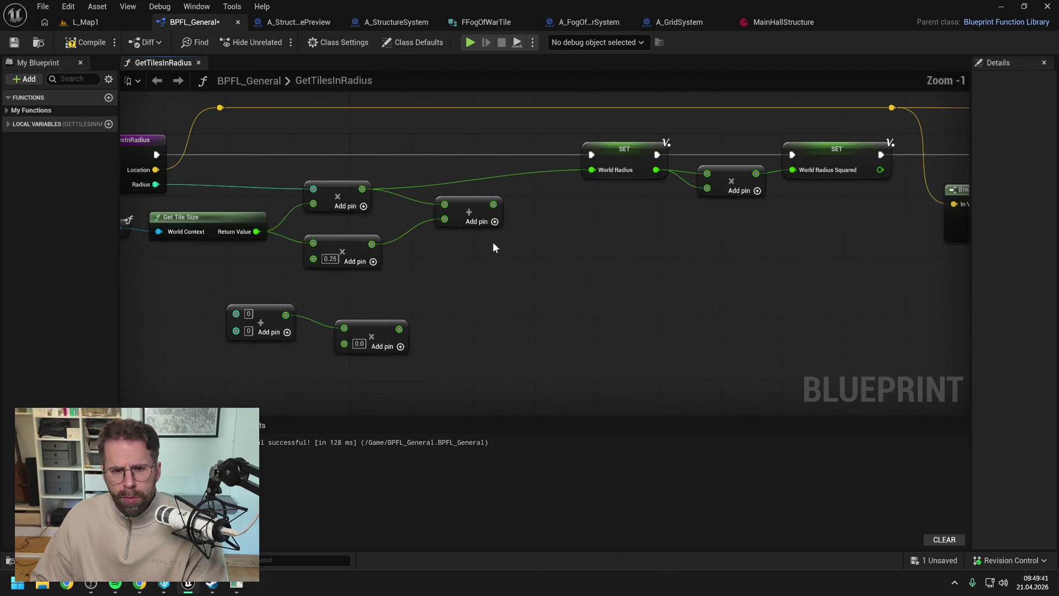
left_click_drag(492, 247, 626, 296)
left_click_drag(661, 215, 759, 180)
Delete the unused add and multiply nodes and return to the L_Map1 level
left_click(428, 331)
left_click(511, 350, "ctrl")
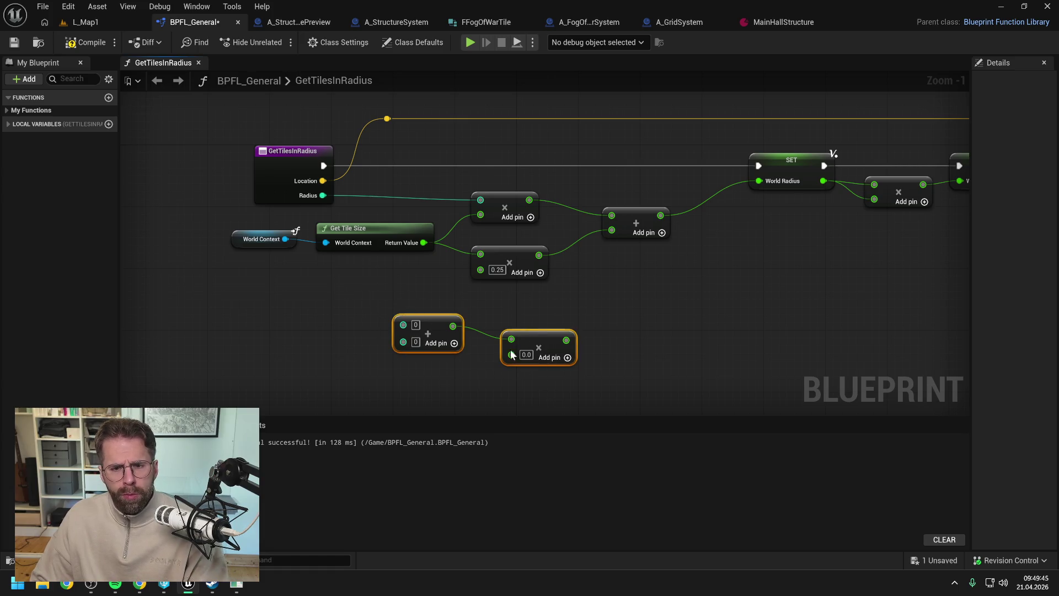
key("Delete")
left_click(83, 22)
left_click(187, 22)
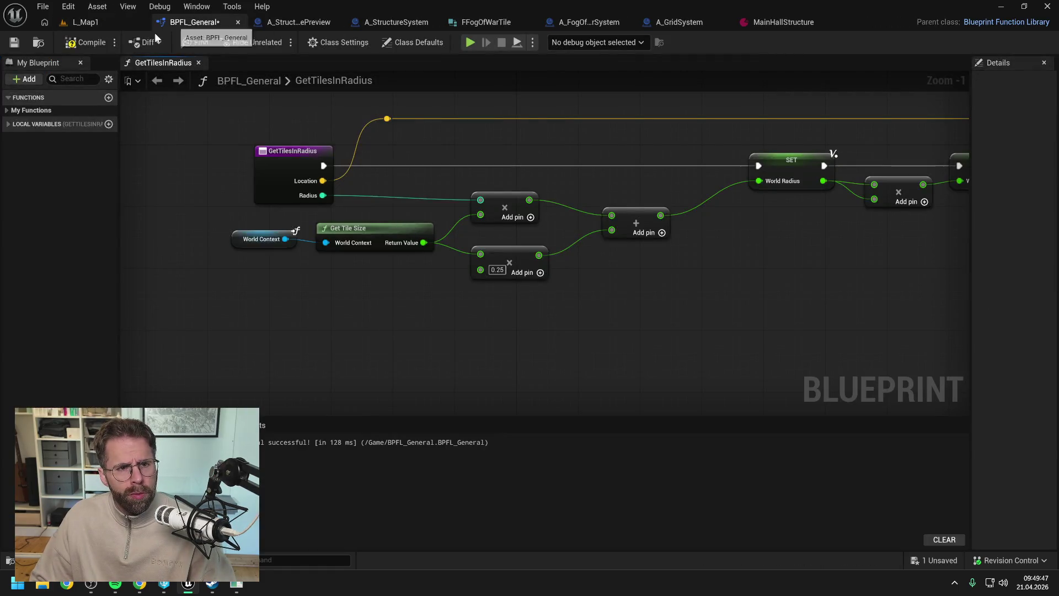
left_click(93, 22)
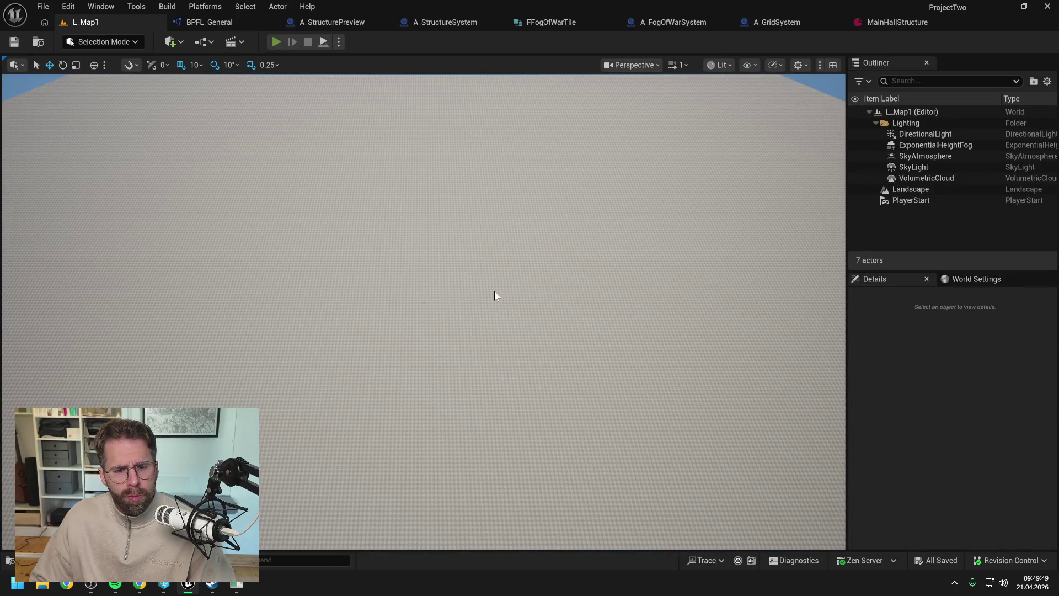
key("alt+p")
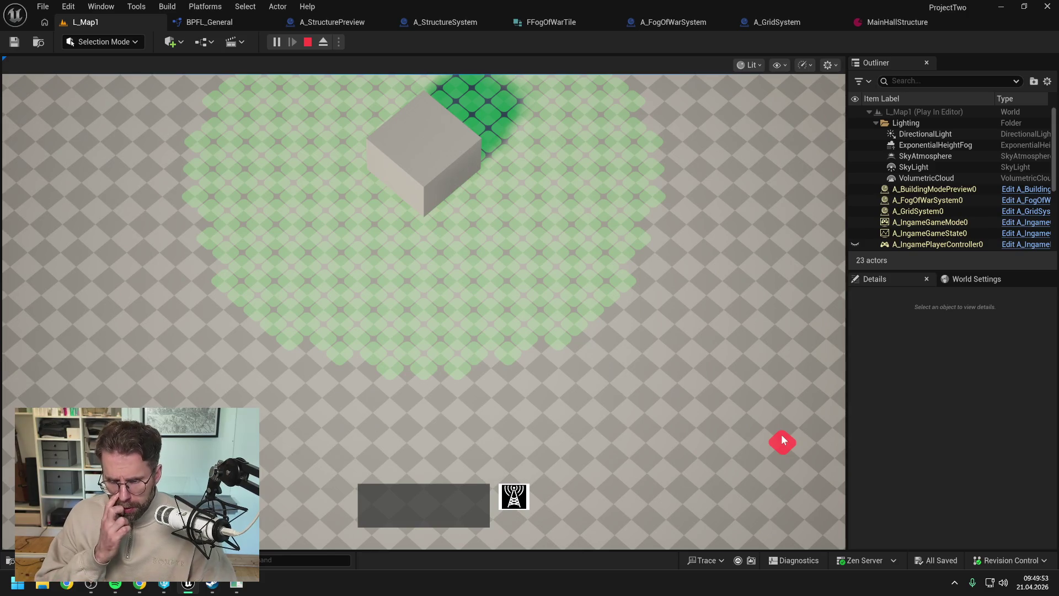
scroll(781, 435, "down", 2)
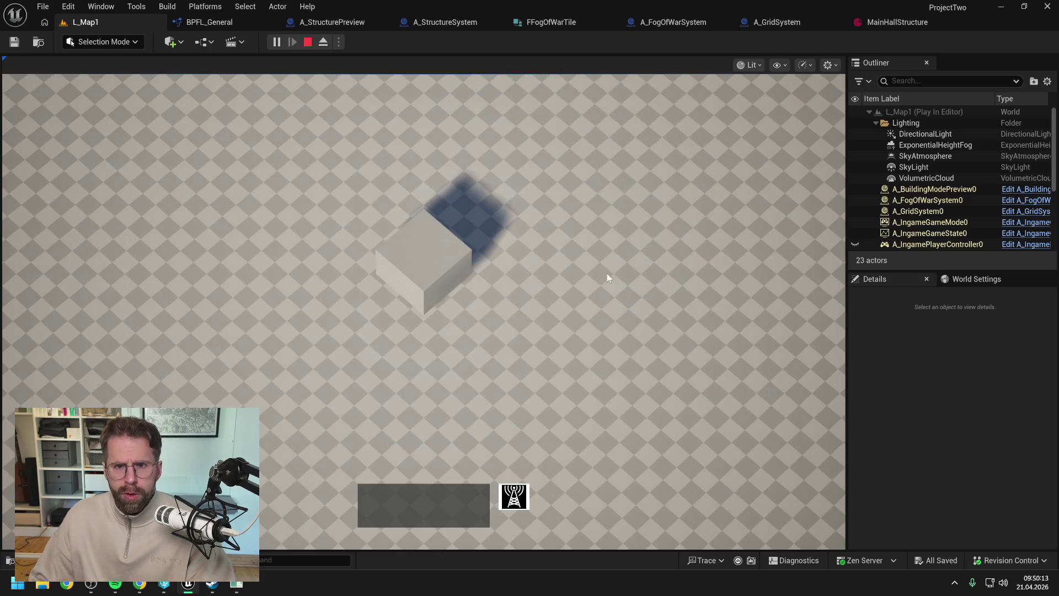
key("Escape")
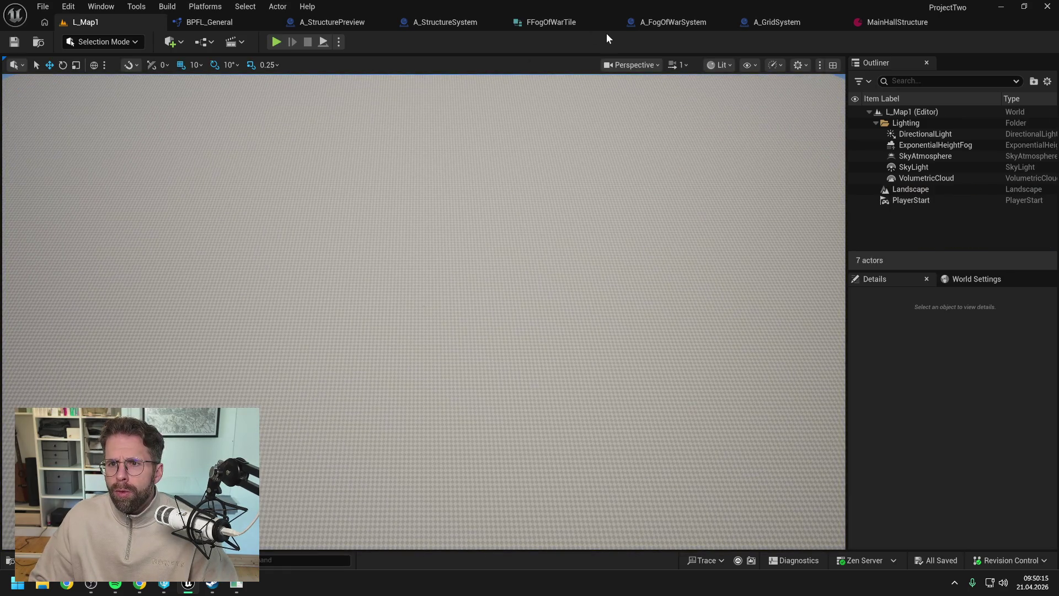
Open A_GridSystem's RegisterPowerStructure graph and straighten the upper node chain
left_click(796, 25)
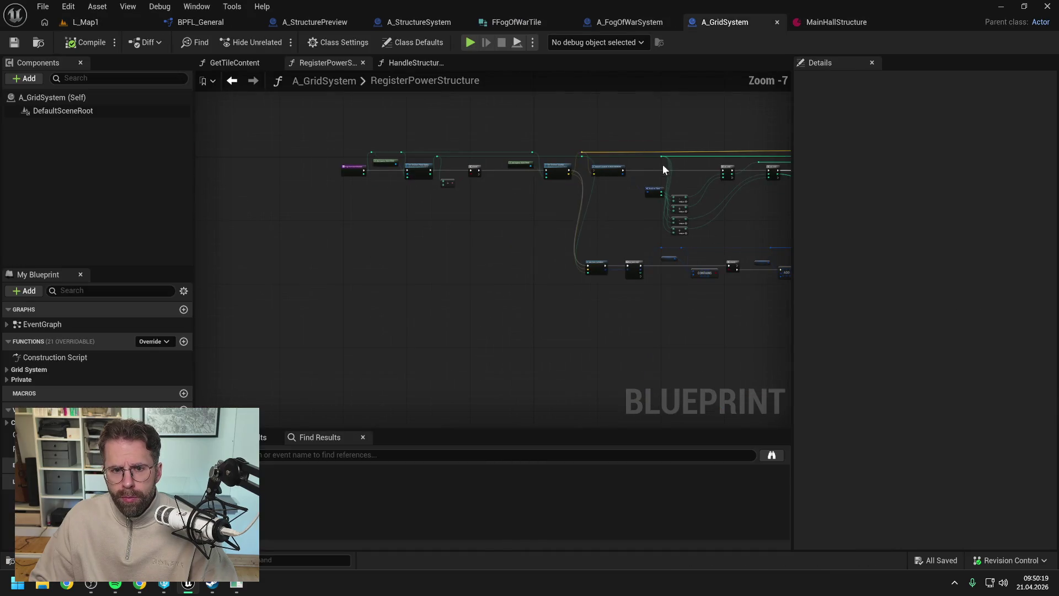
left_click_drag(515, 135, 507, 119)
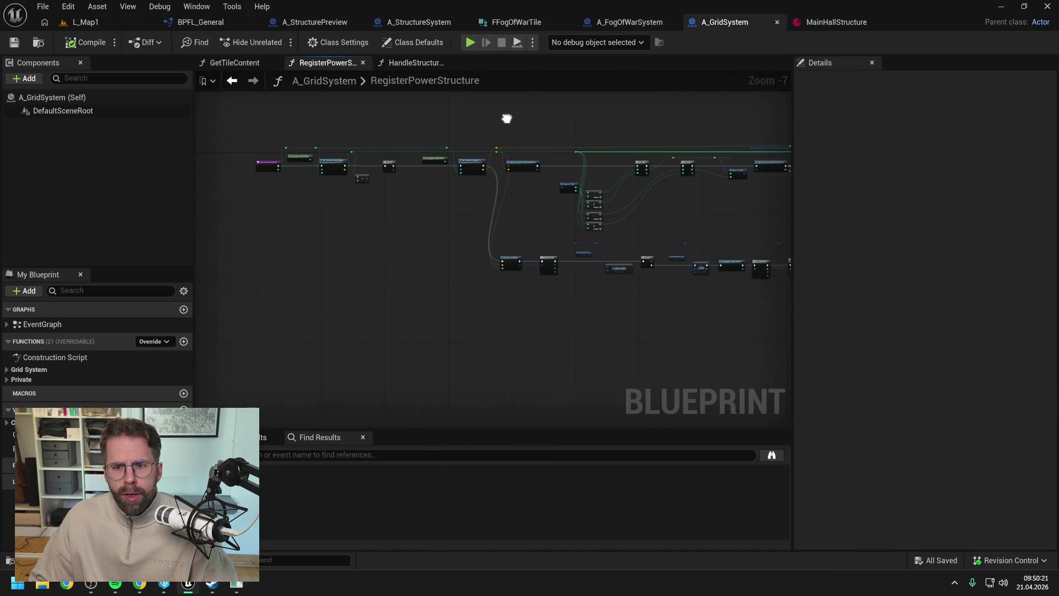
scroll(464, 215, "up", 4)
scroll(464, 215, "down", 2)
left_click_drag(464, 215, 425, 262)
scroll(643, 230, "down", 1)
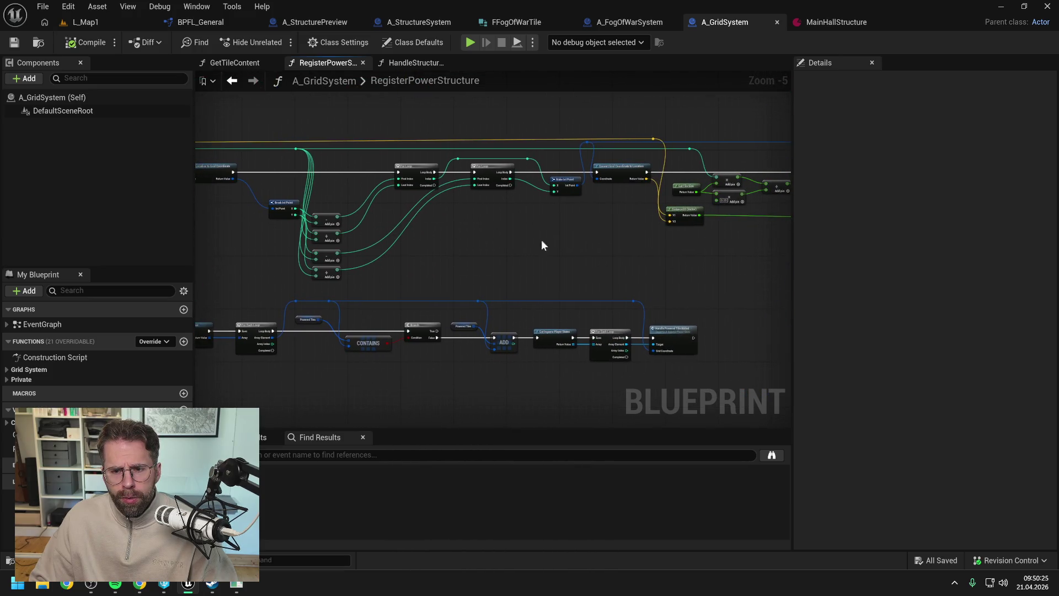
mouse_move(541, 240)
left_mouse_down()
mouse_move(396, 227)
mouse_move(332, 233)
mouse_move(450, 244)
left_mouse_up()
left_click_drag(355, 150, 773, 265)
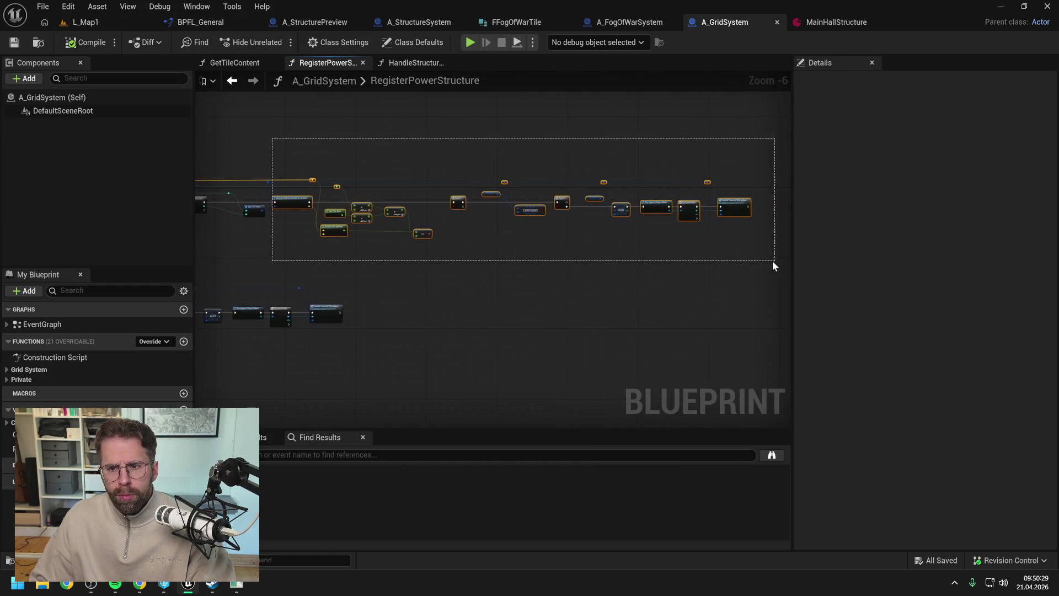
key("f")
Delete the unconnected Convert Location to Grid Coordinate node
left_click_drag(517, 224, 294, 294)
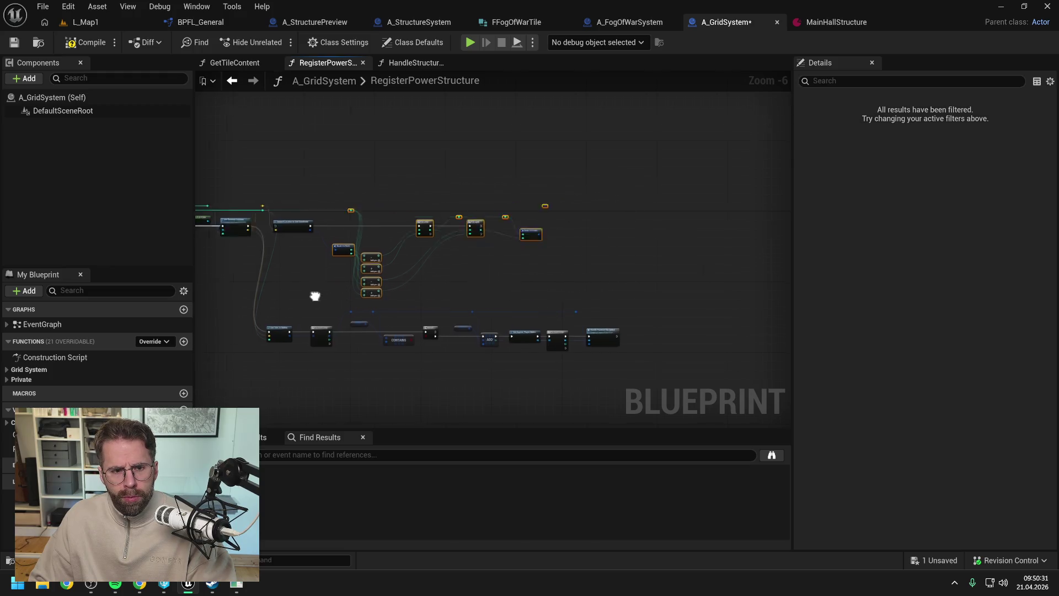
scroll(314, 298, "up", 3)
left_click_drag(427, 223, 408, 159)
key("Delete")
left_click_drag(321, 116, 389, 176)
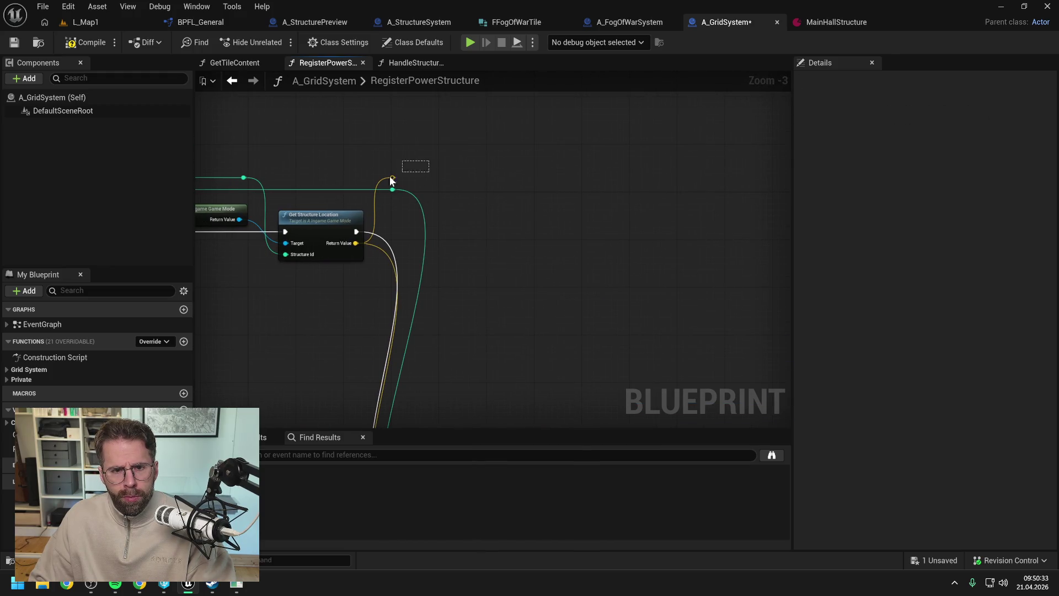
scroll(524, 229, "down", 2)
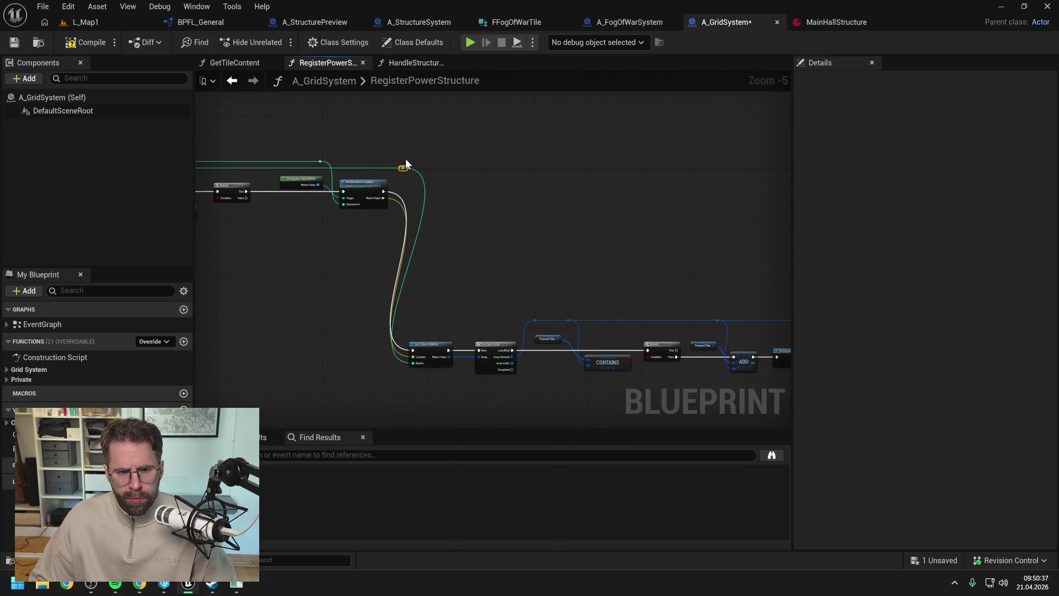
scroll(534, 234, "down", 2)
Move the lower node chain up in line with the upper nodes
left_click_drag(426, 254, 684, 334)
scroll(436, 259, "up", 2)
mouse_move(443, 318)
left_mouse_down()
mouse_move(466, 155)
mouse_move(450, 159)
left_mouse_up()
left_click(422, 123)
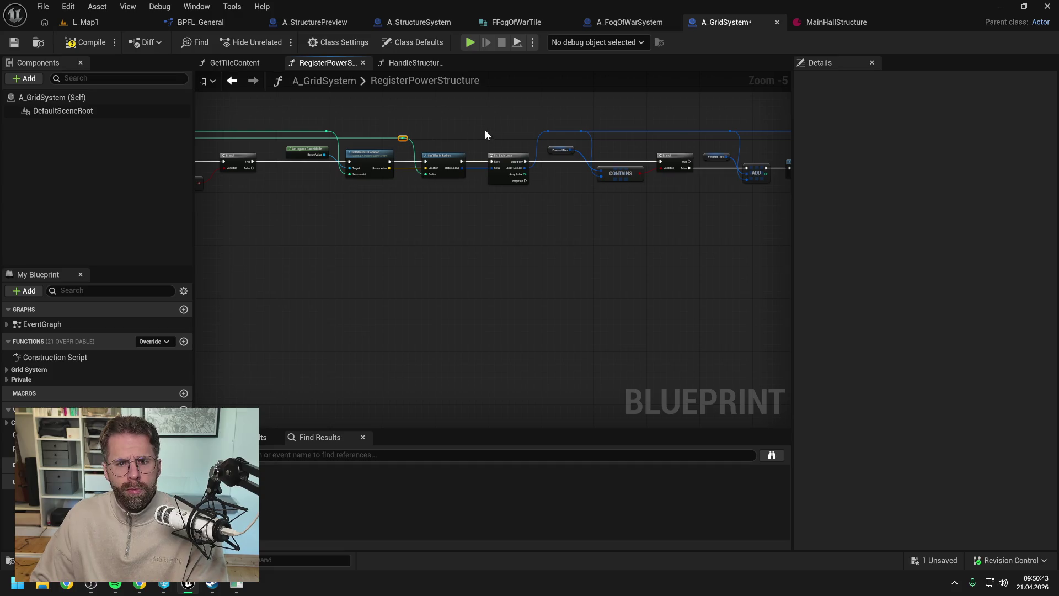
Compile and save A_GridSystem, briefly checking A_StructureSystem's event graph
left_click(91, 43)
key("ctrl+s")
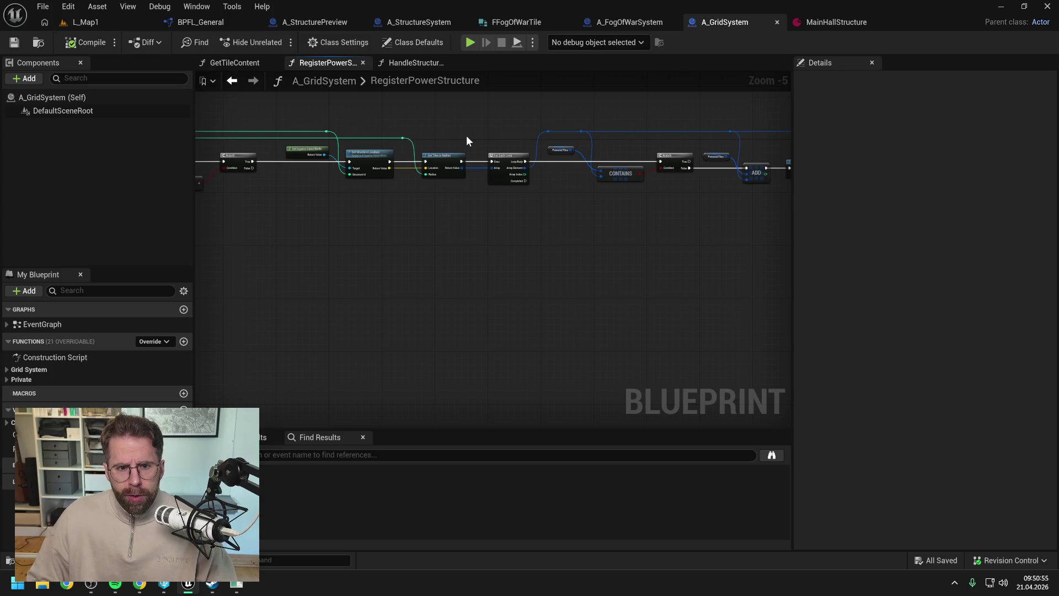
left_click(405, 21)
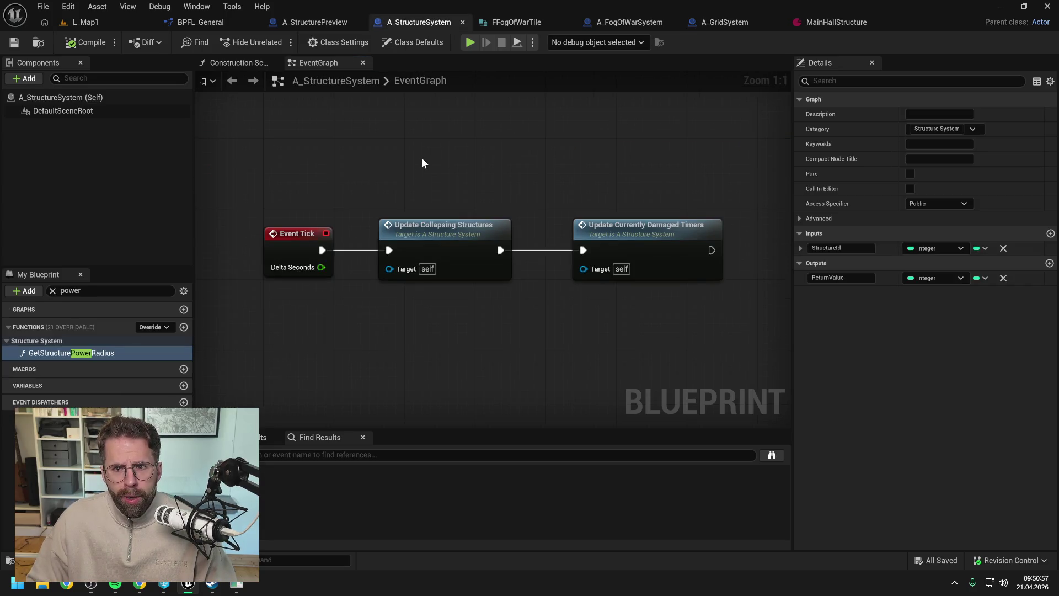
left_click(736, 21)
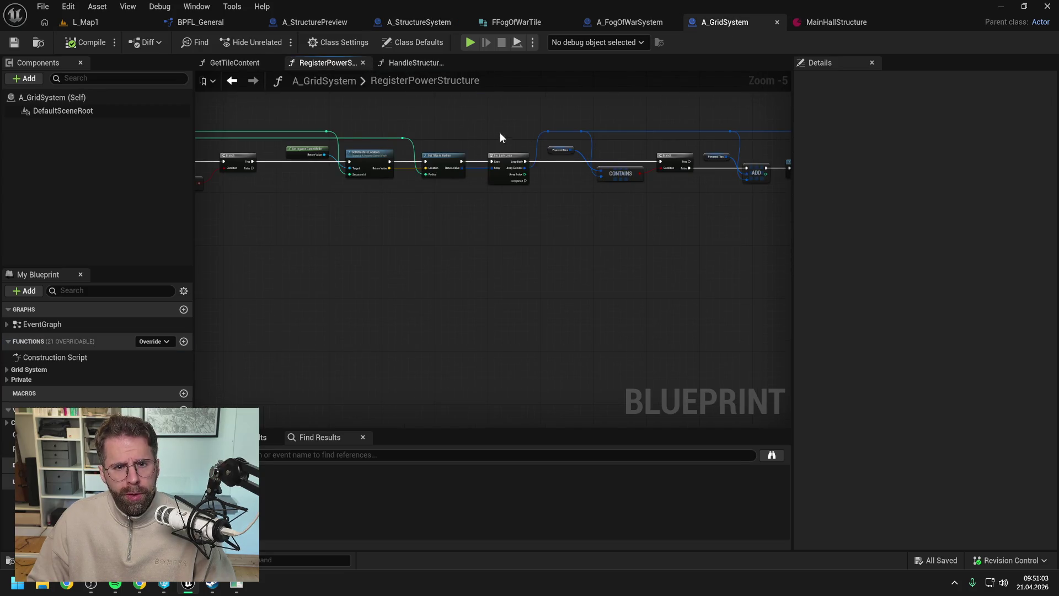
key("ctrl+space")
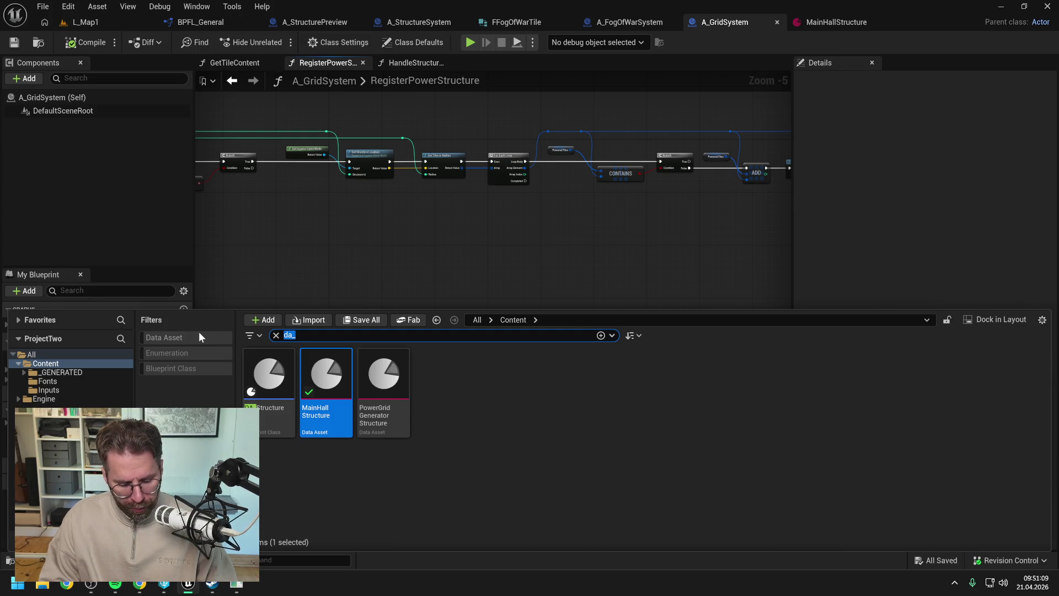
Filter assets by 'preview' and open the A_BuildingModePreview blueprint
type("preview")
key("Return")
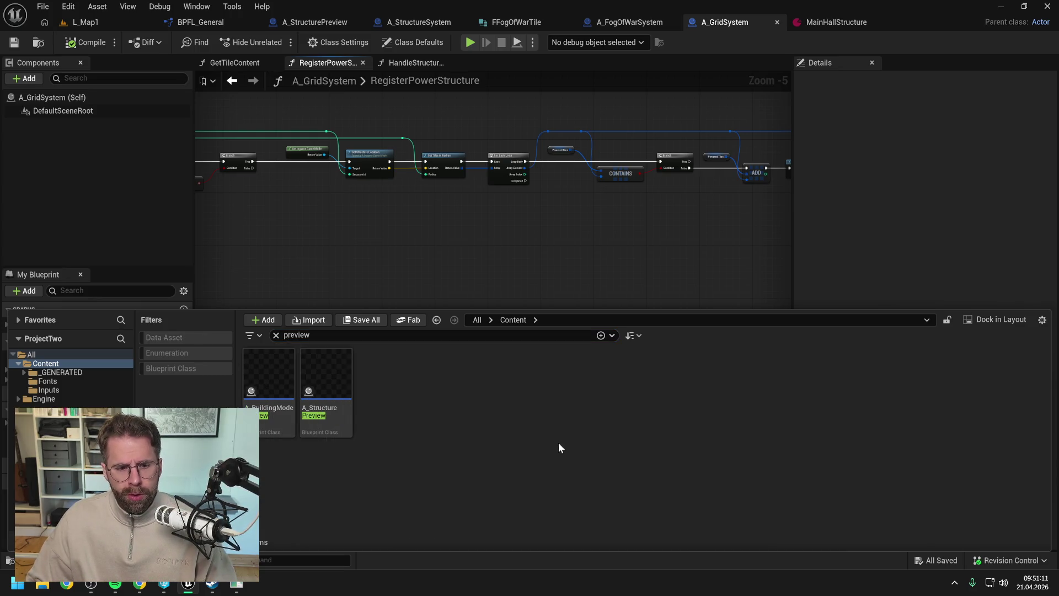
double_click(277, 420)
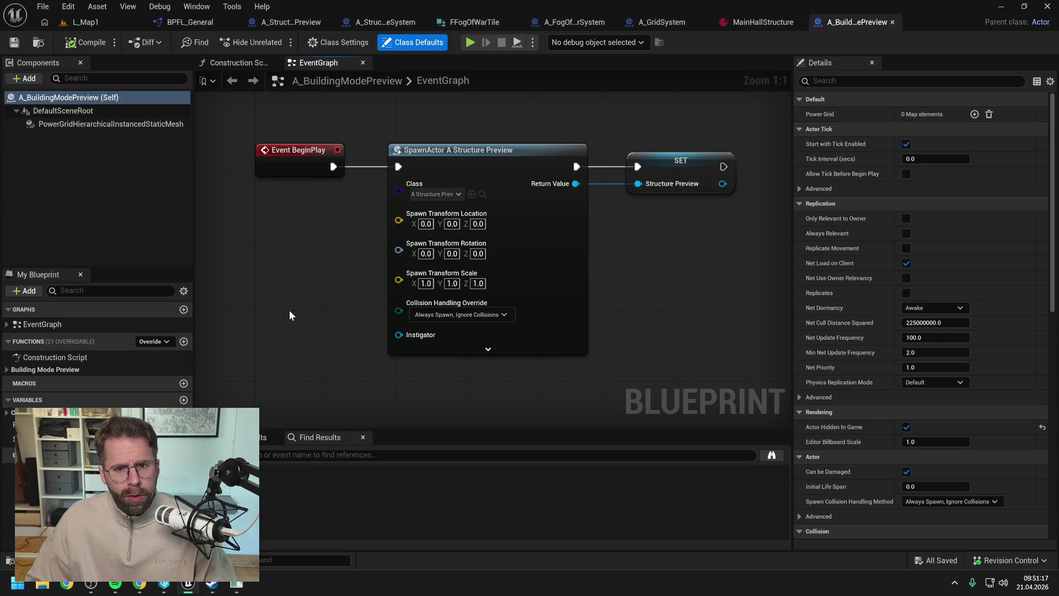
View the HandlePoweredTileAdded function graph, then open A_StructurePreview
left_click(8, 369)
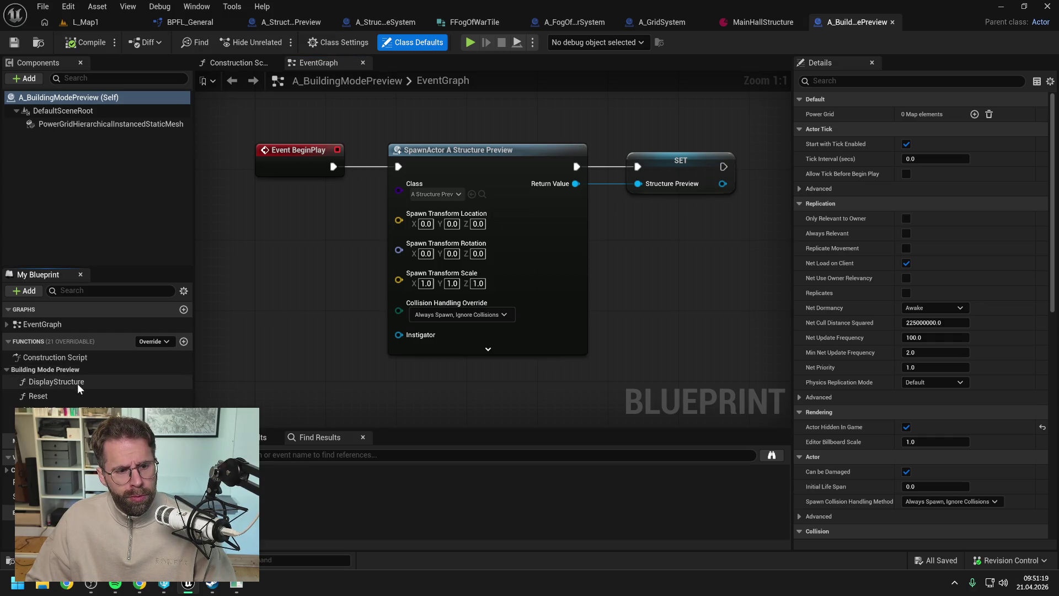
left_click(328, 345)
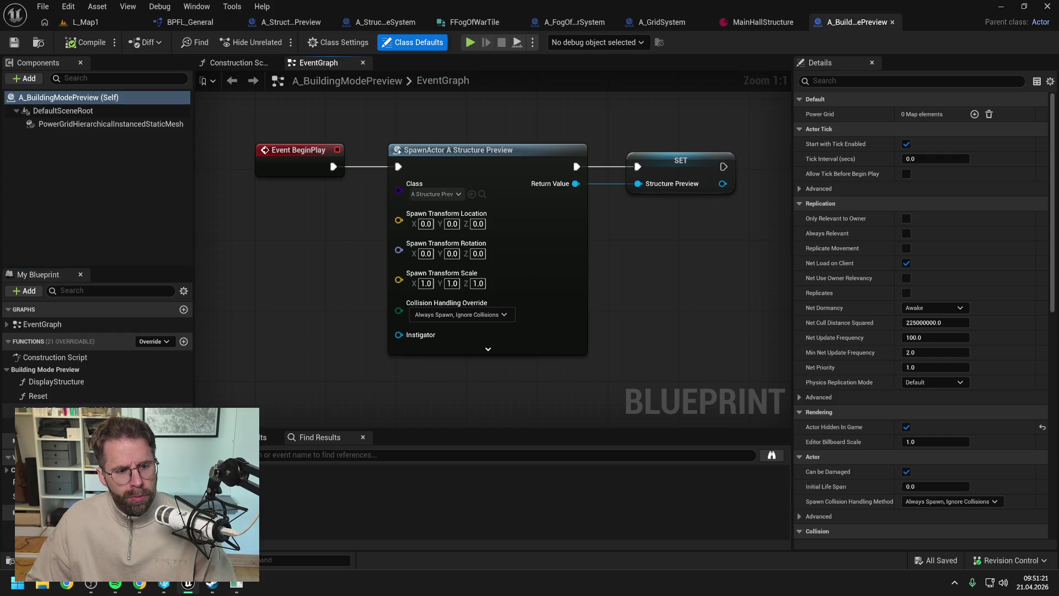
double_click(44, 410)
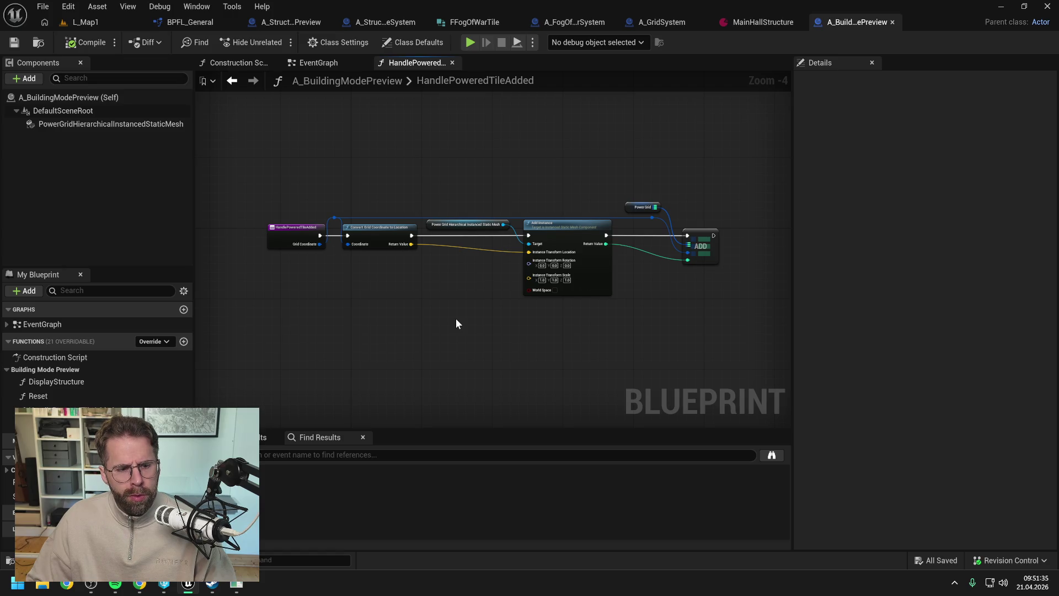
key("ctrl+space")
double_click(346, 386)
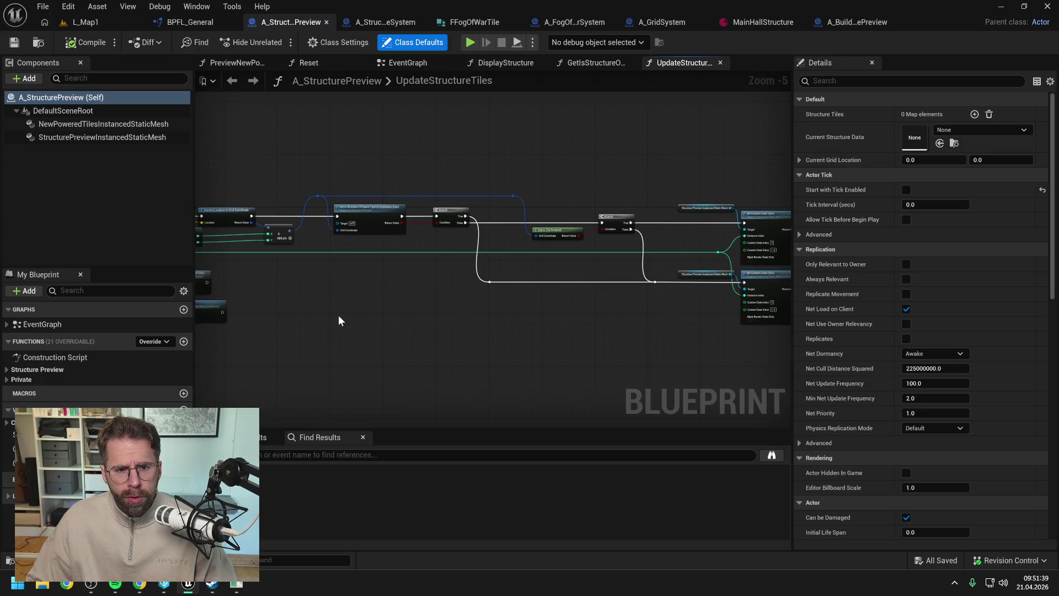
Open the Update Structure Tiles function from the structure preview's EventGraph
left_click_drag(339, 315, 650, 317)
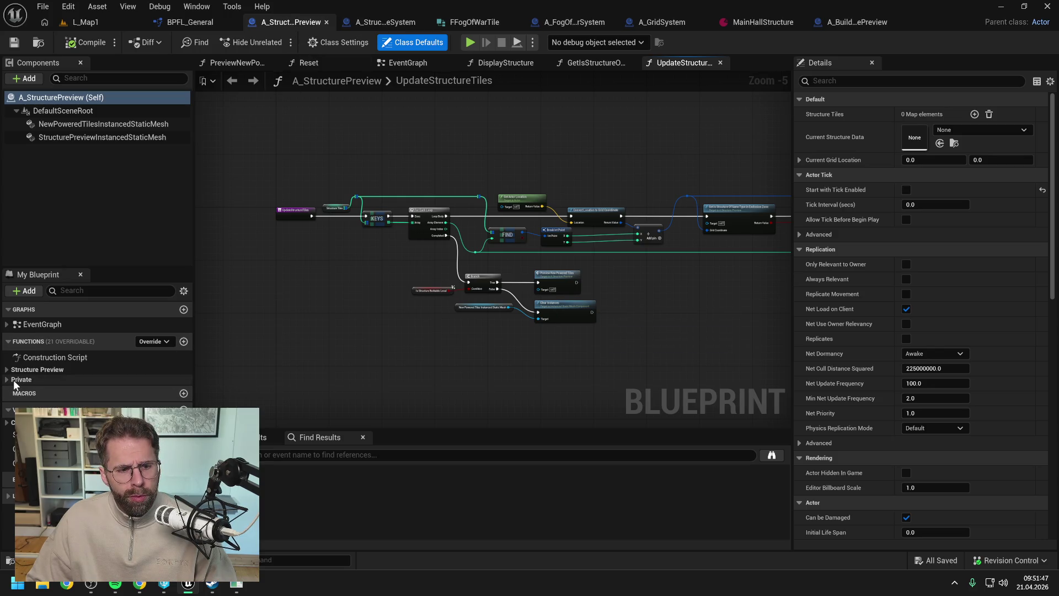
left_click(408, 62)
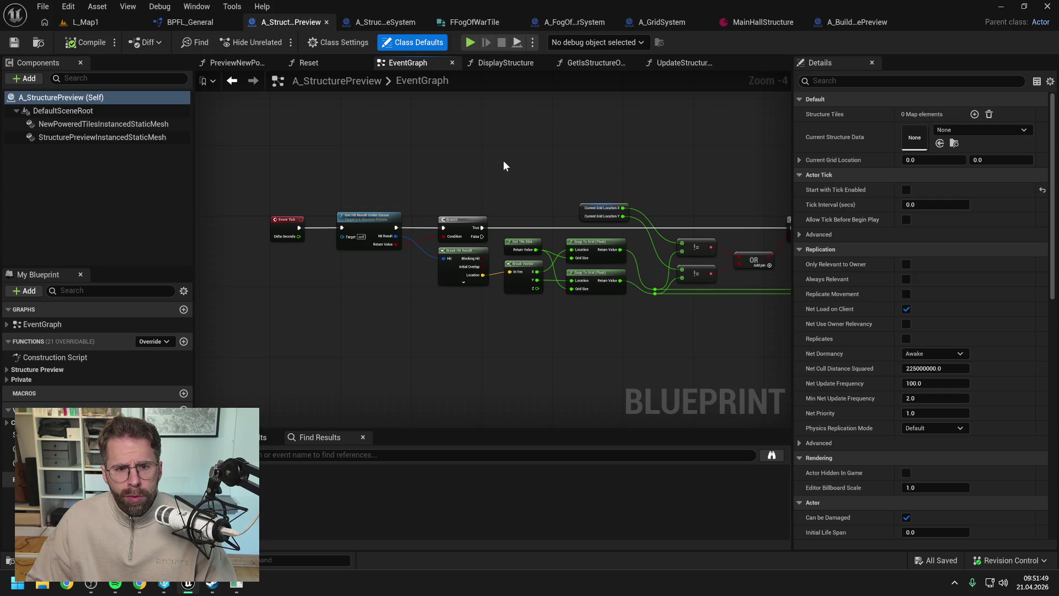
scroll(503, 160, "up", 1)
left_click_drag(517, 158, 426, 160)
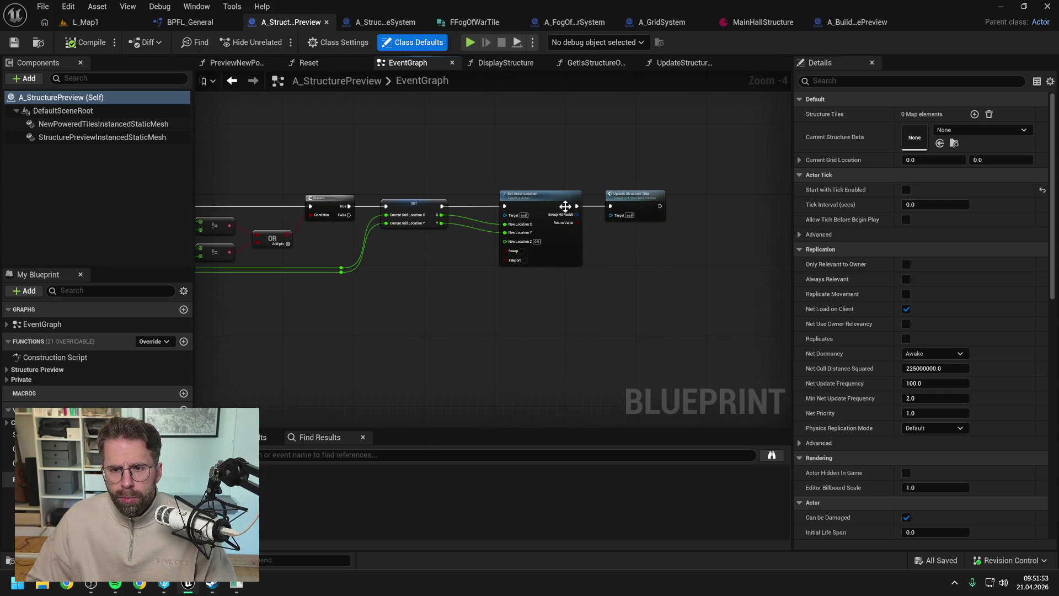
double_click(635, 203)
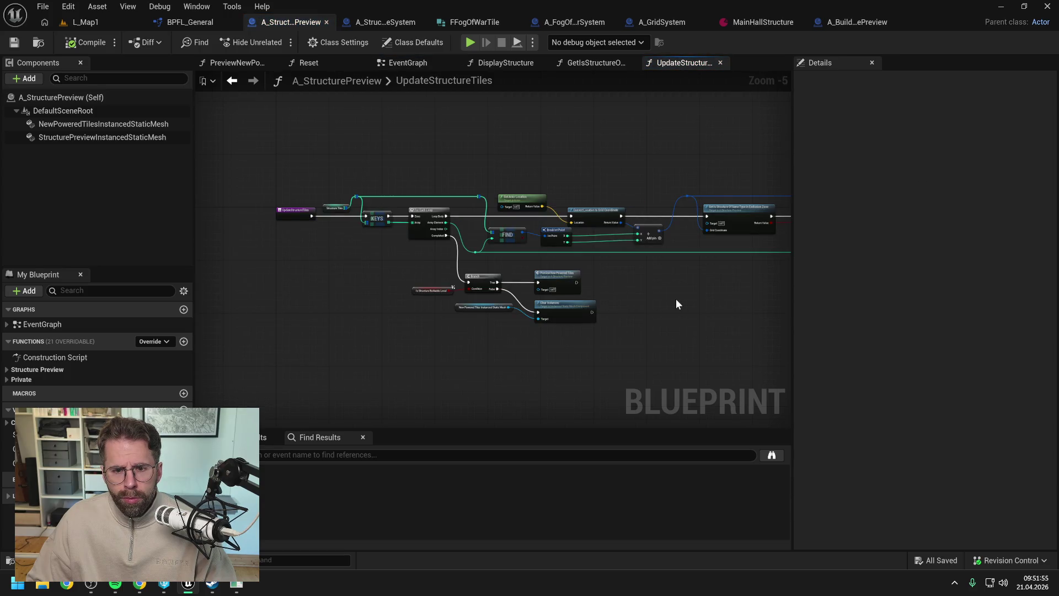
Set a breakpoint on the Keys node in UpdateStructureTiles
mouse_move(678, 305)
left_mouse_down()
mouse_move(539, 288)
mouse_move(617, 308)
mouse_move(518, 303)
left_mouse_up()
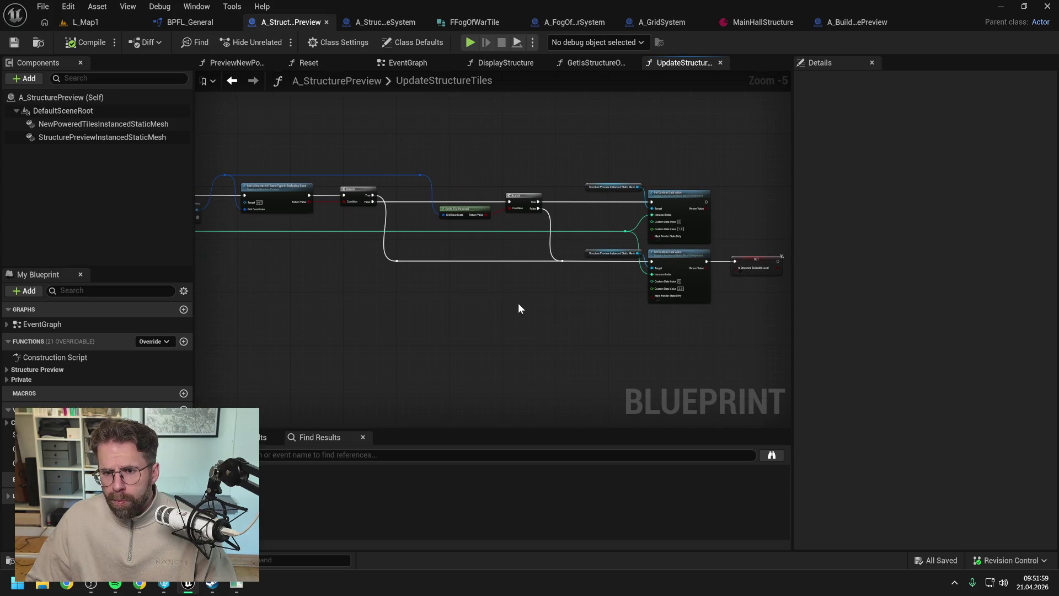
left_click_drag(361, 300, 524, 299)
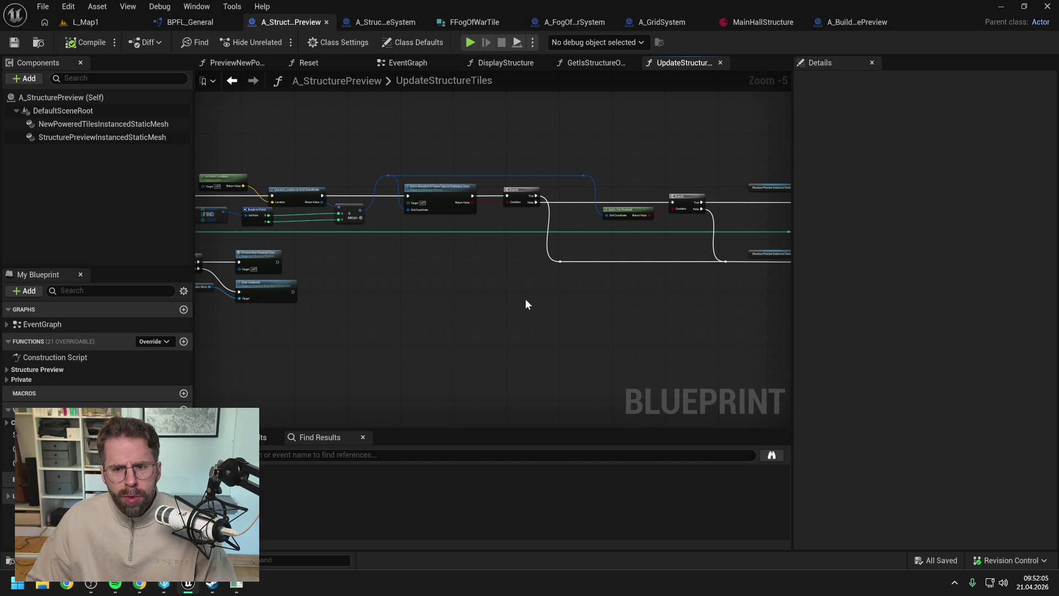
left_click_drag(434, 298, 641, 309)
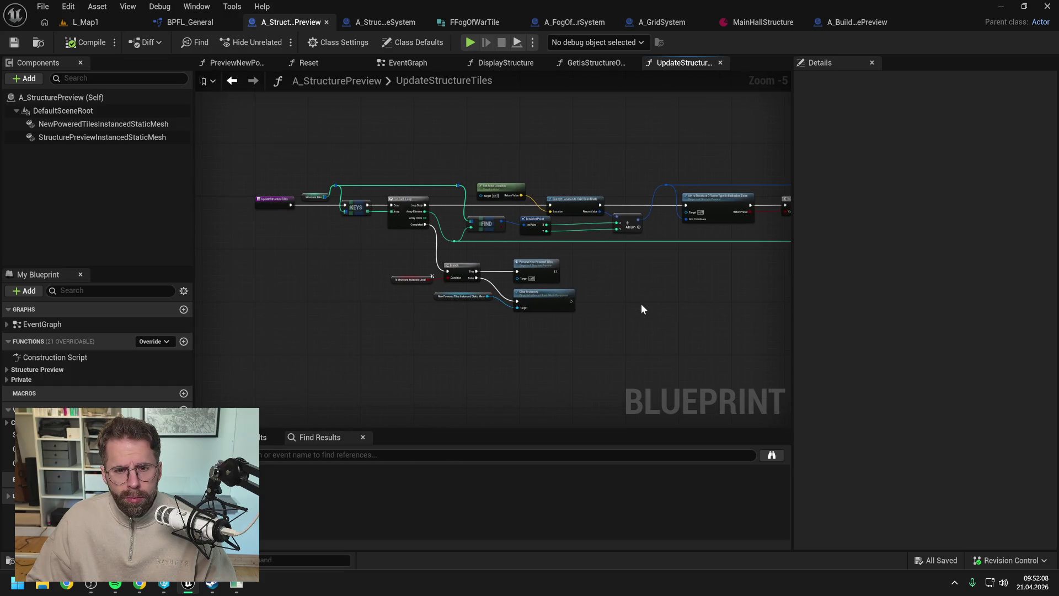
left_click(356, 208)
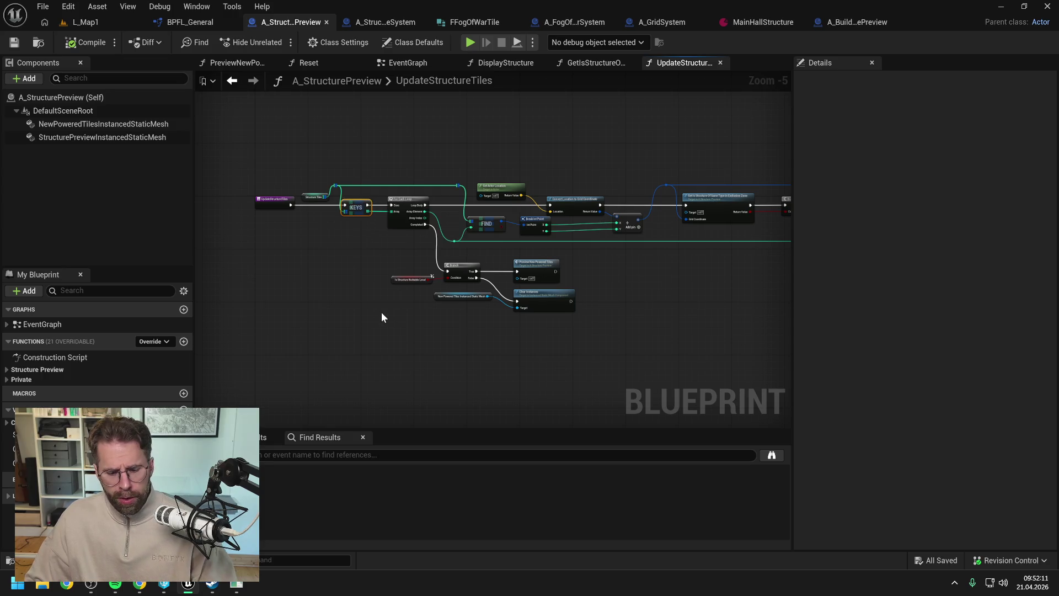
key("F9")
Find references to StructureTiles and jump to the GetStructureTiles call in DisplayStructure
left_click_drag(651, 305, 348, 303)
left_click_drag(443, 306, 576, 311)
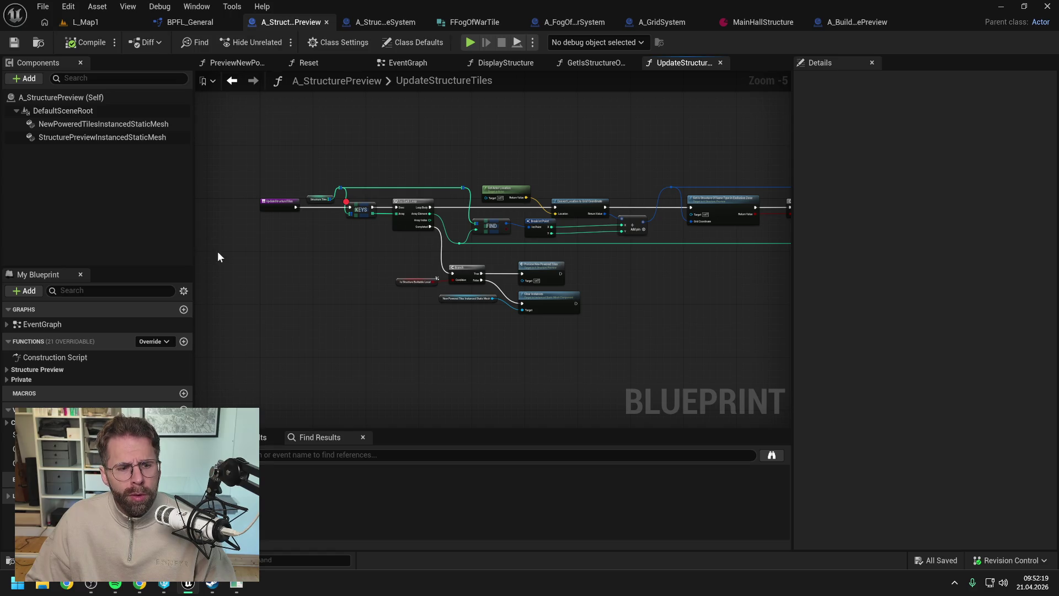
left_click(44, 435)
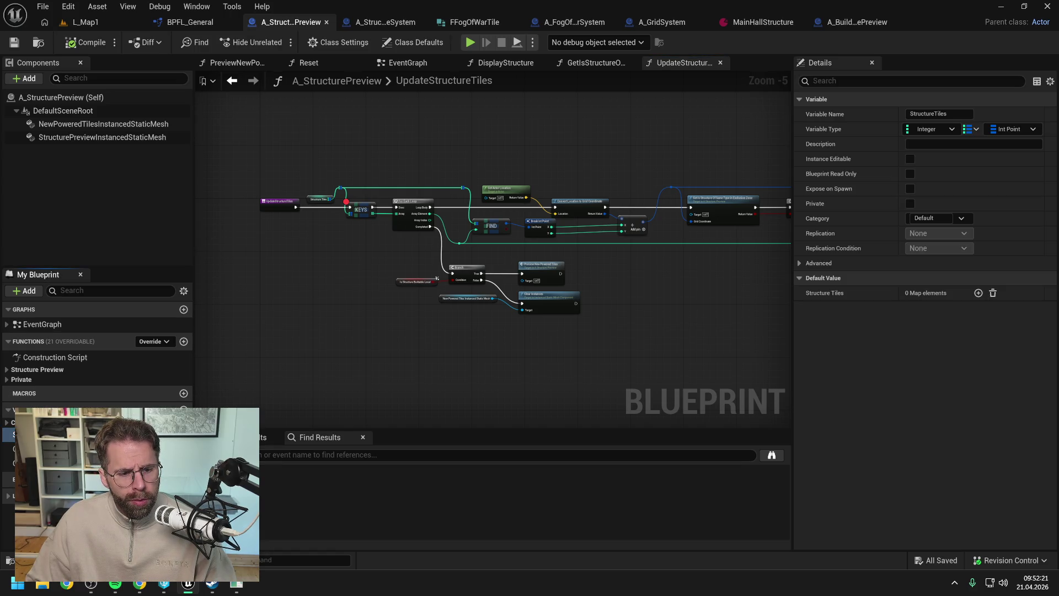
key("alt+shift+f")
scroll(299, 495, "down", 3)
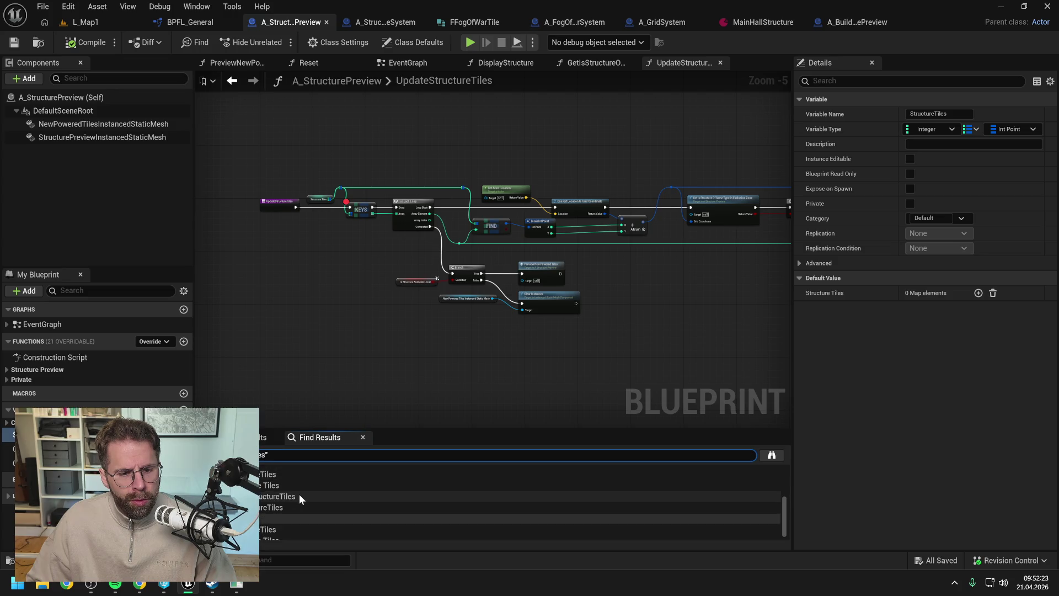
scroll(300, 495, "down", 1)
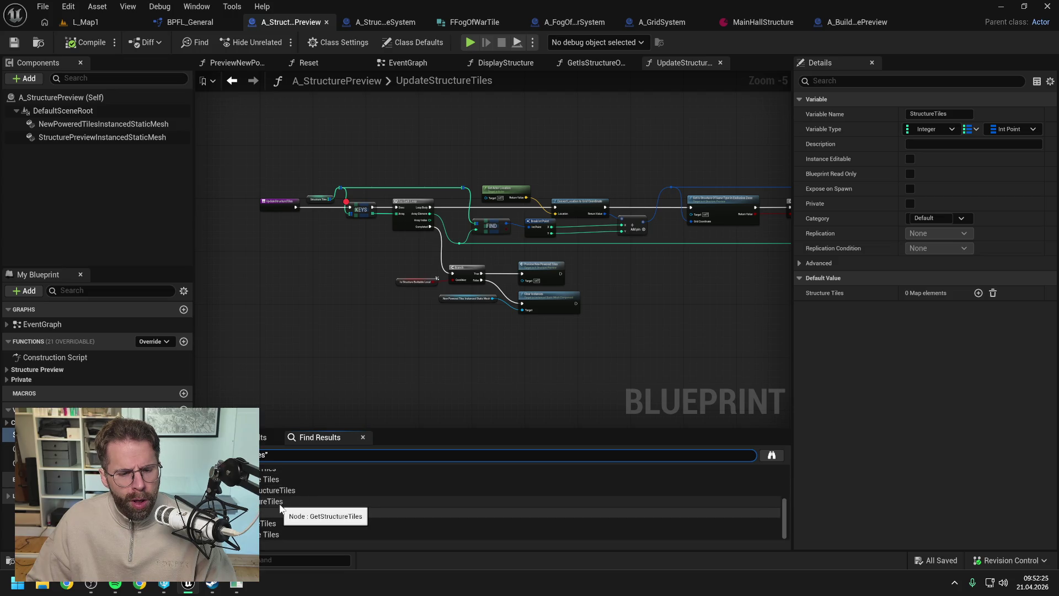
left_click(279, 503)
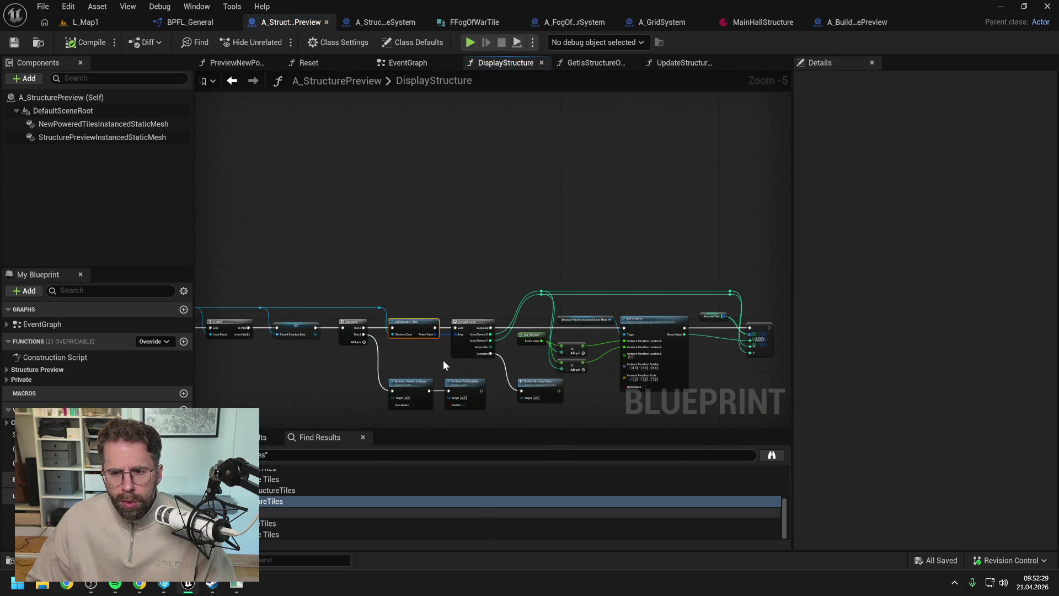
Open the shared GetStructureTiles function from DisplayStructure's node chain
left_click_drag(442, 359, 452, 300)
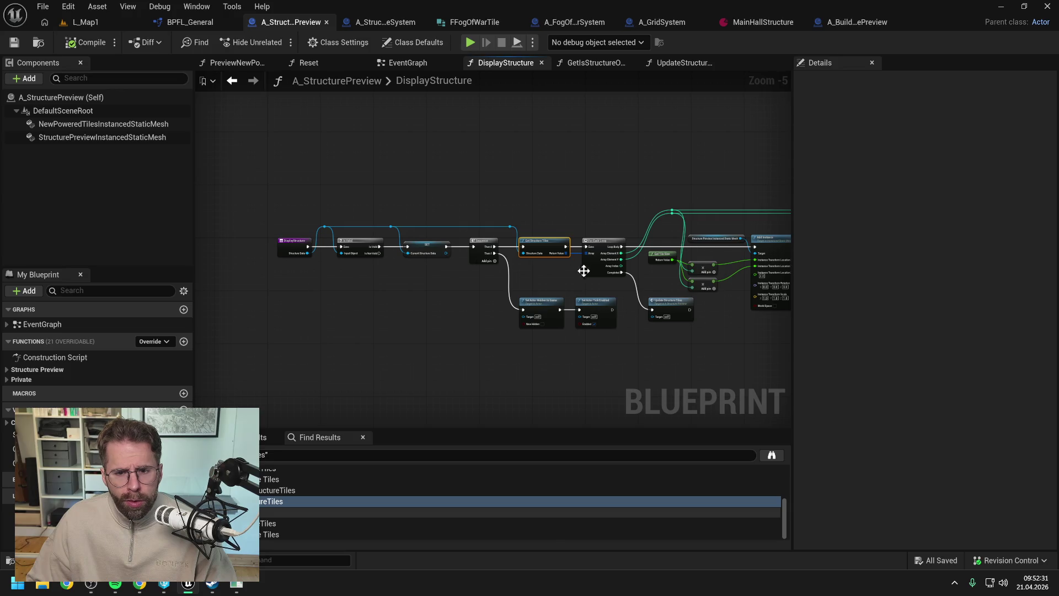
left_click_drag(584, 271, 398, 265)
scroll(391, 268, "up", 1)
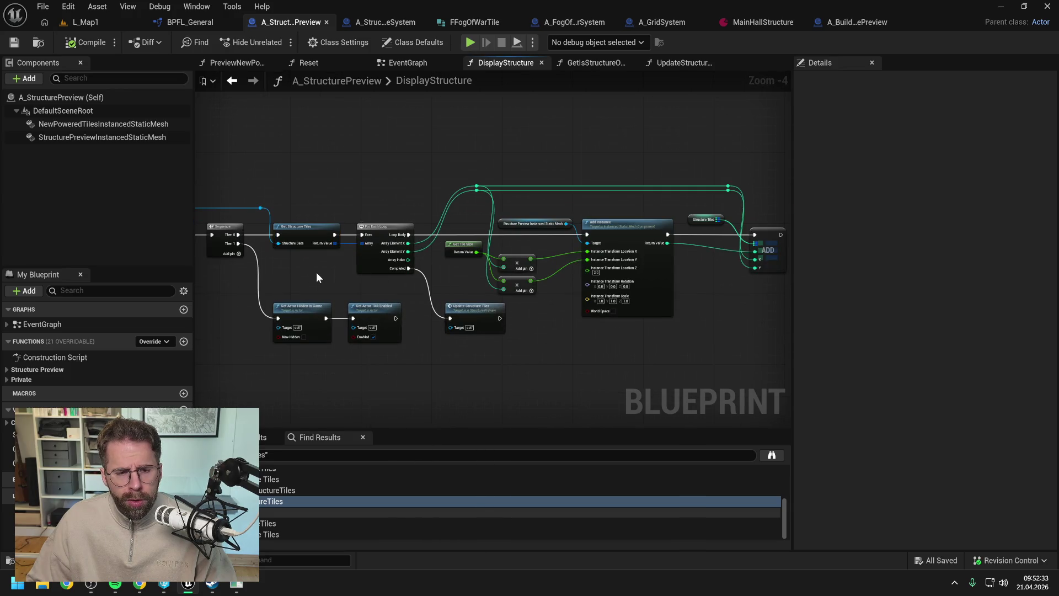
double_click(310, 236)
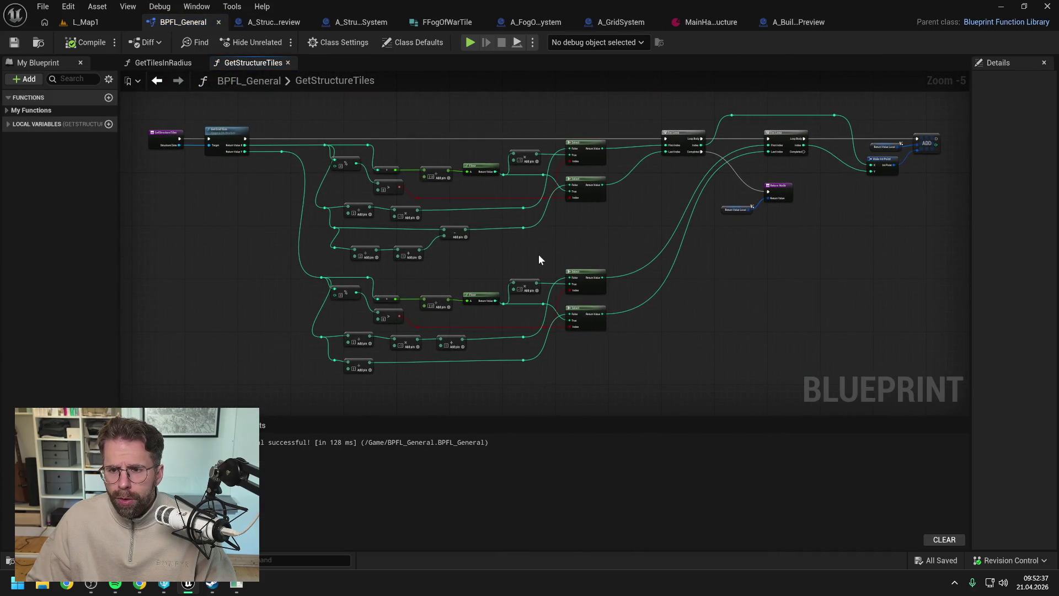
scroll(549, 253, "up", 1)
Look over the whole GetStructureTiles graph, then switch to the Claude chat in Chrome
scroll(379, 216, "up", 1)
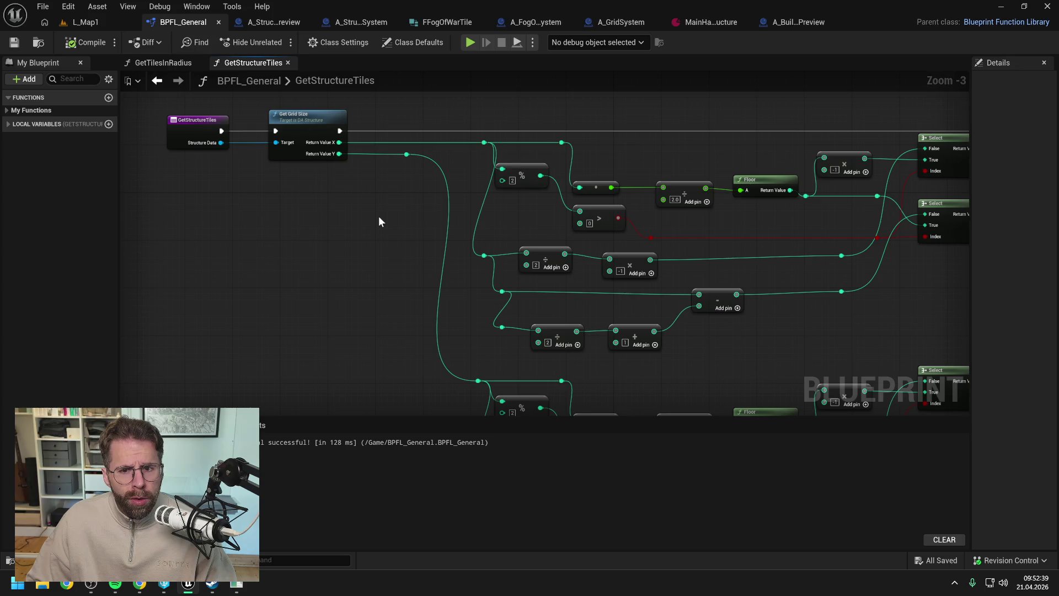
scroll(379, 216, "down", 1)
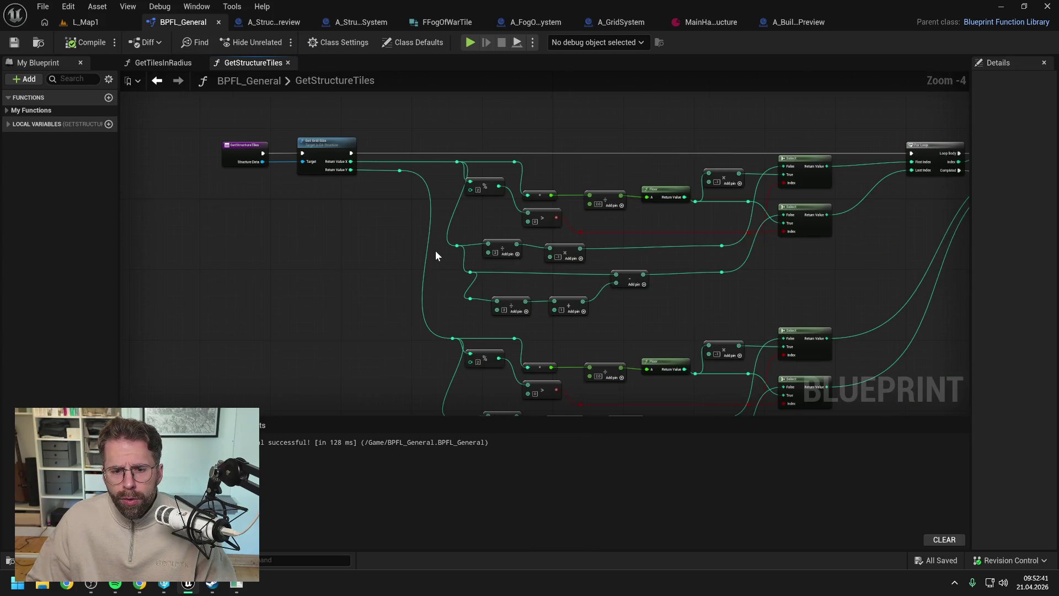
scroll(585, 278, "down", 1)
left_click_drag(640, 301, 583, 256)
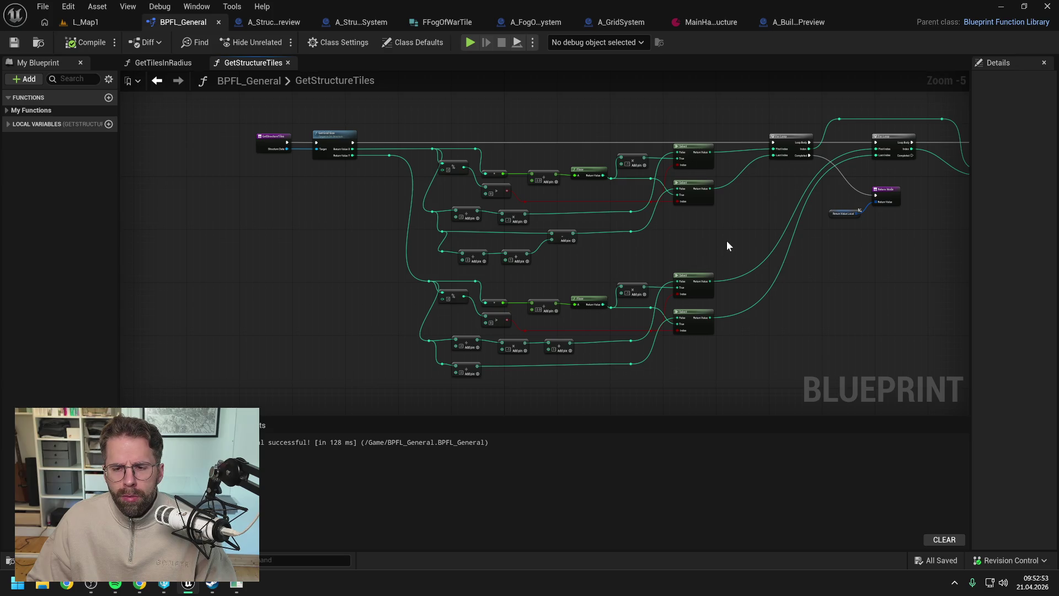
left_click_drag(727, 246, 640, 255)
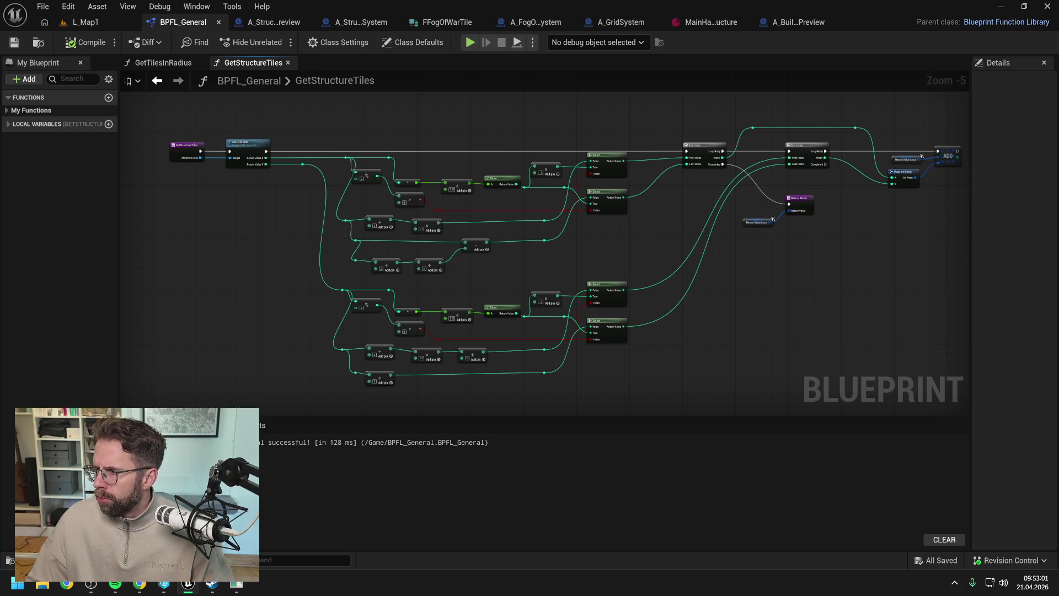
key("alt+Tab")
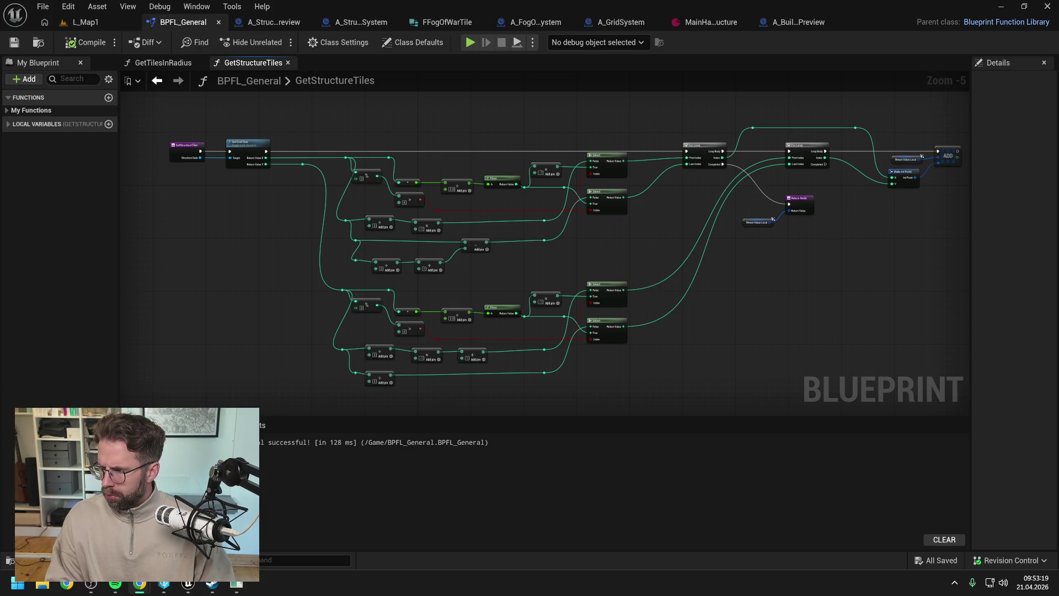
key("alt+Tab")
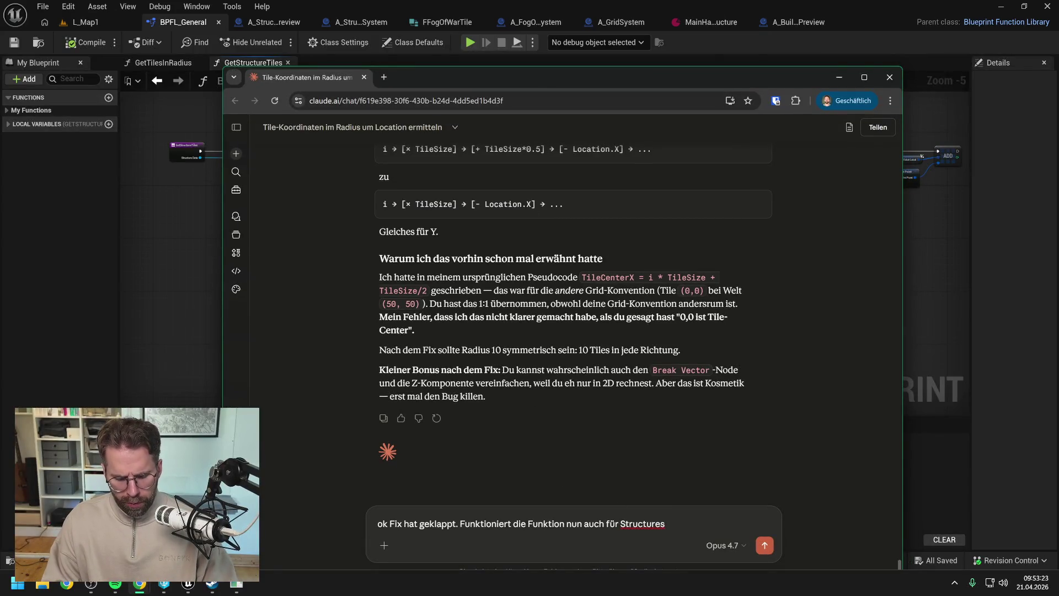
Ask Claude whether it also works for non-symmetric structures, e.g. '2x, 3y?'
type(", die nicht")
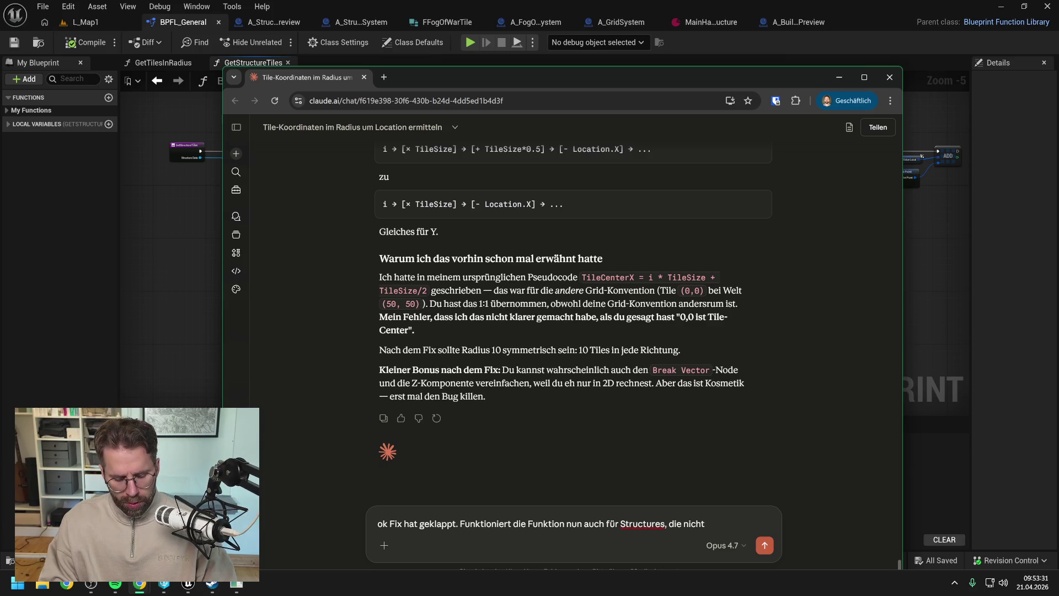
type("symmetrisch sind. Al")
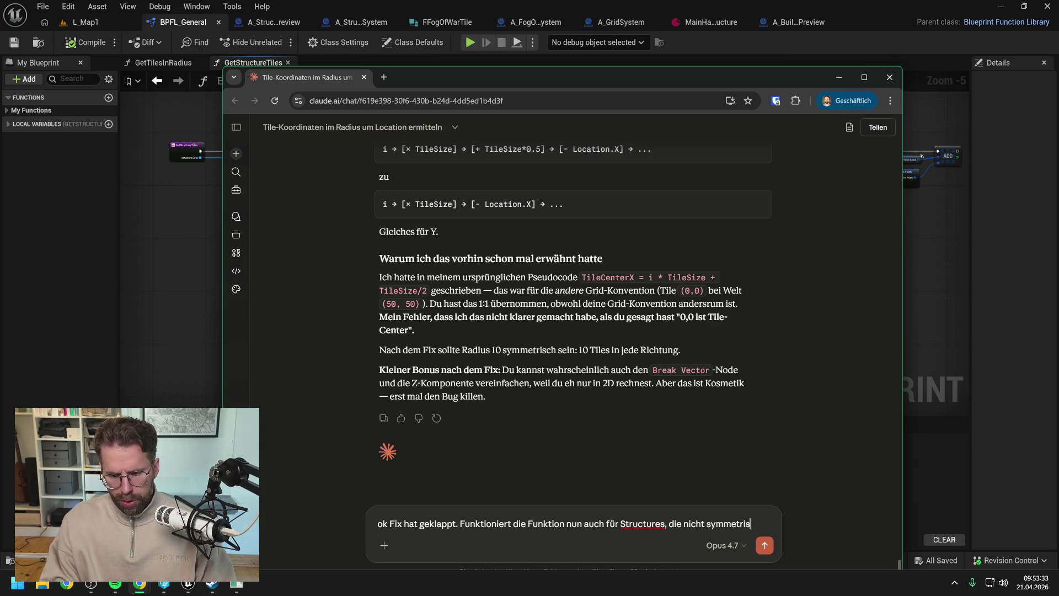
type("so")
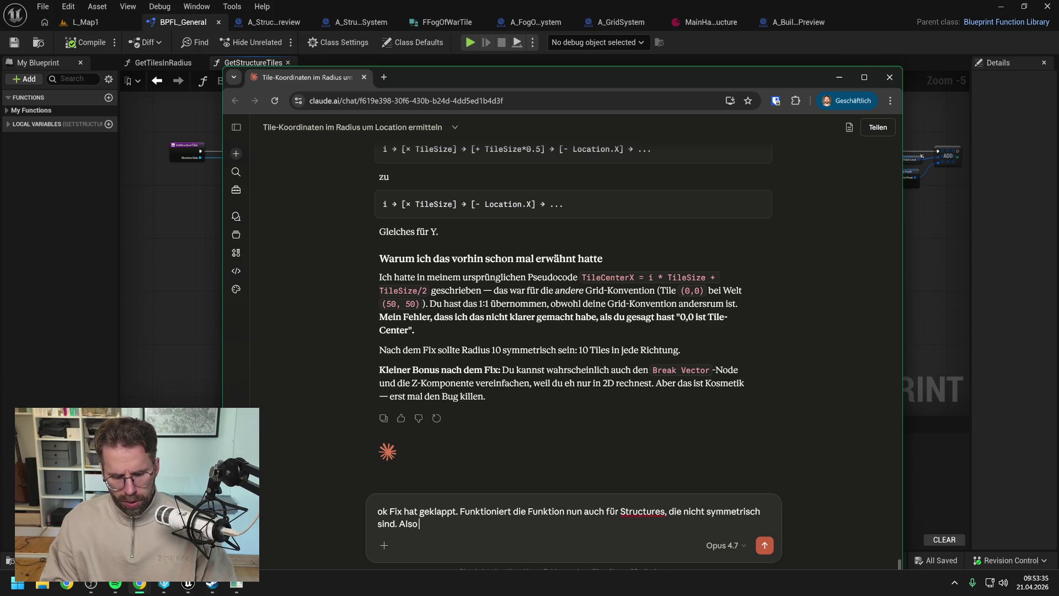
type(" zum Beisp")
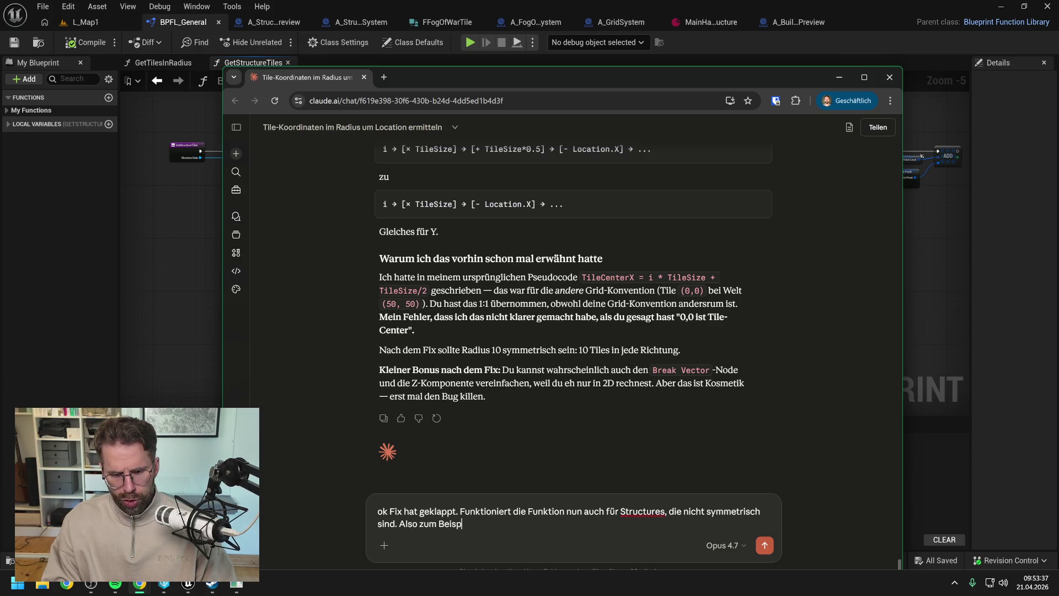
type("iel 2")
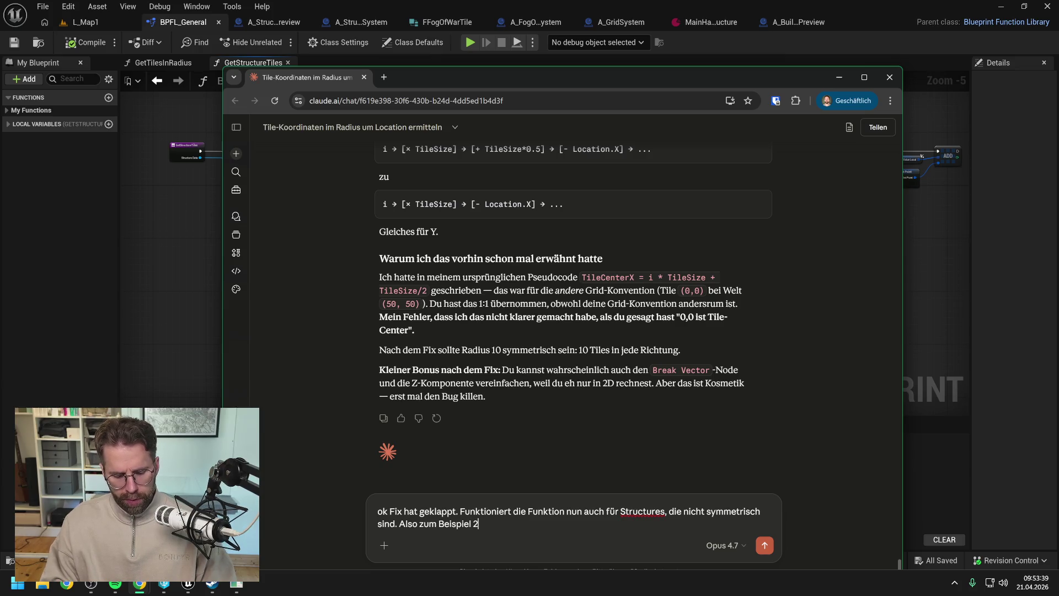
type("x, 3 y")
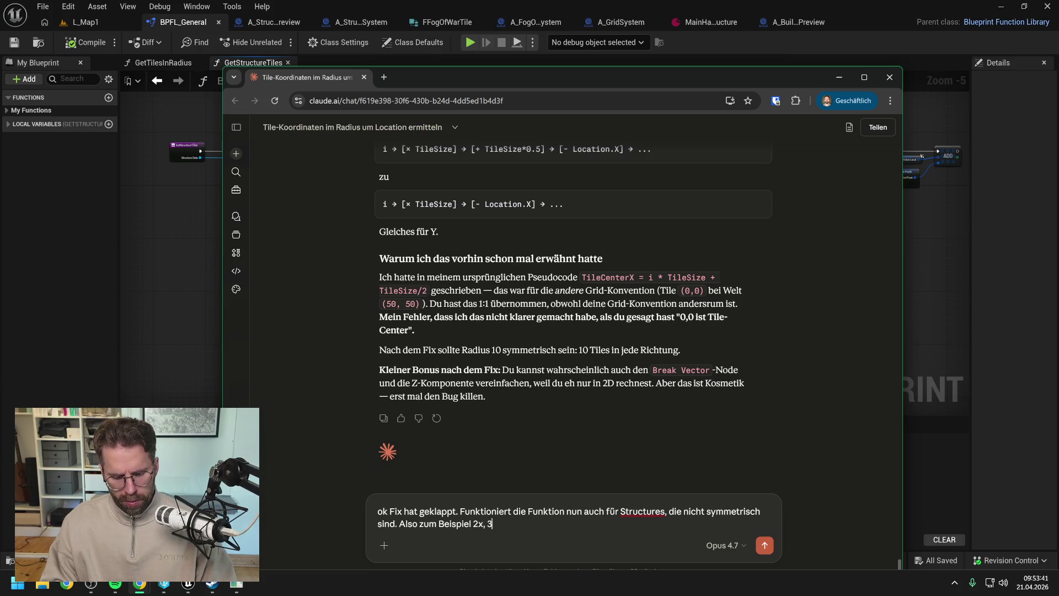
key("BackSpace")
key("BackSpace")
type("y?")
key("Return")
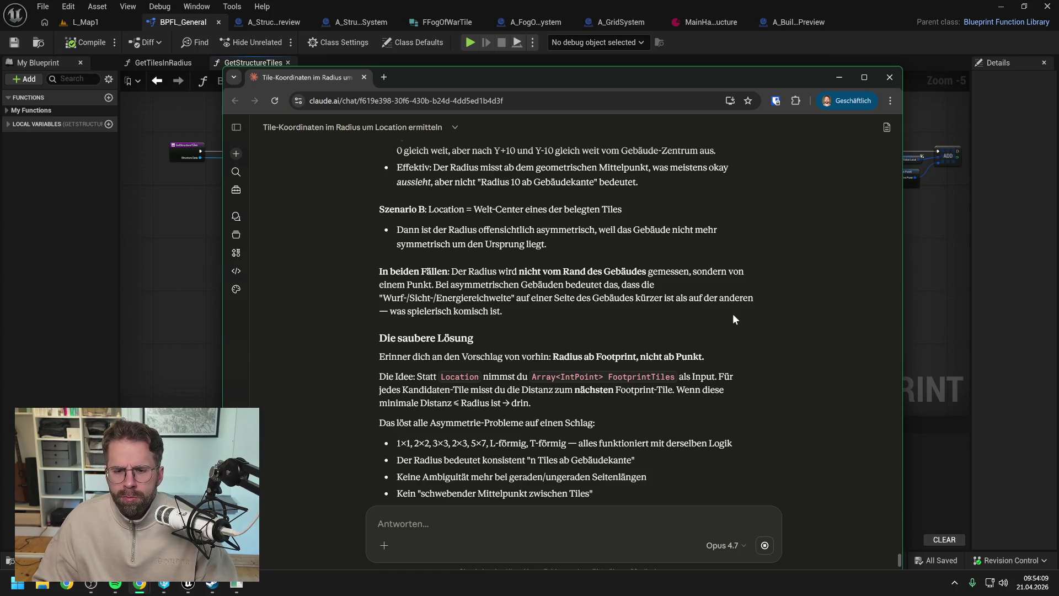
Scroll through Claude's footprint-based proposal down to 'Eine Frage, bevor du loslegst'
scroll(733, 315, "down", 1)
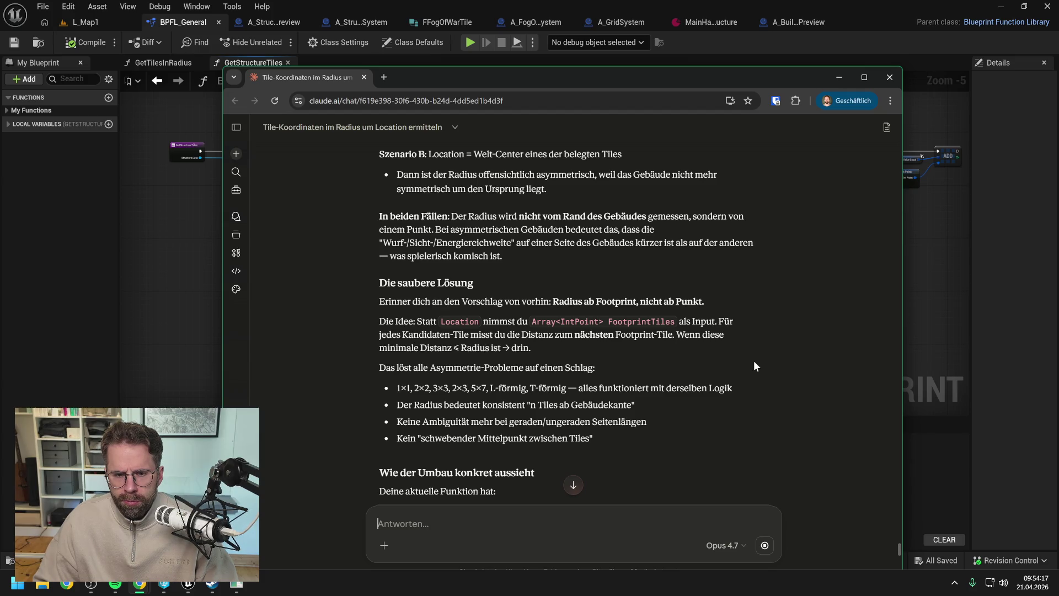
scroll(764, 346, "down", 2)
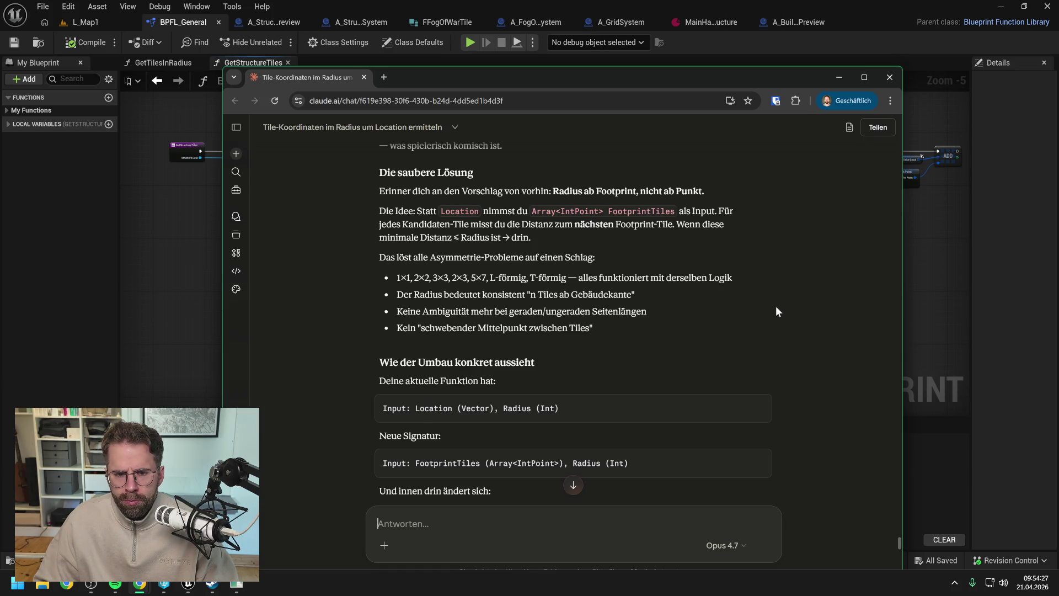
scroll(776, 307, "down", 3)
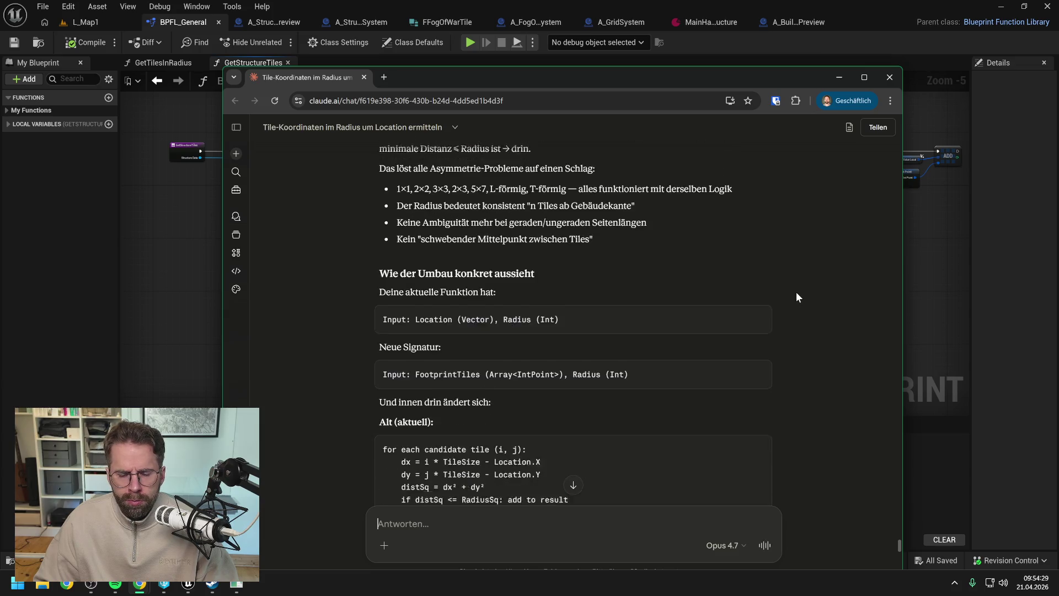
scroll(797, 293, "down", 1)
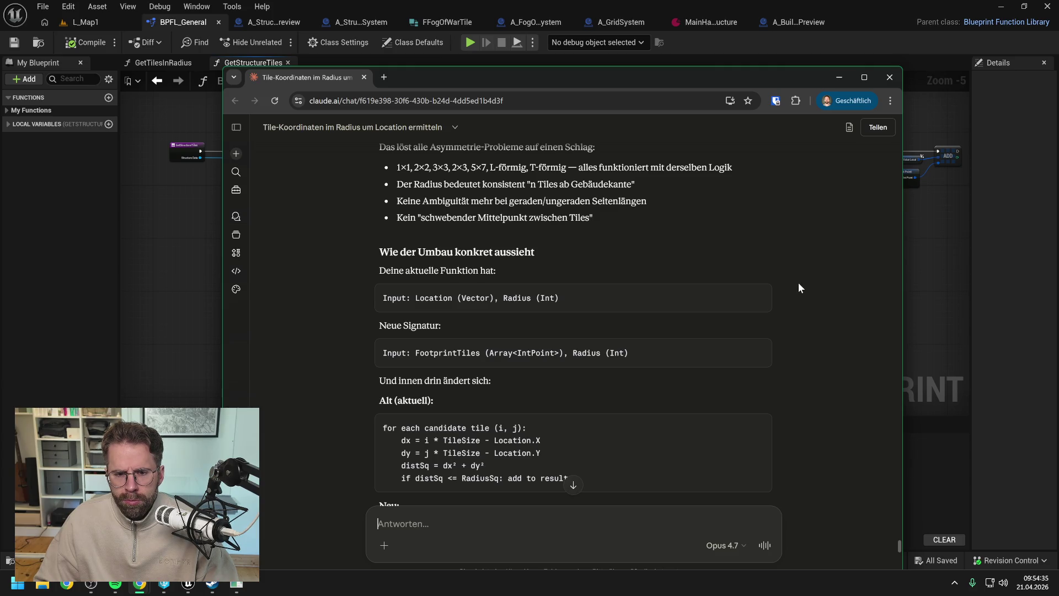
scroll(799, 284, "down", 3)
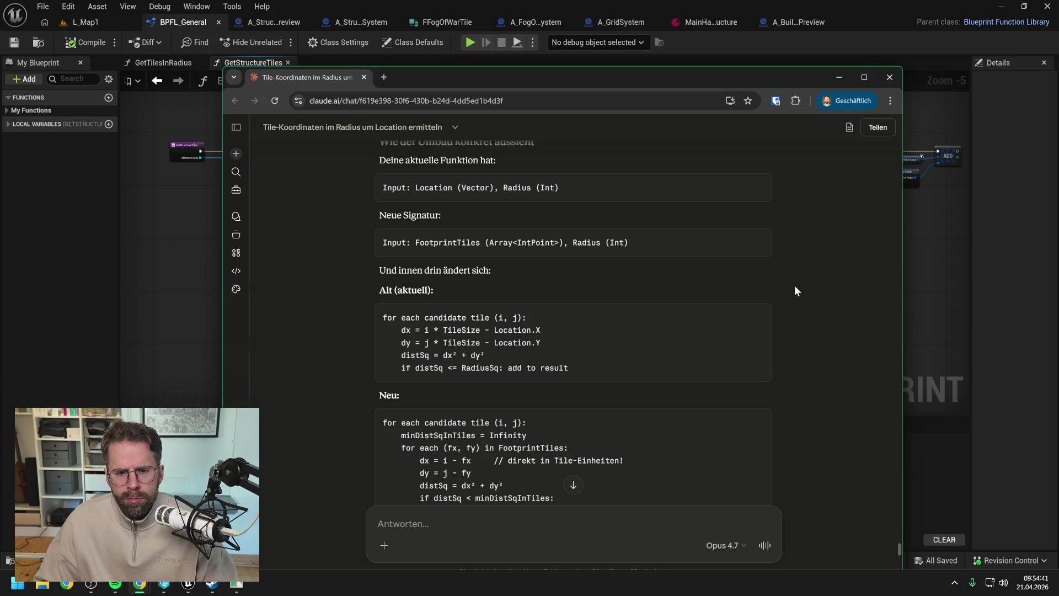
scroll(796, 288, "down", 2)
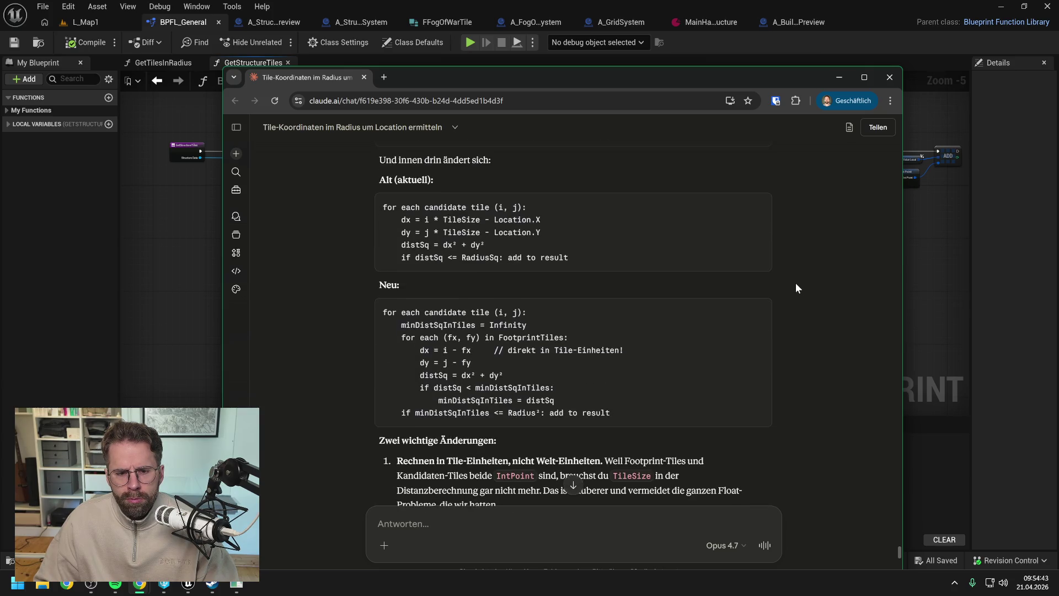
scroll(796, 284, "down", 2)
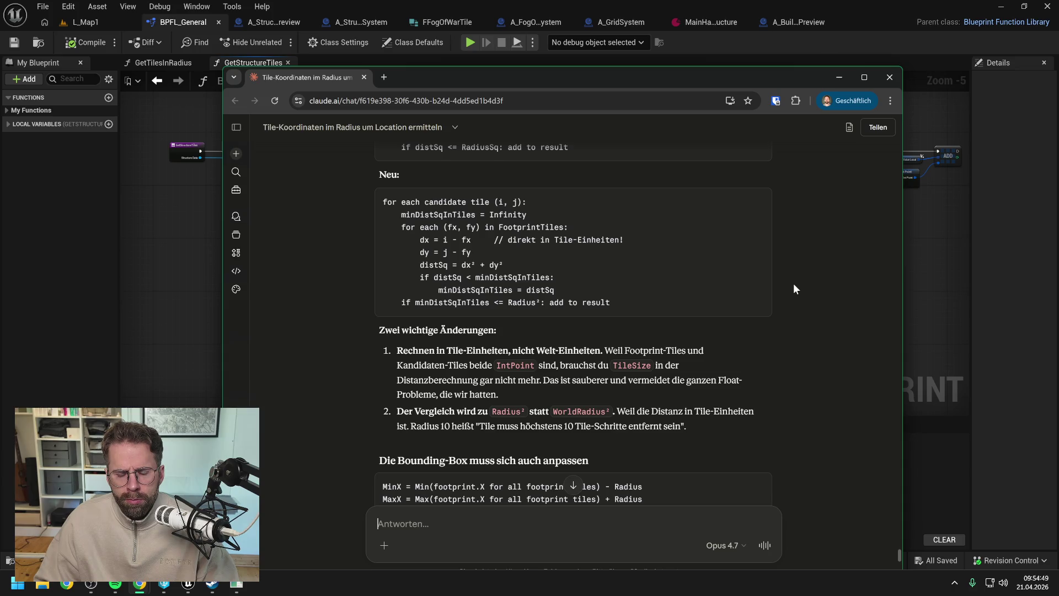
scroll(796, 288, "down", 2)
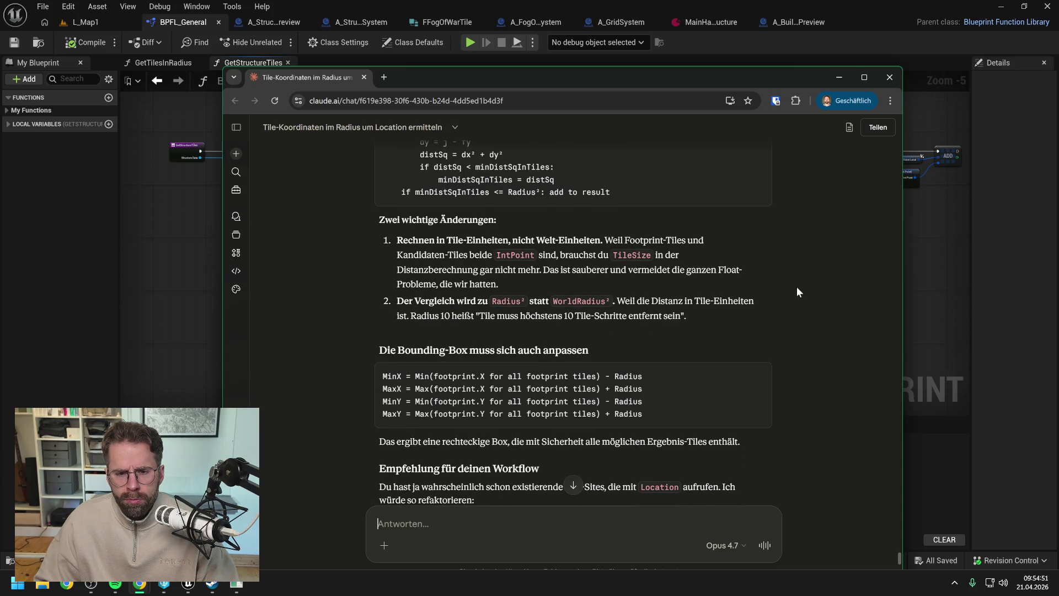
scroll(797, 291, "down", 2)
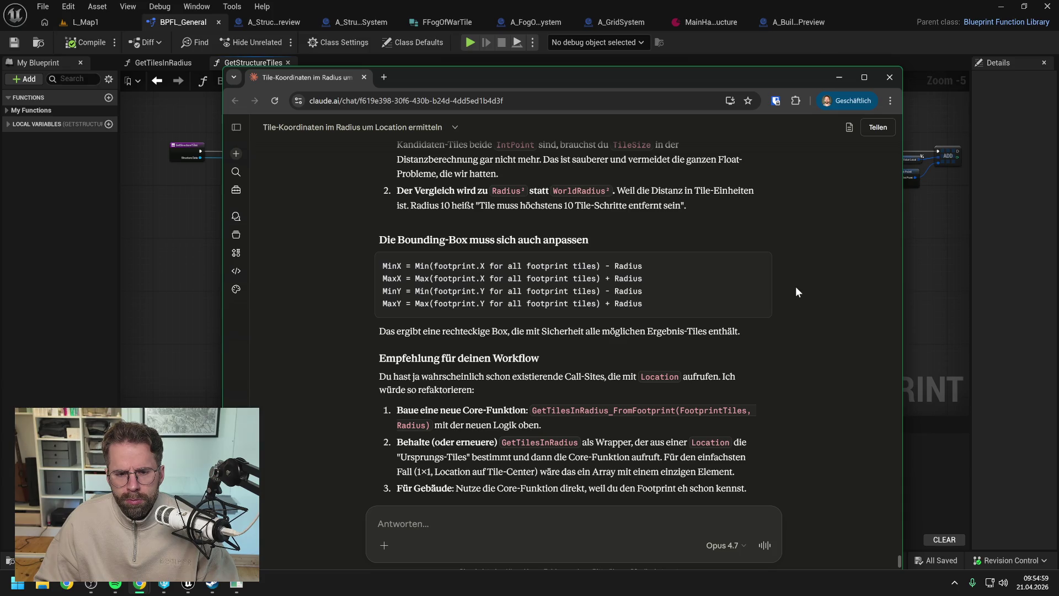
scroll(795, 286, "down", 2)
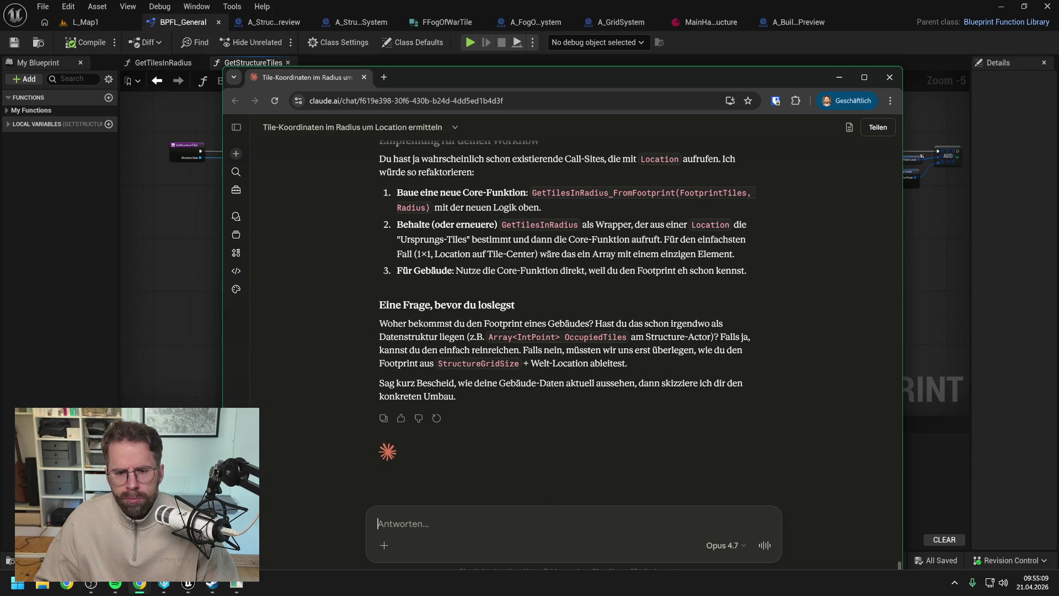
Ask Claude in German how the current function handles even-sized buildings like 3×3
type("Was ist m")
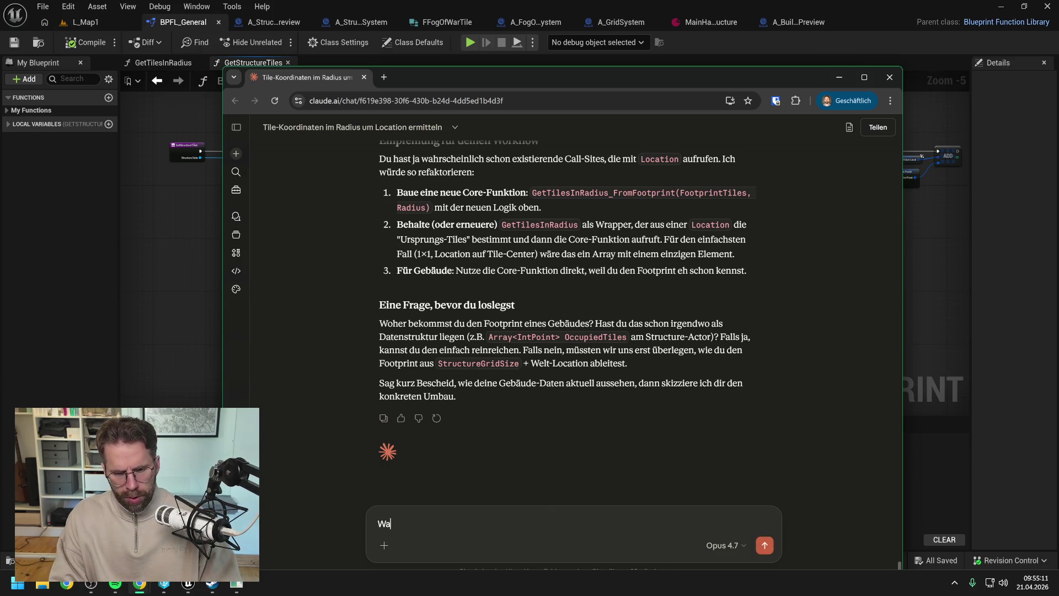
key("BackSpace")
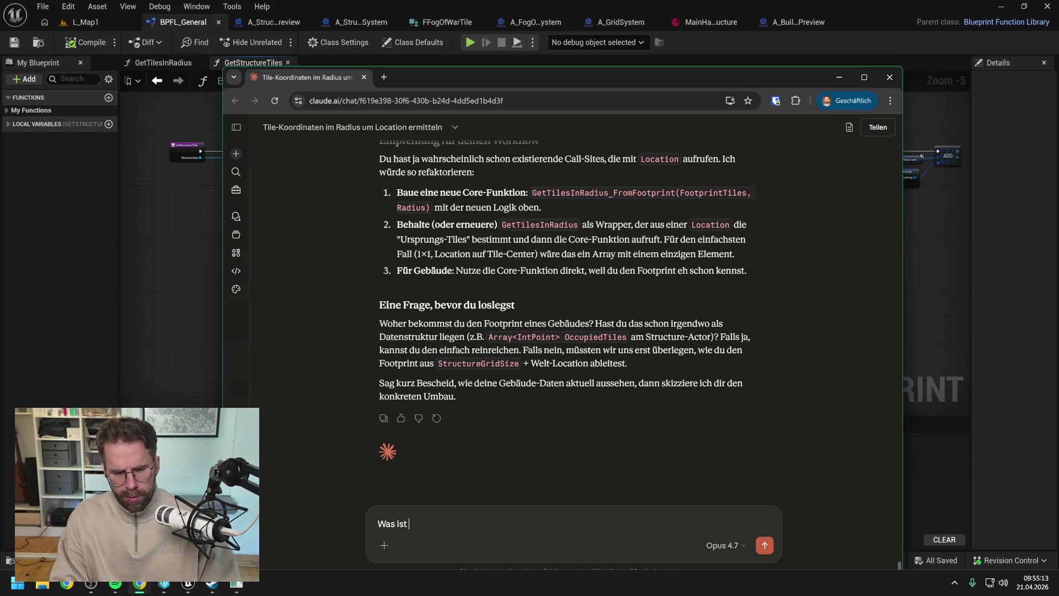
type("in der aktue")
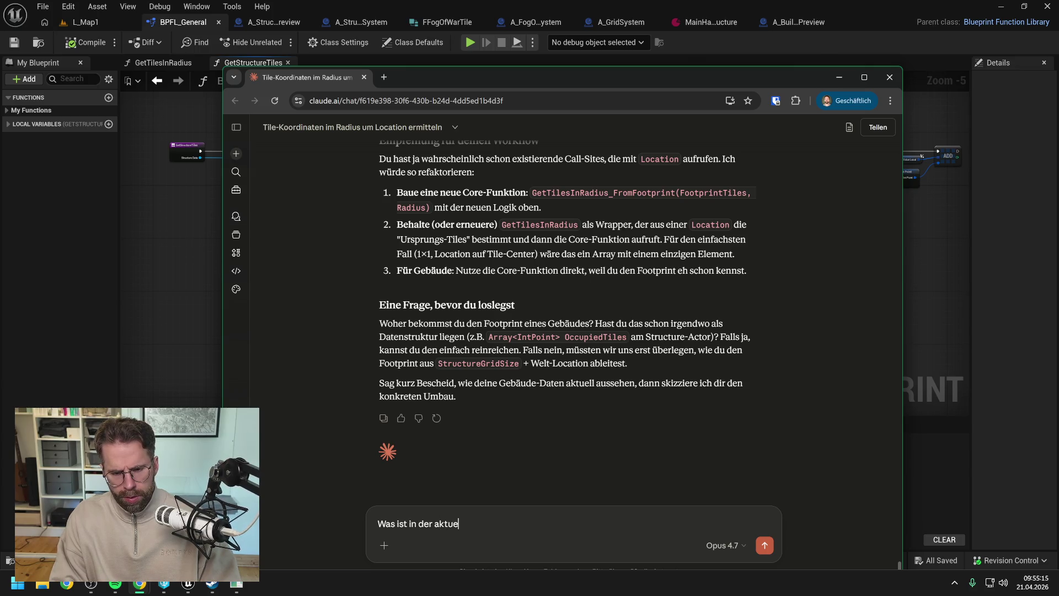
type("llen Funktion mi")
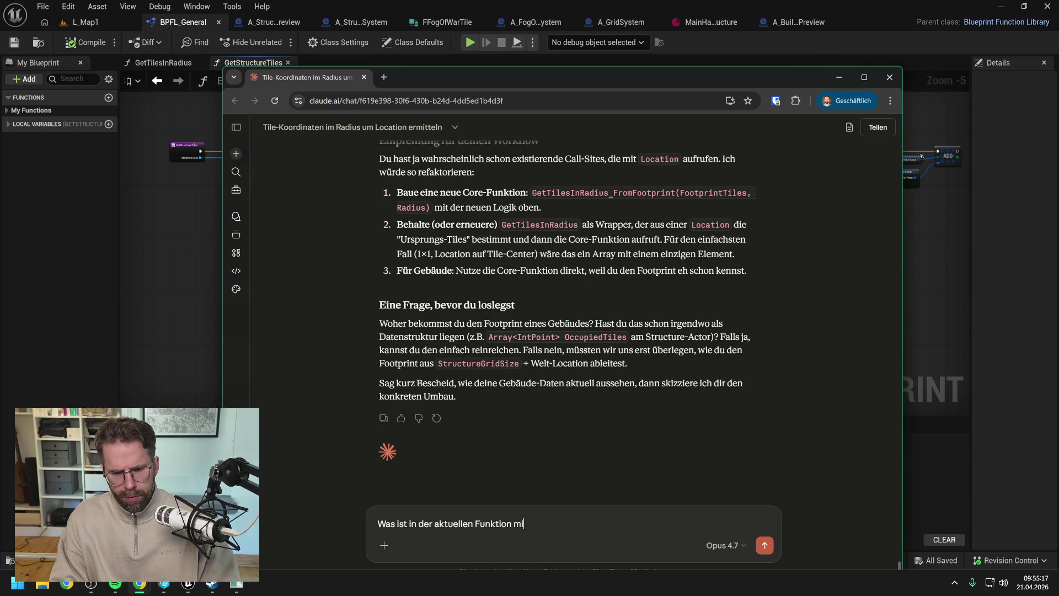
type("t Gebäude")
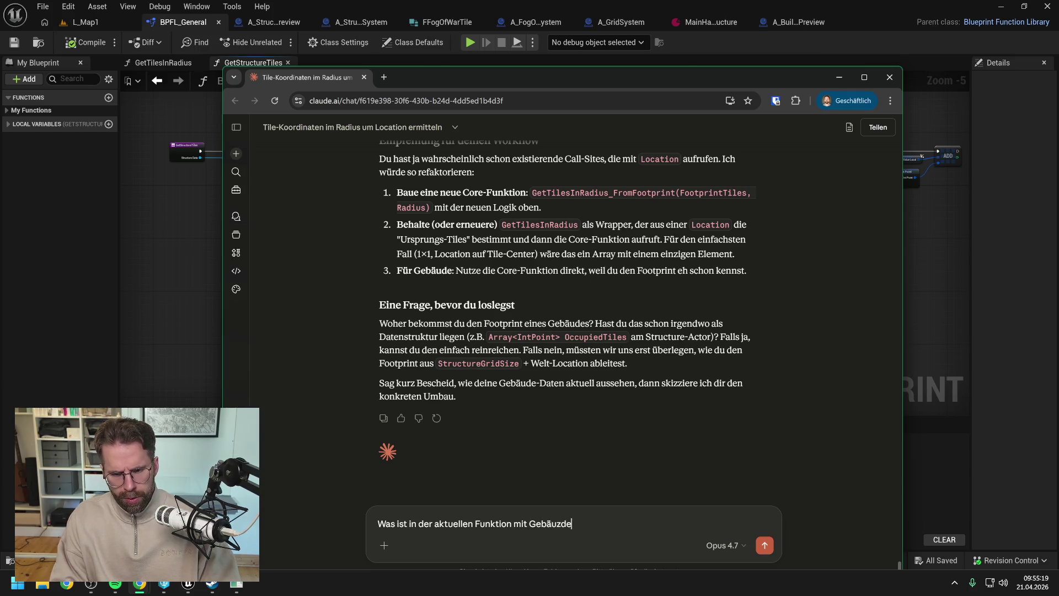
key("BackSpace")
key("BackSpace")
type("uden wie g")
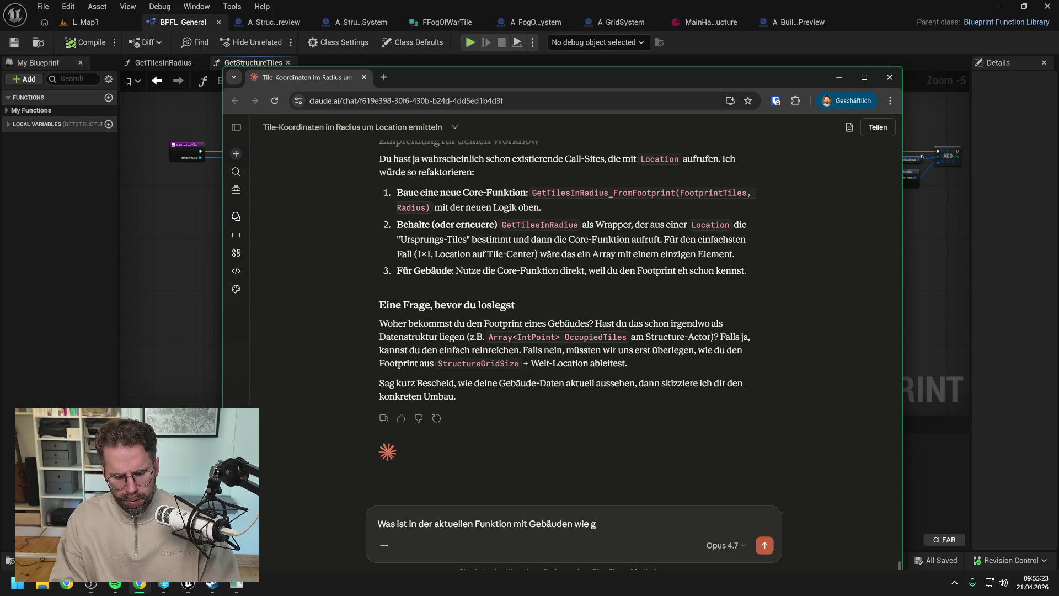
type("erade Ti")
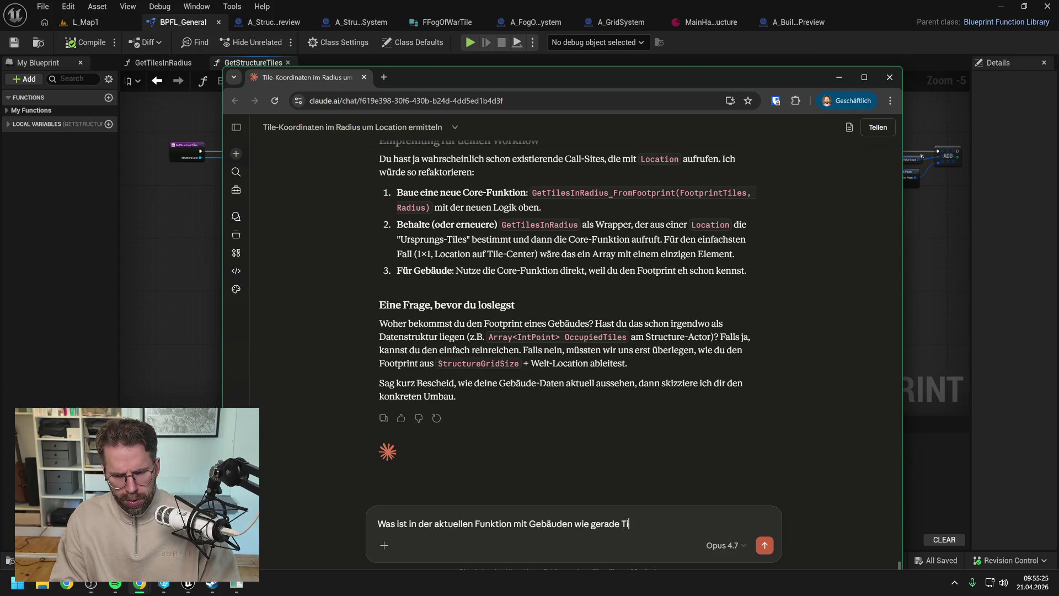
type("les breit und")
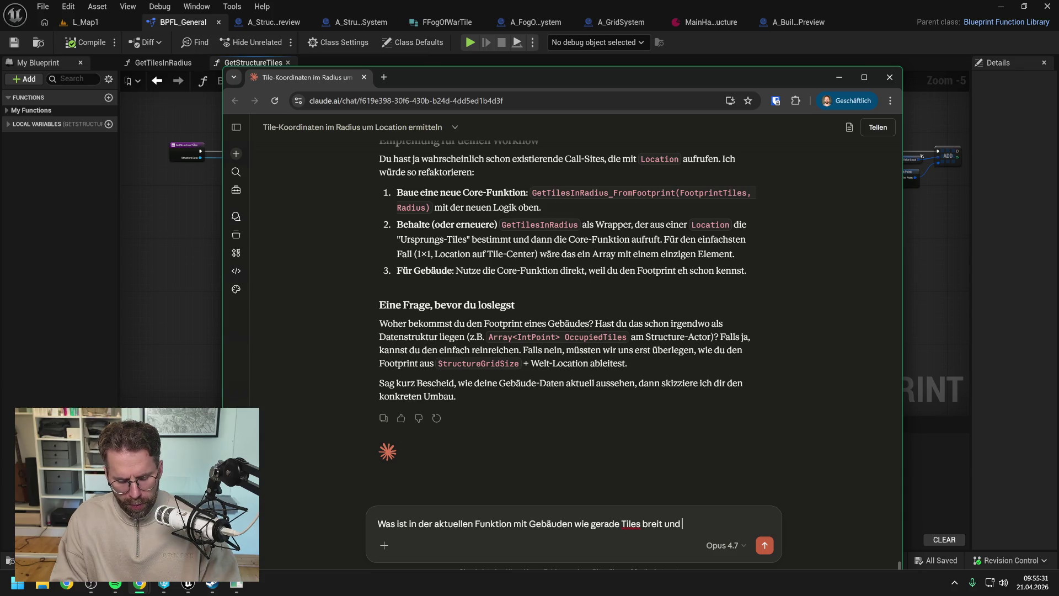
type("lang sind?")
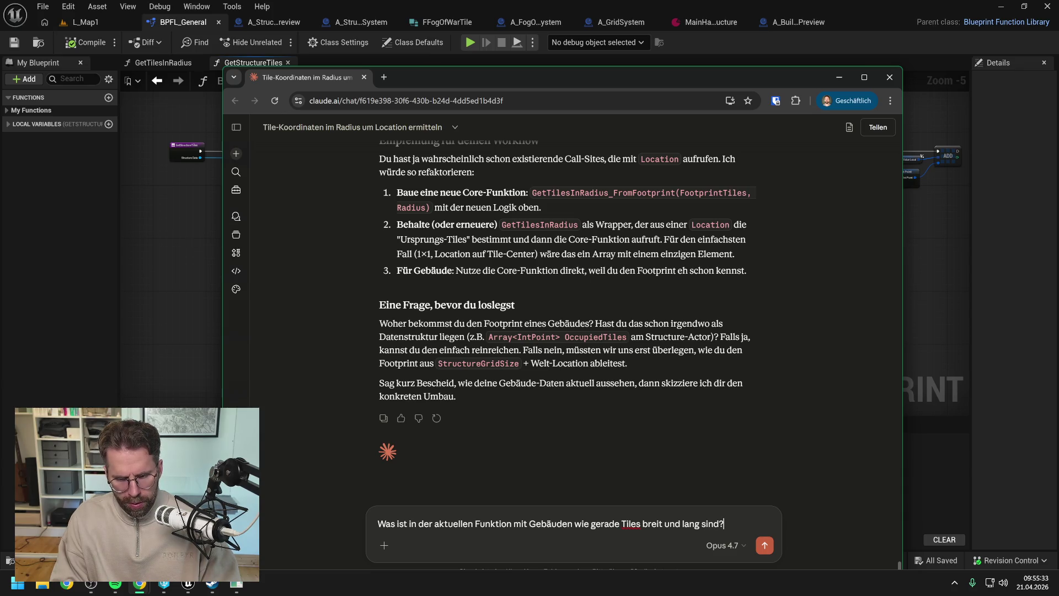
type(" Also 3,")
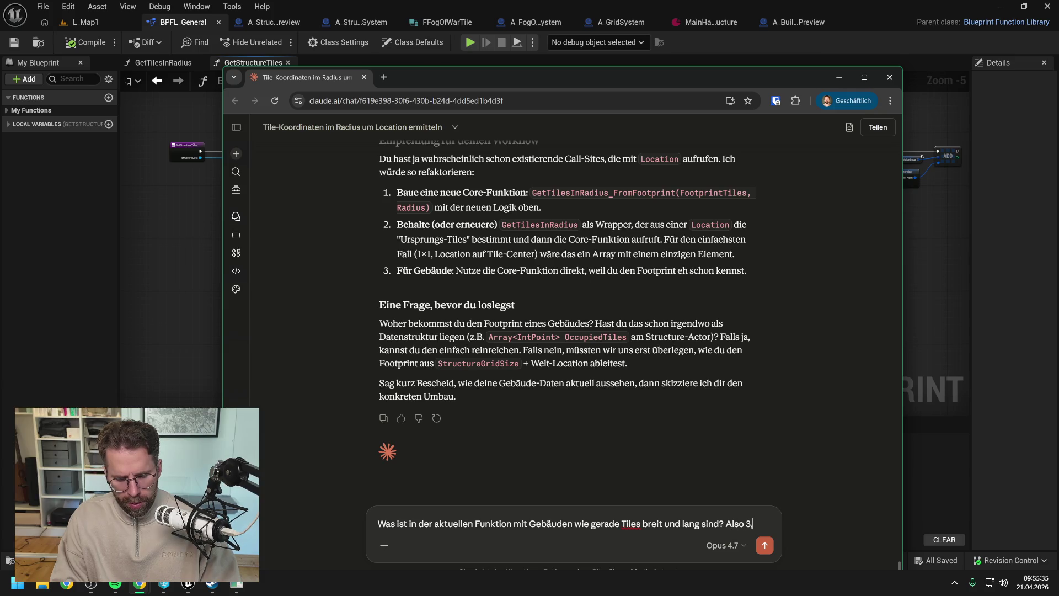
type("3? D")
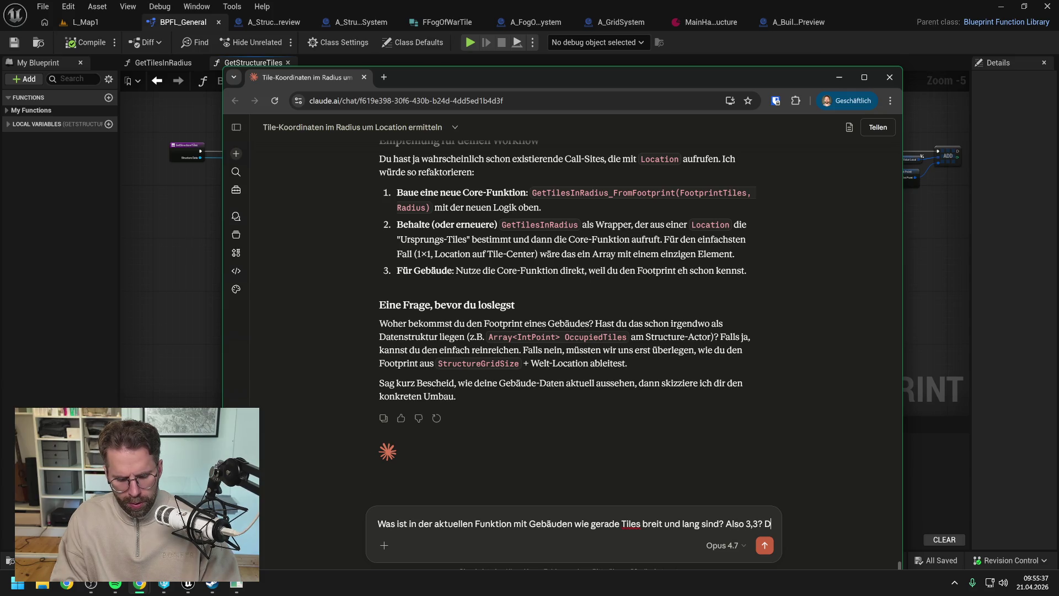
type("as ")
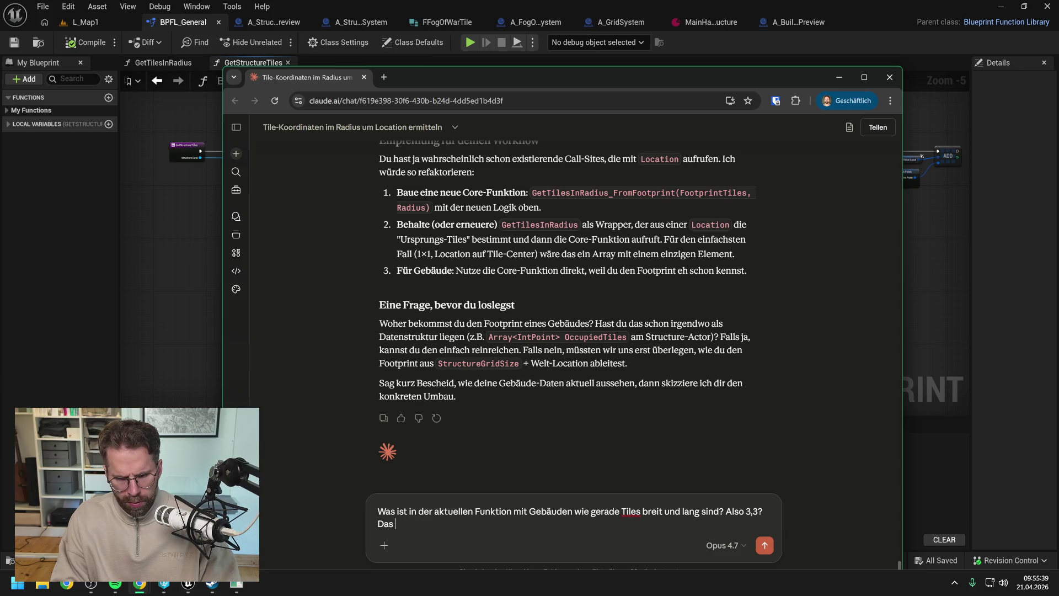
type("unfunktioniert oder")
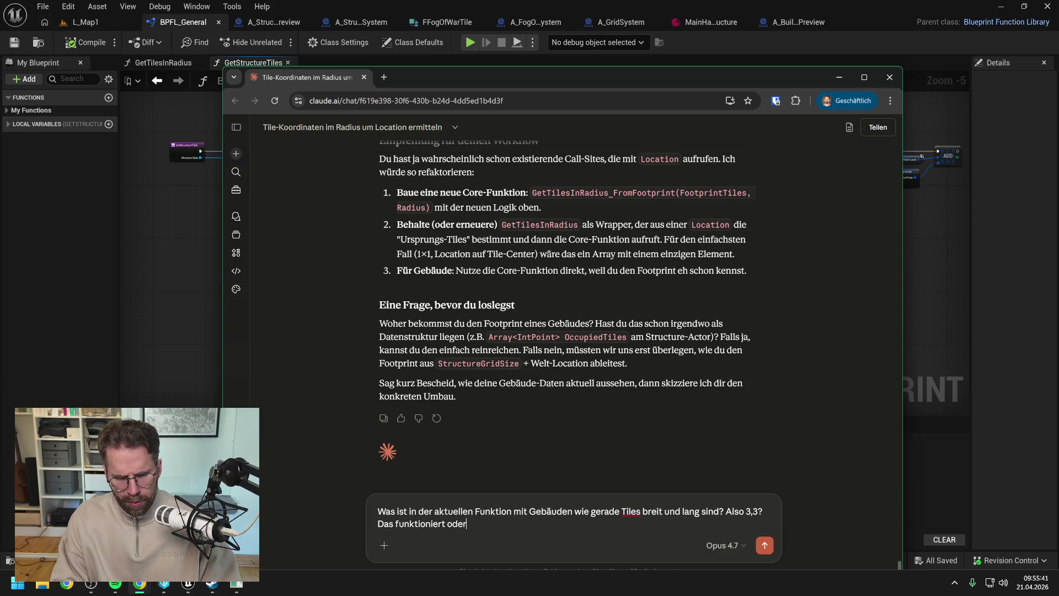
type("?")
key("Return")
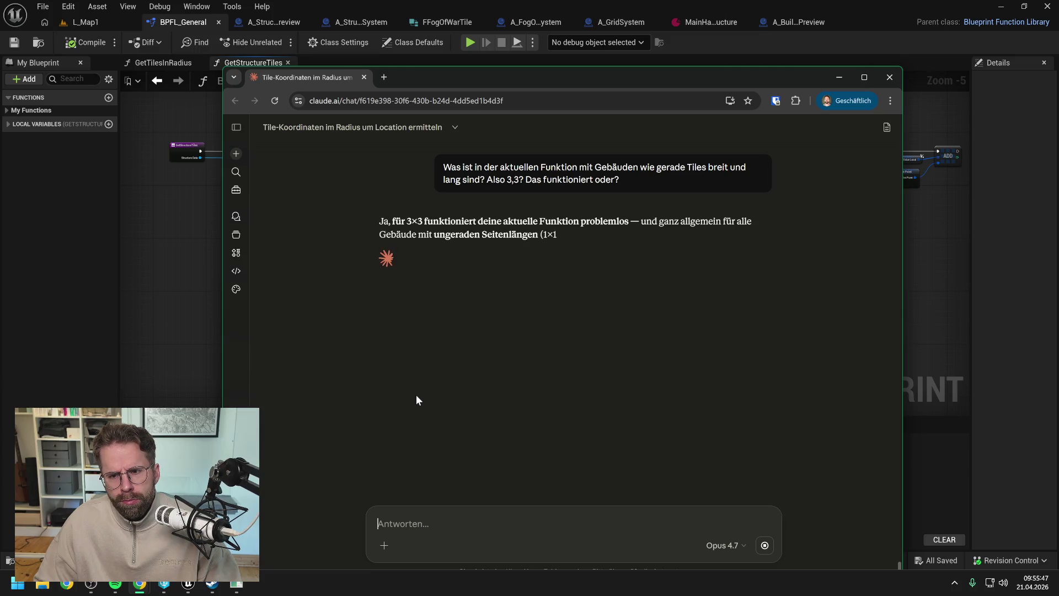
Review BPFL_General's GetStructureTiles graph, then go back to the L_Map1 level
left_click(194, 281)
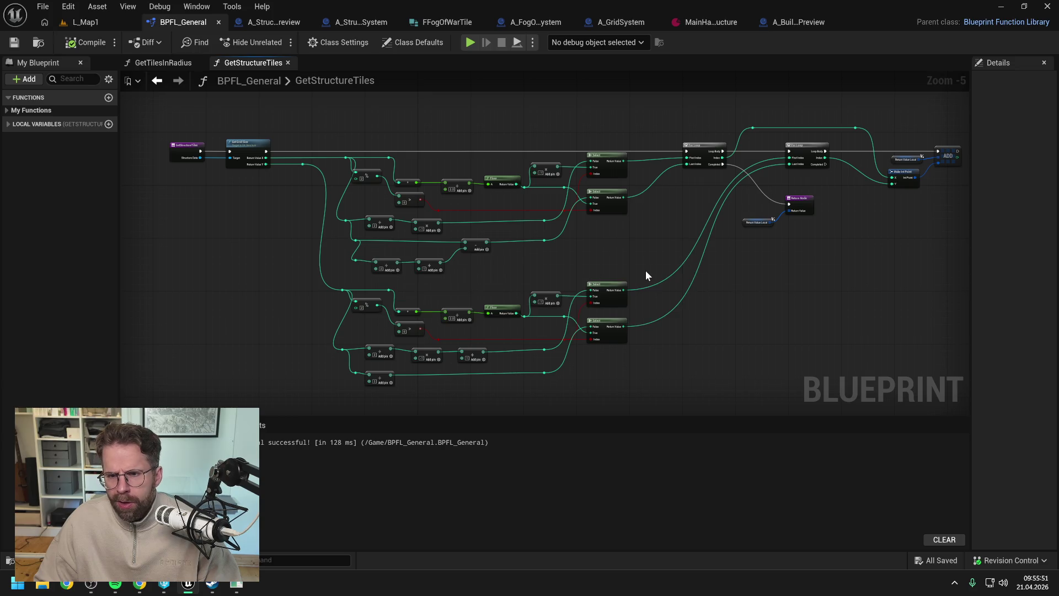
left_click_drag(645, 270, 606, 253)
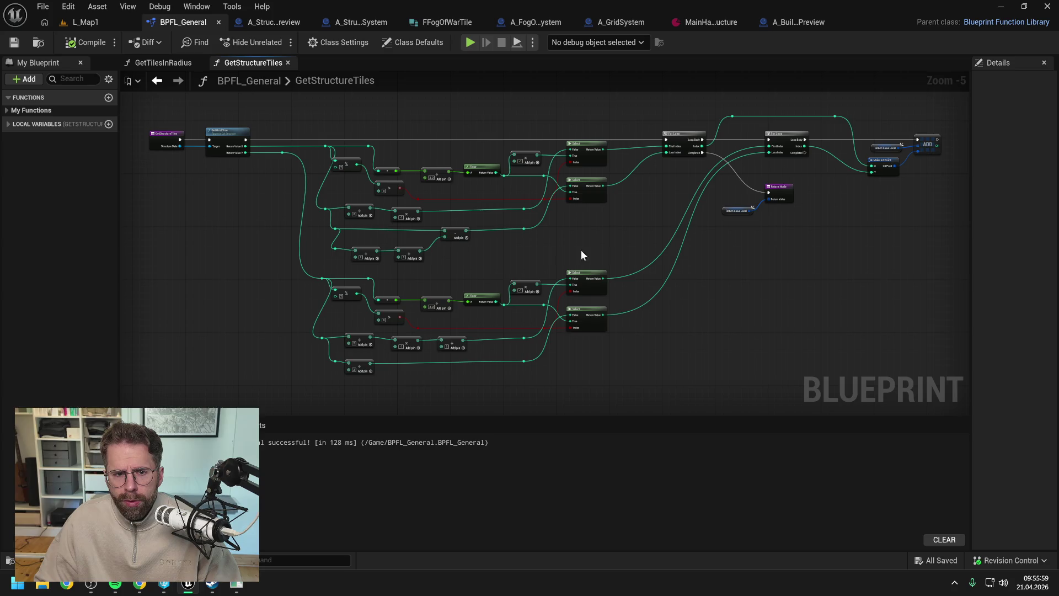
left_click_drag(581, 250, 643, 269)
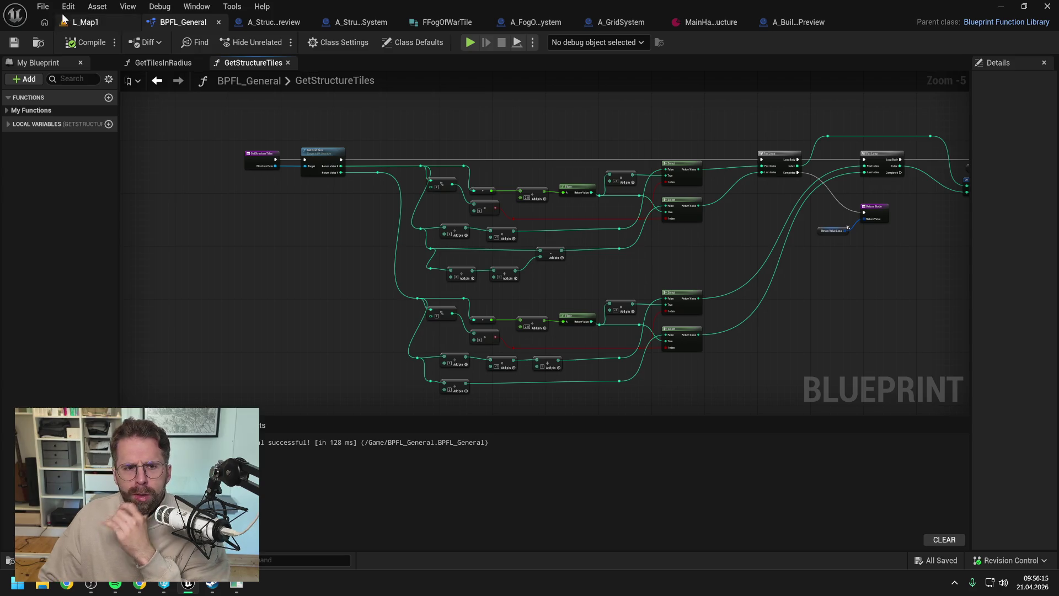
left_click(86, 22)
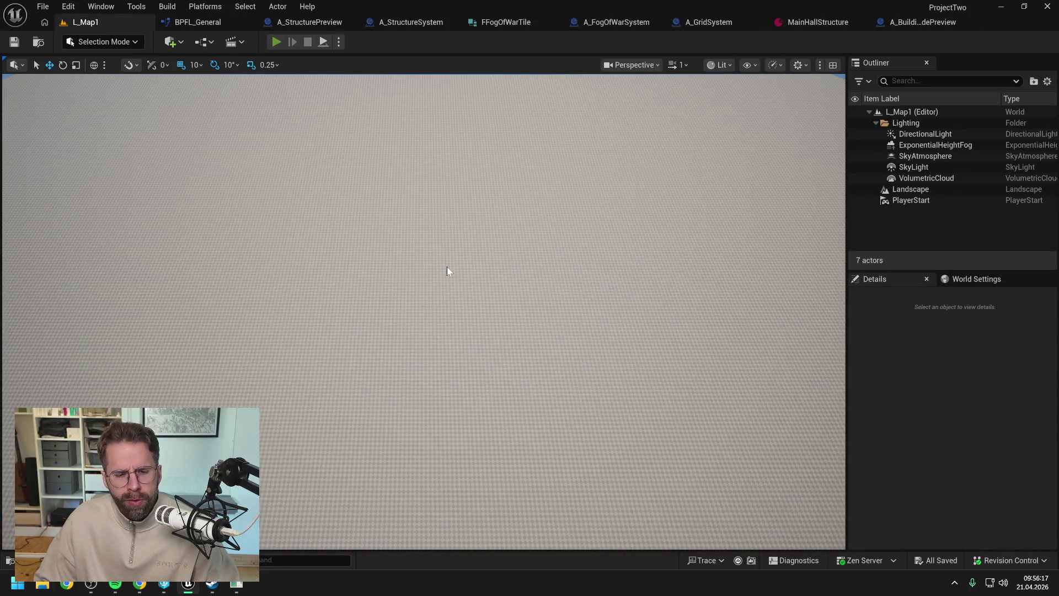
Play L_Map1, resume past the breakpoint, place two structures, then stop the session
key("alt+p")
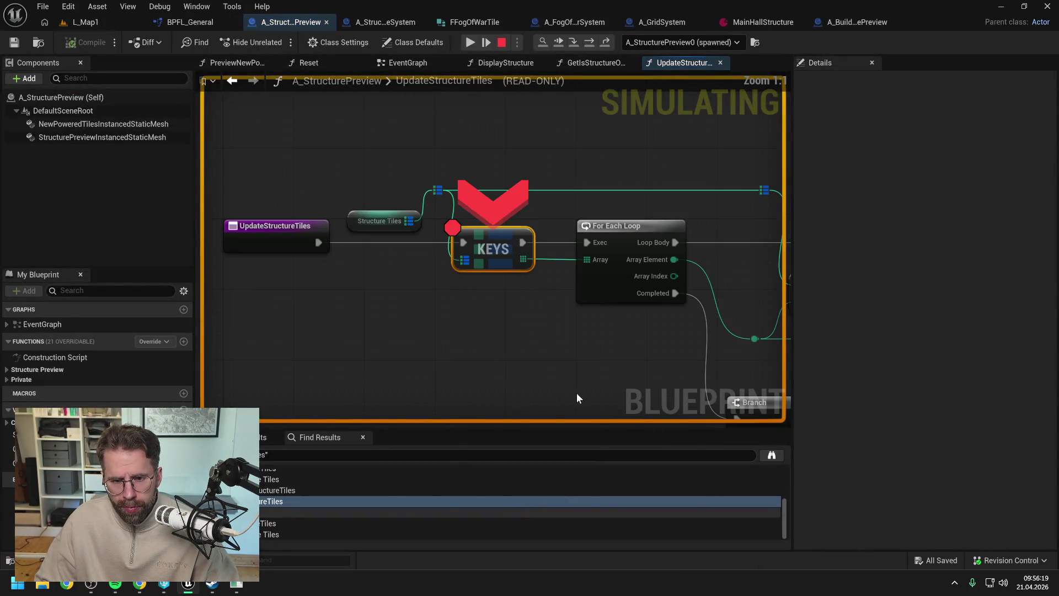
mouse_move(480, 247)
left_click(470, 41)
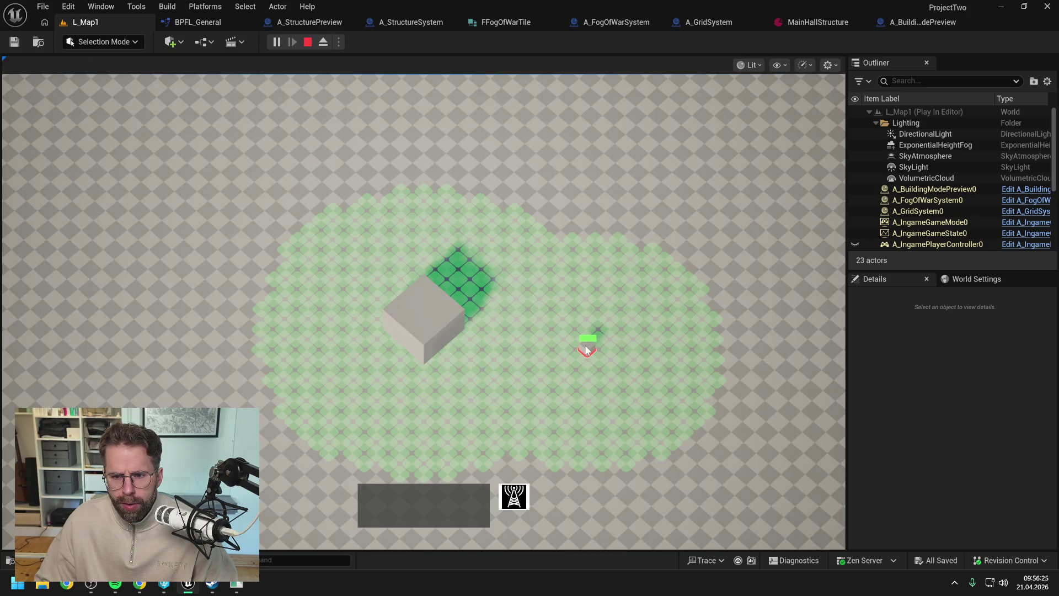
left_click(587, 349)
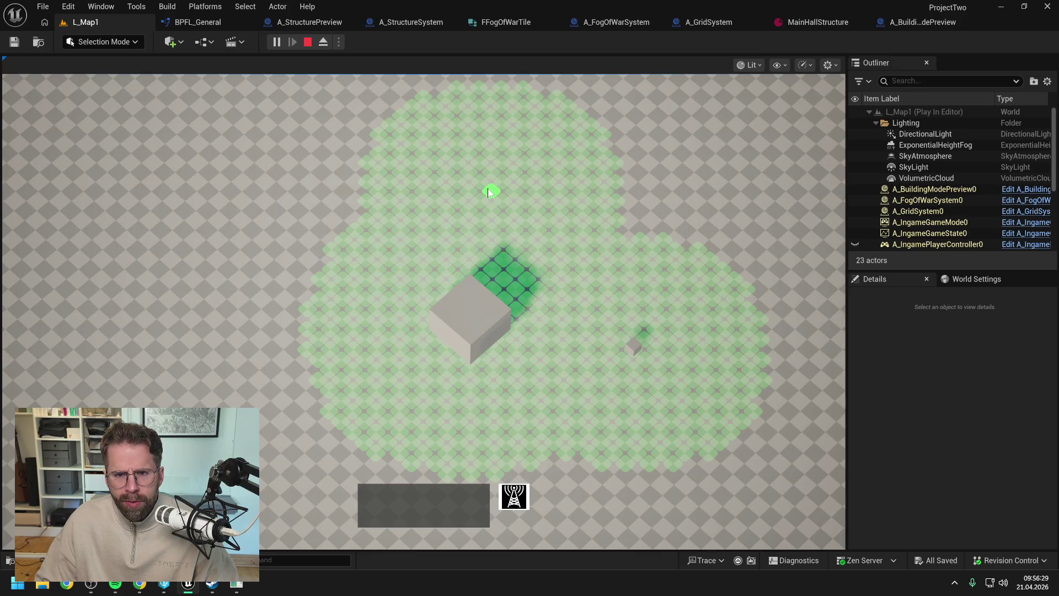
left_click(487, 187)
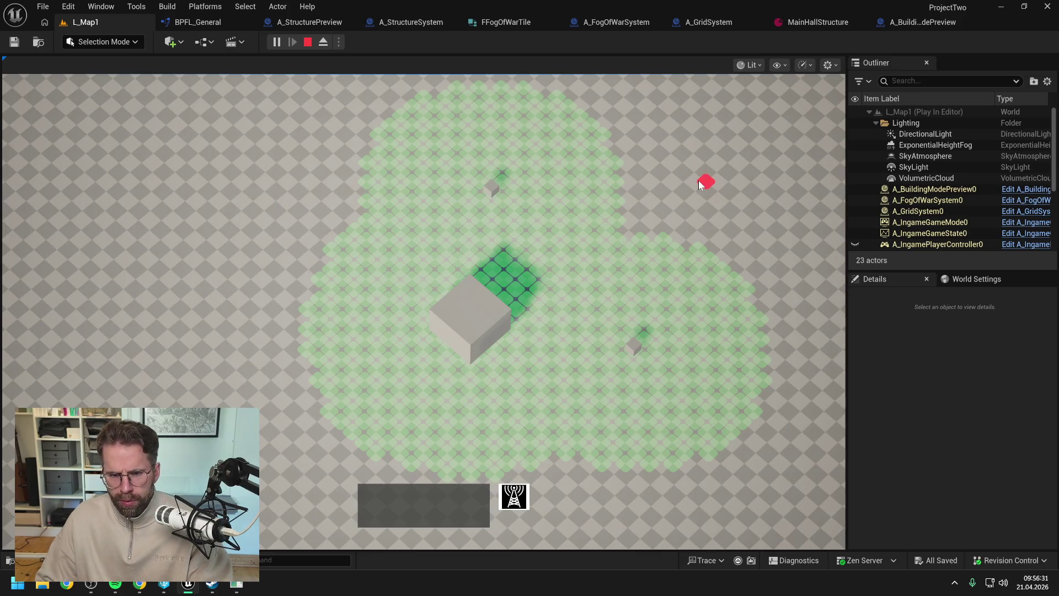
key("Escape")
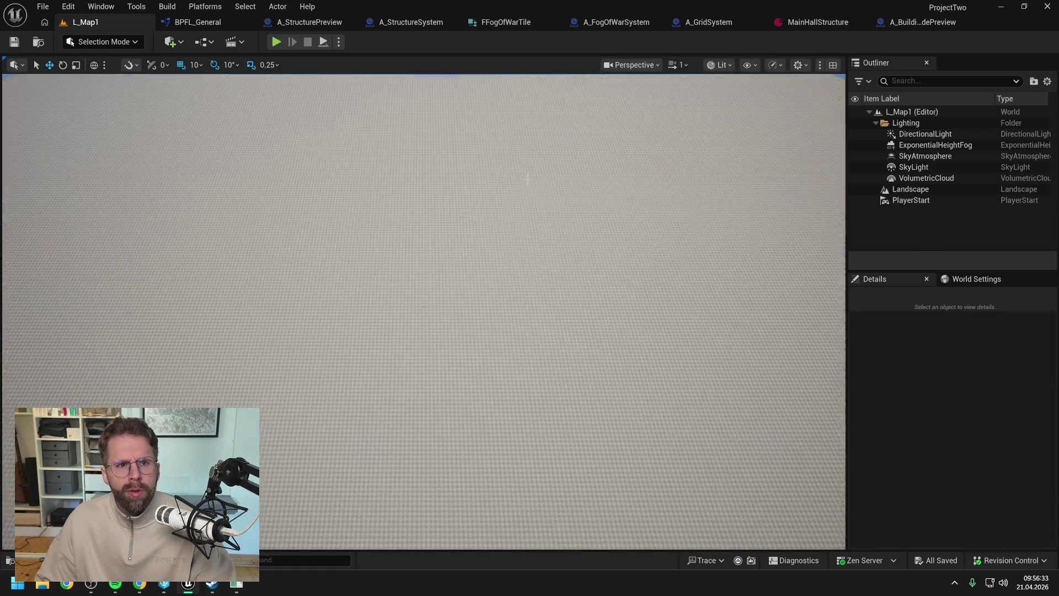
Review the GetTilesInRadius graph in BPFL_General and the HandlePoweredTileAdded function in A_BuildingModePreview
left_click(205, 23)
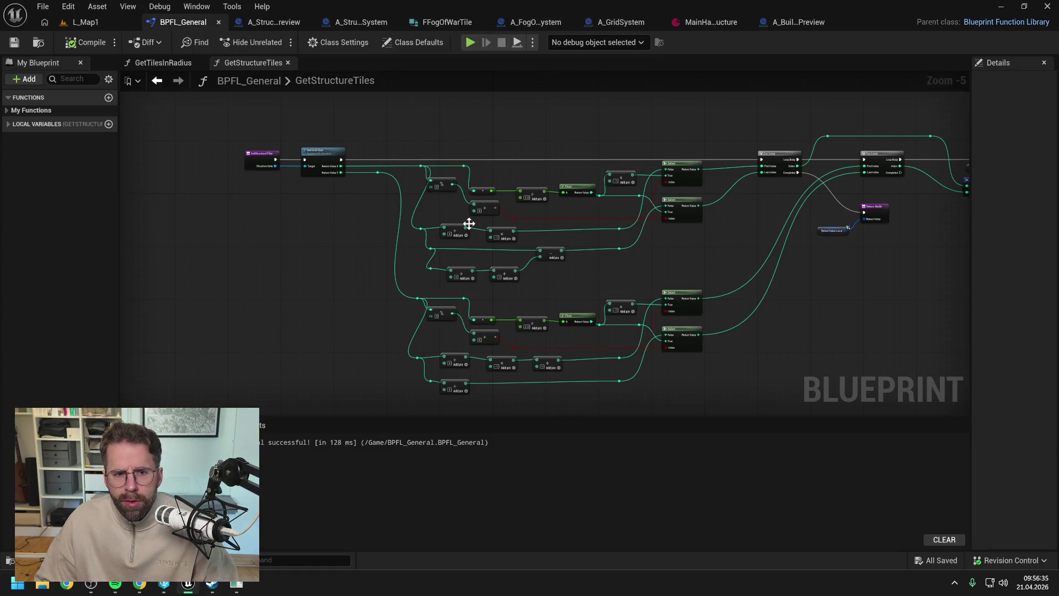
left_click(140, 64)
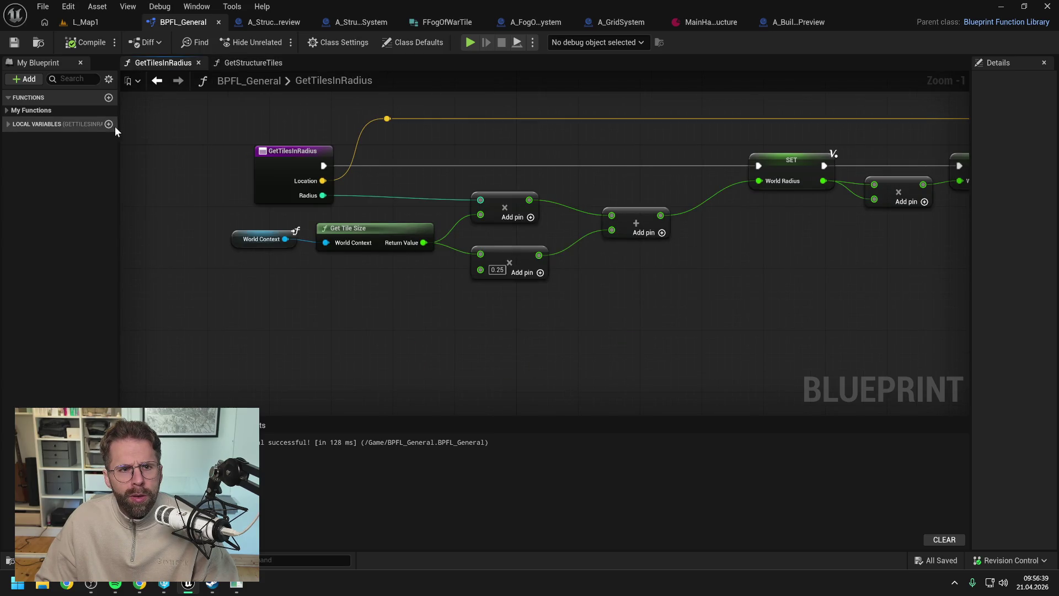
left_click(799, 26)
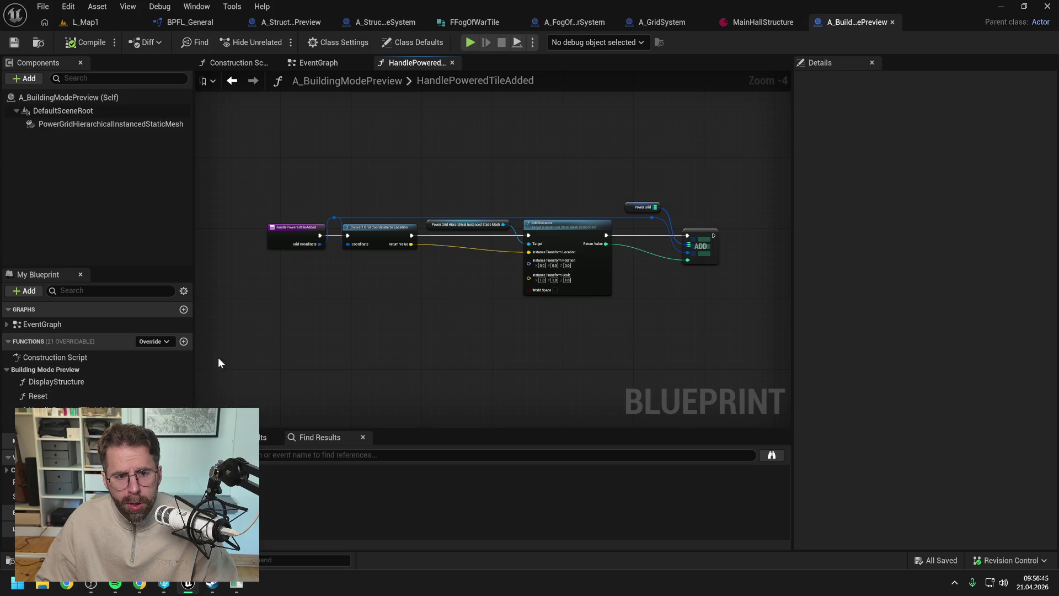
left_click(276, 324)
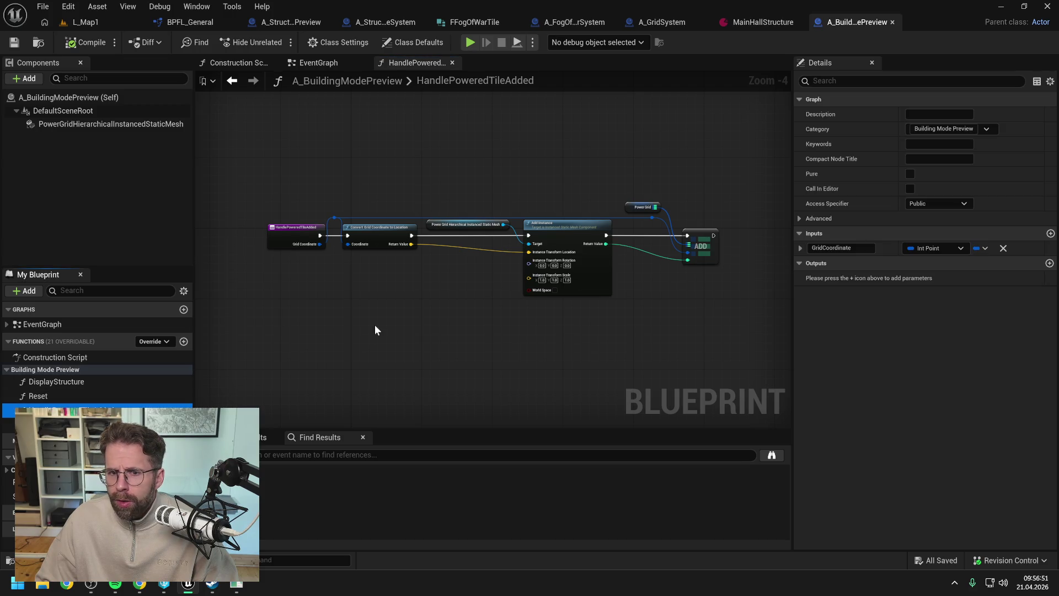
left_click(282, 234)
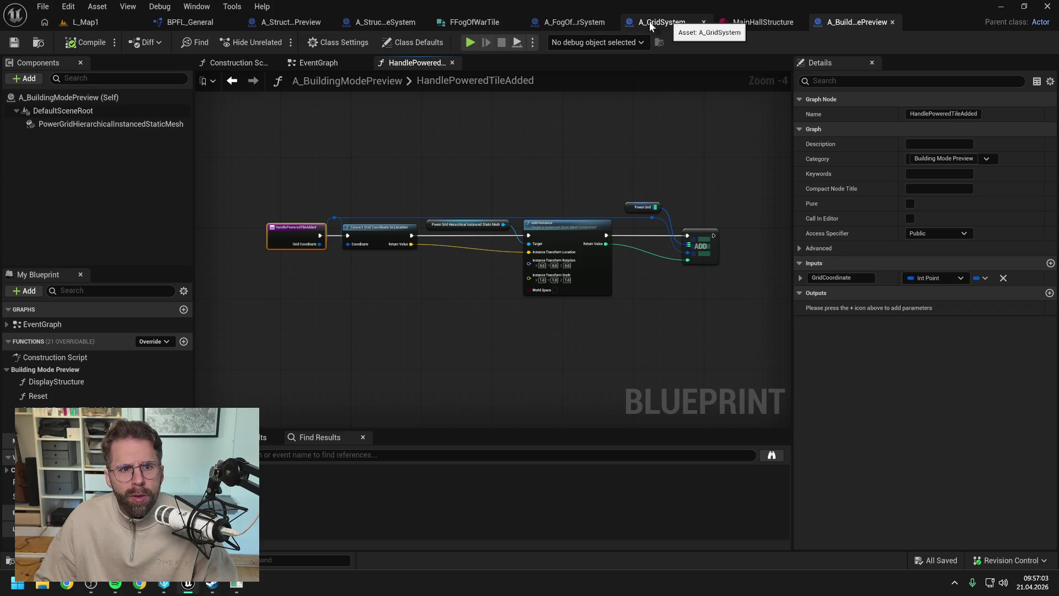
In A_StructurePreview, expand the Private and Structure Preview function lists and open Preview New Powered Tiles
left_click(280, 23)
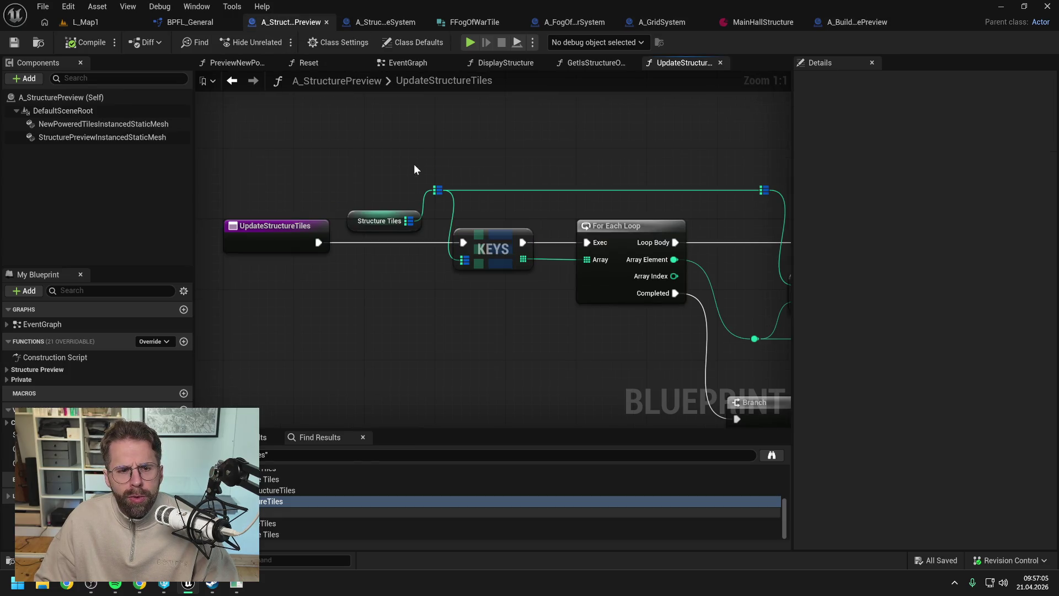
left_click(8, 380)
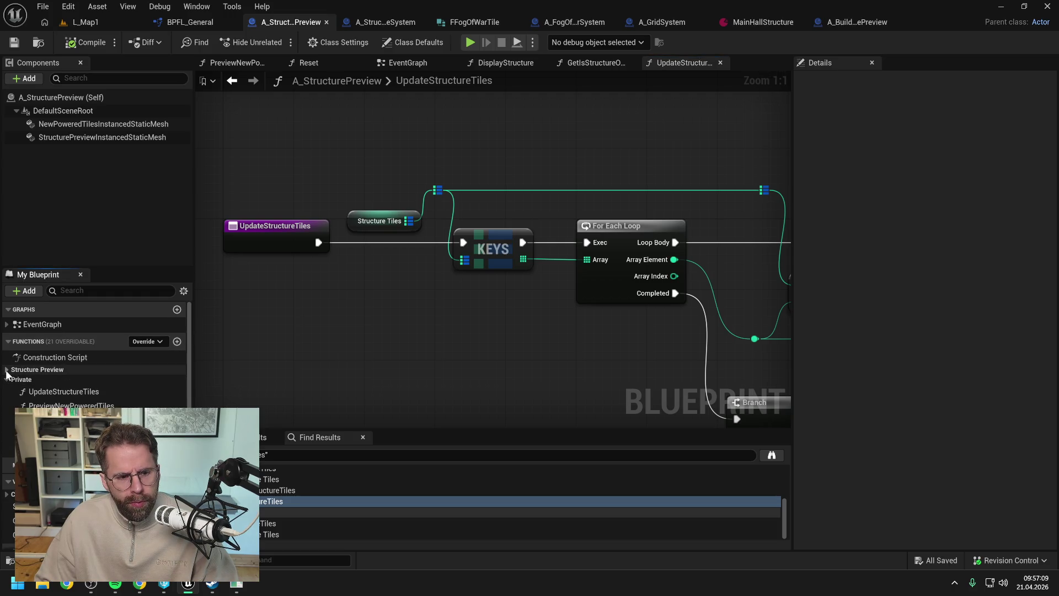
left_click(7, 370)
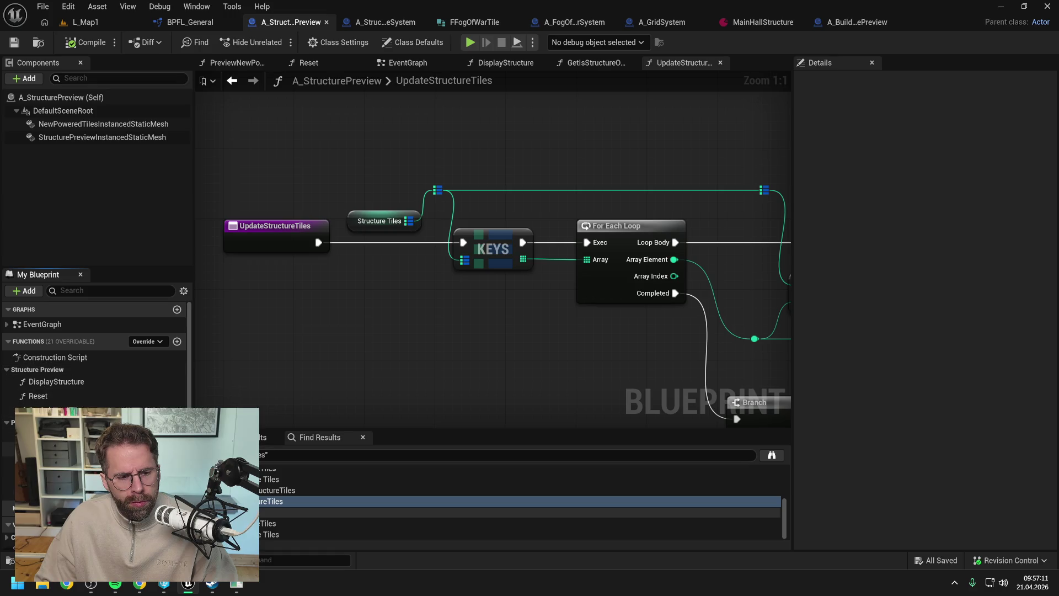
scroll(381, 349, "down", 4)
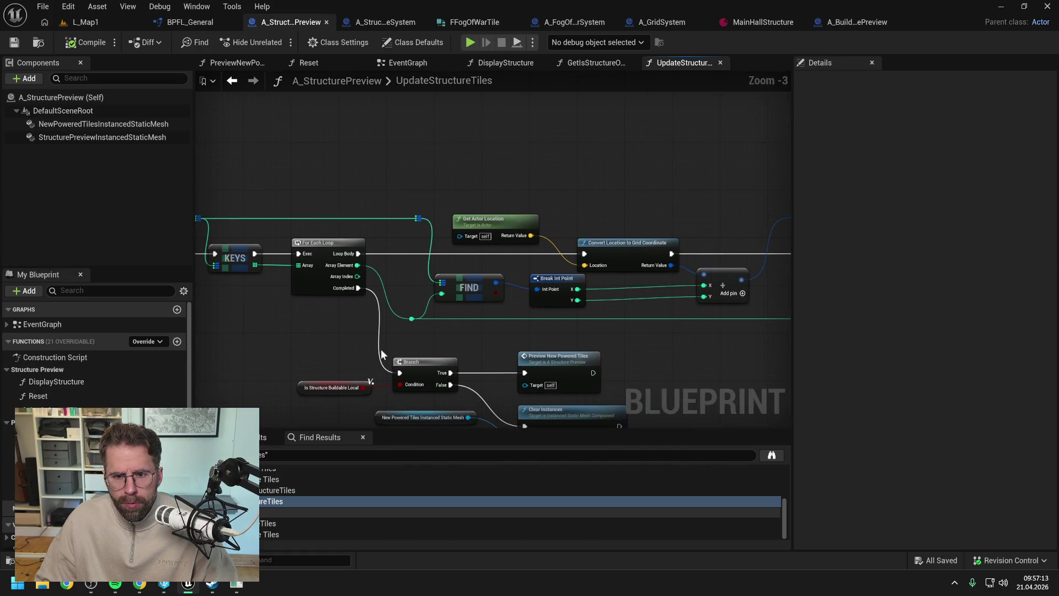
mouse_move(575, 333)
left_mouse_down()
mouse_move(397, 338)
mouse_move(444, 356)
mouse_move(372, 348)
mouse_move(514, 314)
mouse_move(605, 320)
mouse_move(680, 290)
left_mouse_up()
scroll(546, 317, "up", 1)
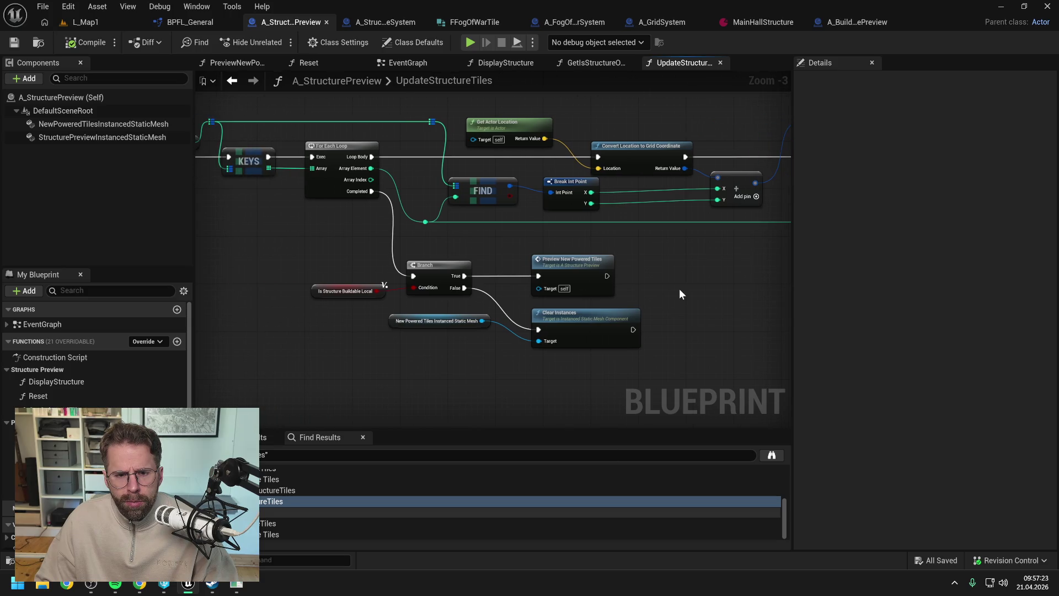
double_click(568, 267)
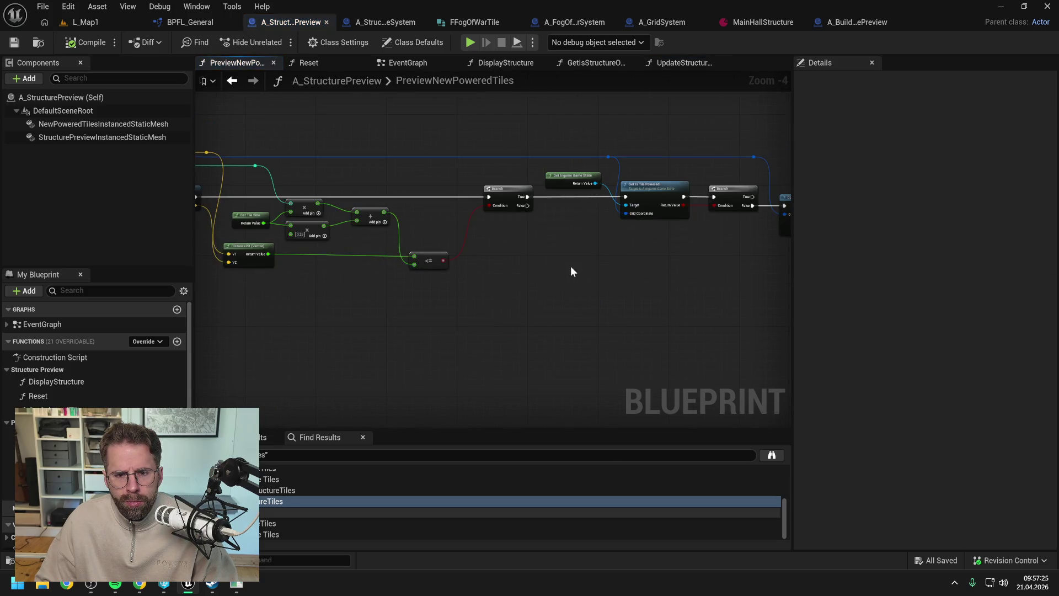
Add a Get Tiles in Radius node fed by the Branch's True exec, actor location and radius
scroll(523, 267, "down", 1)
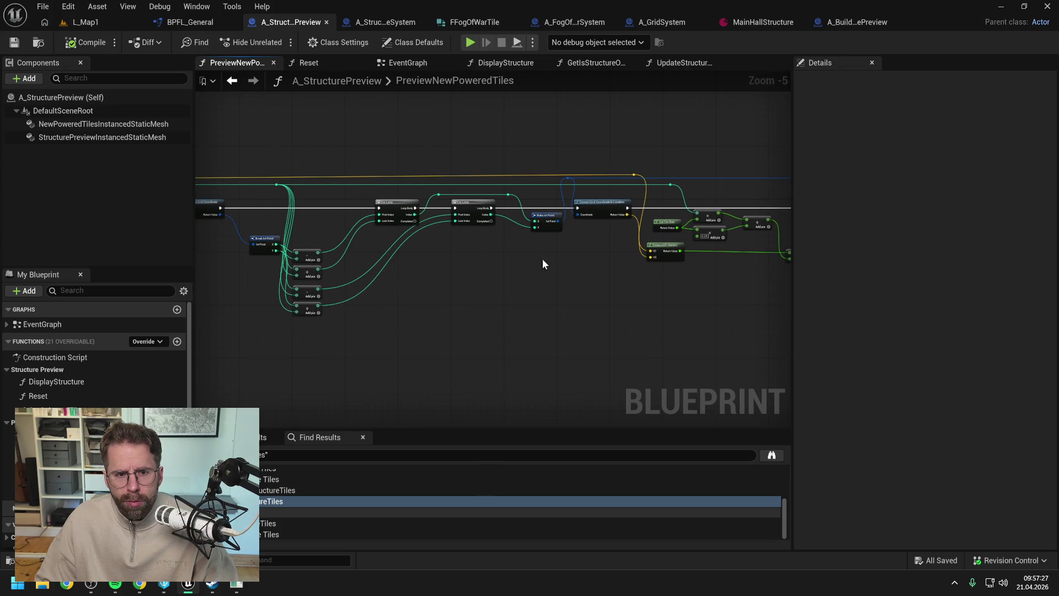
left_click_drag(541, 263, 593, 270)
right_click(423, 311)
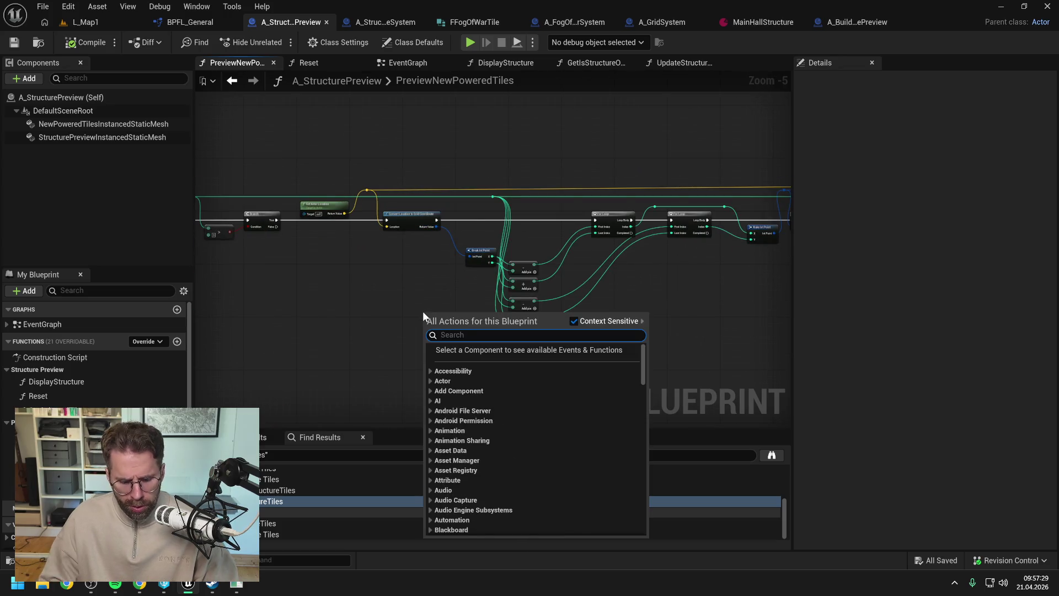
type("get til")
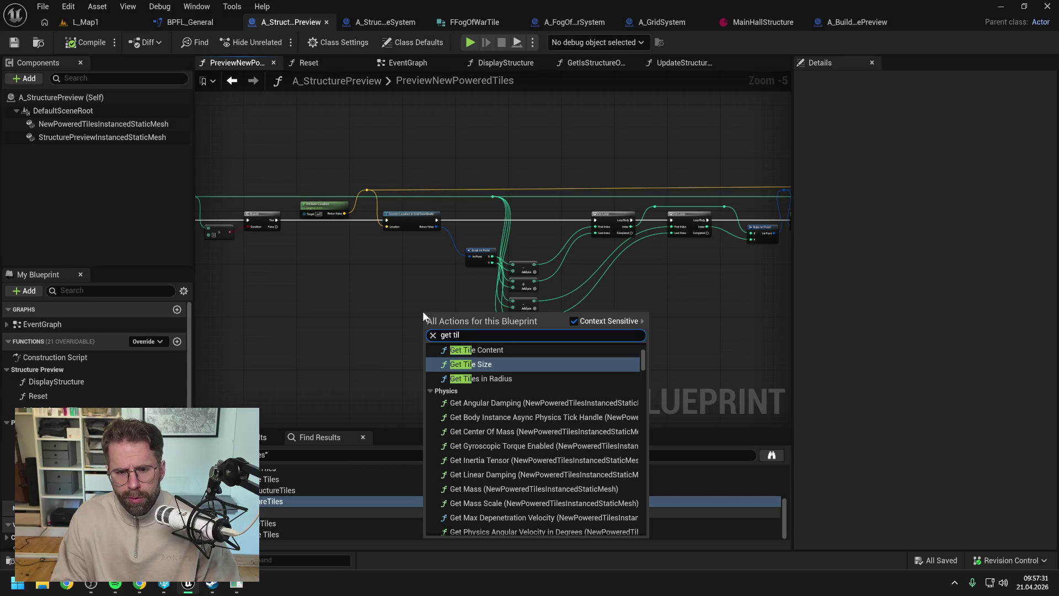
left_click(469, 378)
left_click_drag(458, 346, 419, 309)
scroll(419, 309, "up", 2)
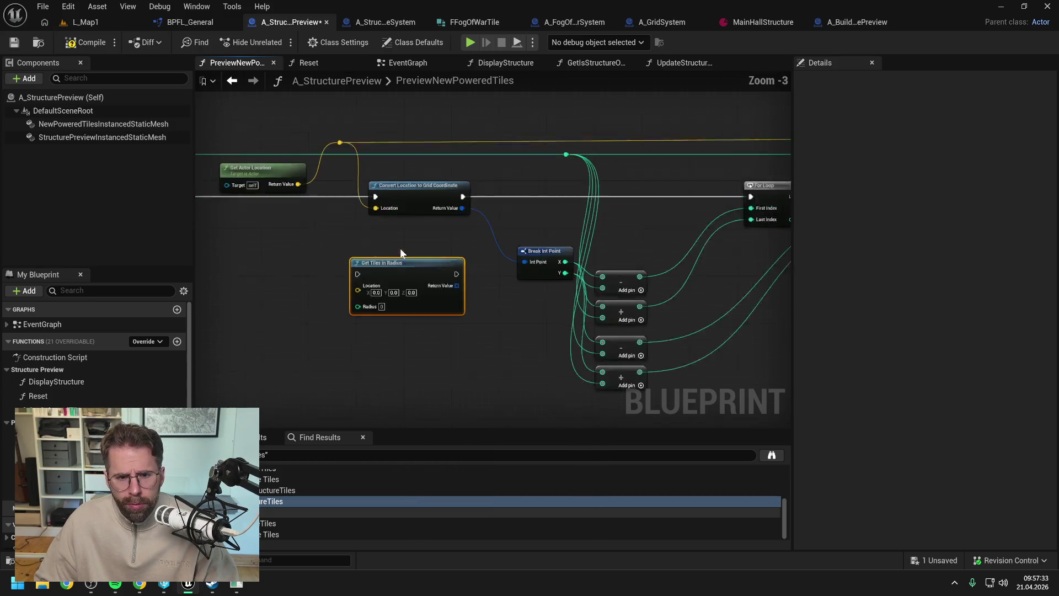
left_click_drag(312, 208, 494, 285)
left_click_drag(435, 196, 494, 302)
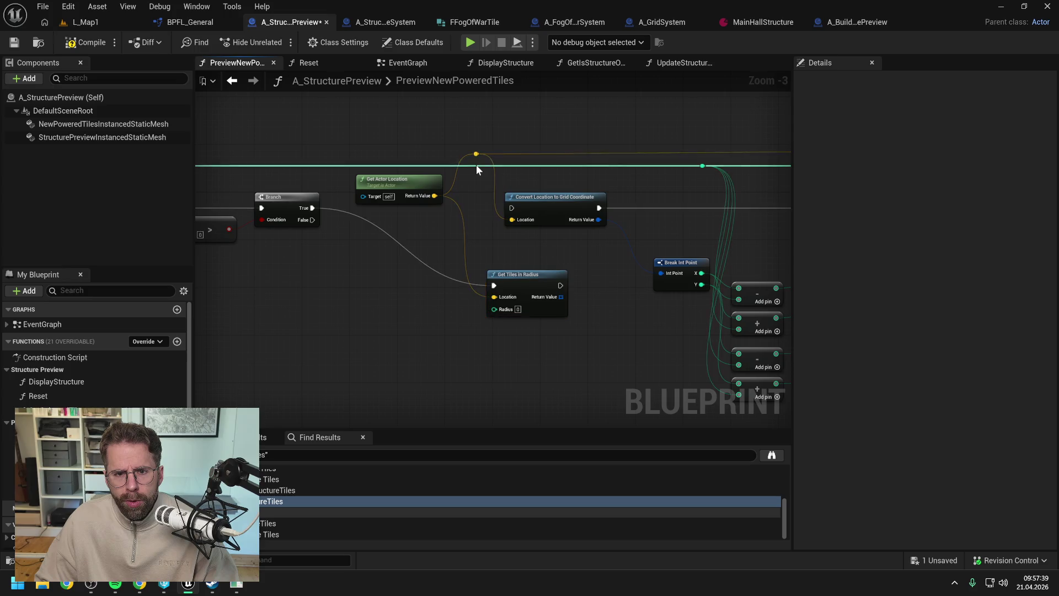
left_click_drag(476, 164, 494, 309)
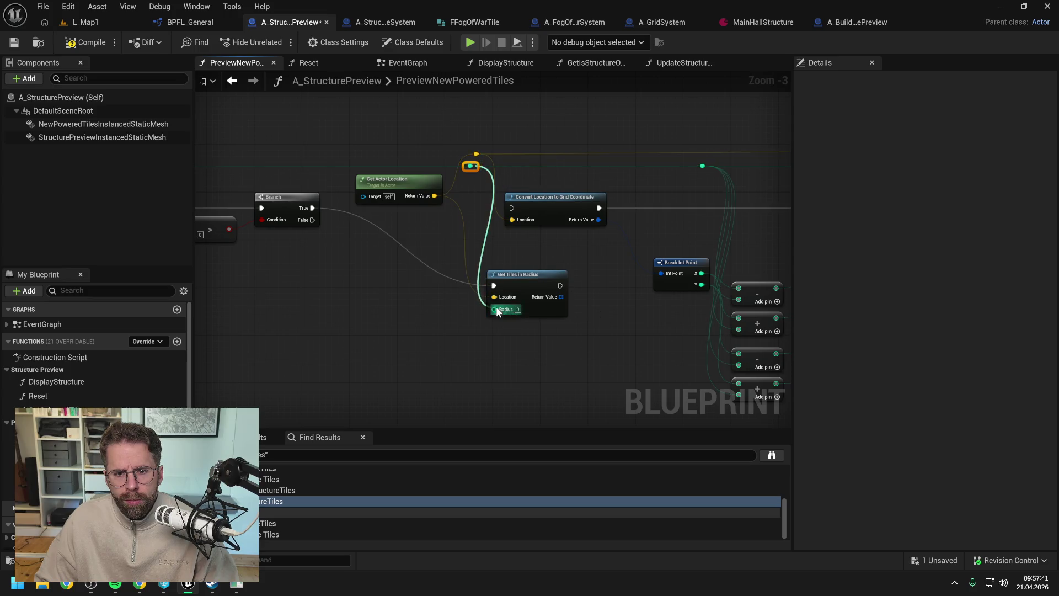
Select and delete the old manual tile-range loop nodes, undoing the over-deletion
left_click_drag(531, 192, 395, 191)
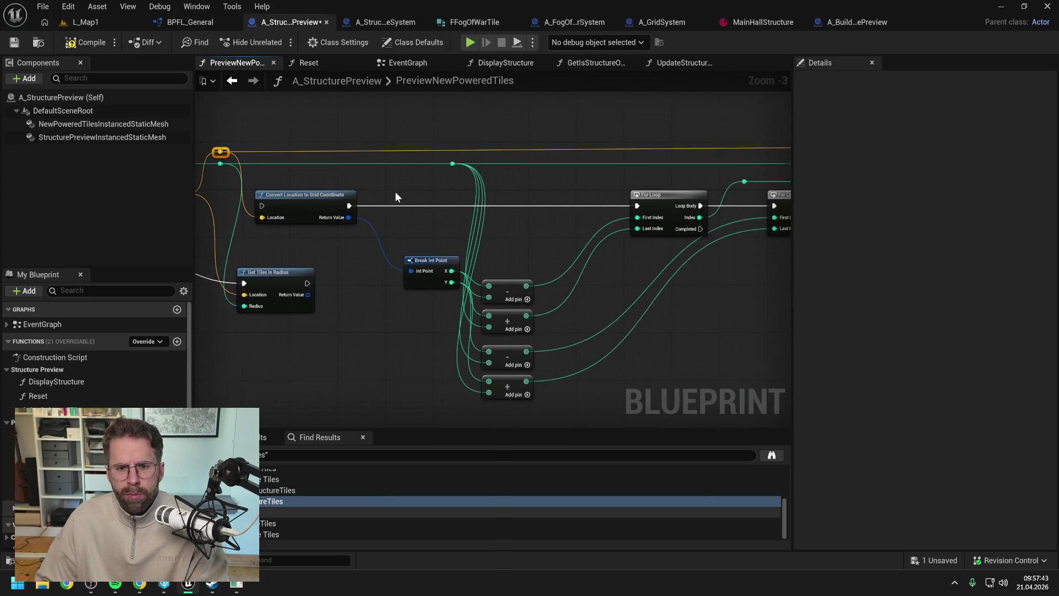
scroll(386, 189, "down", 2)
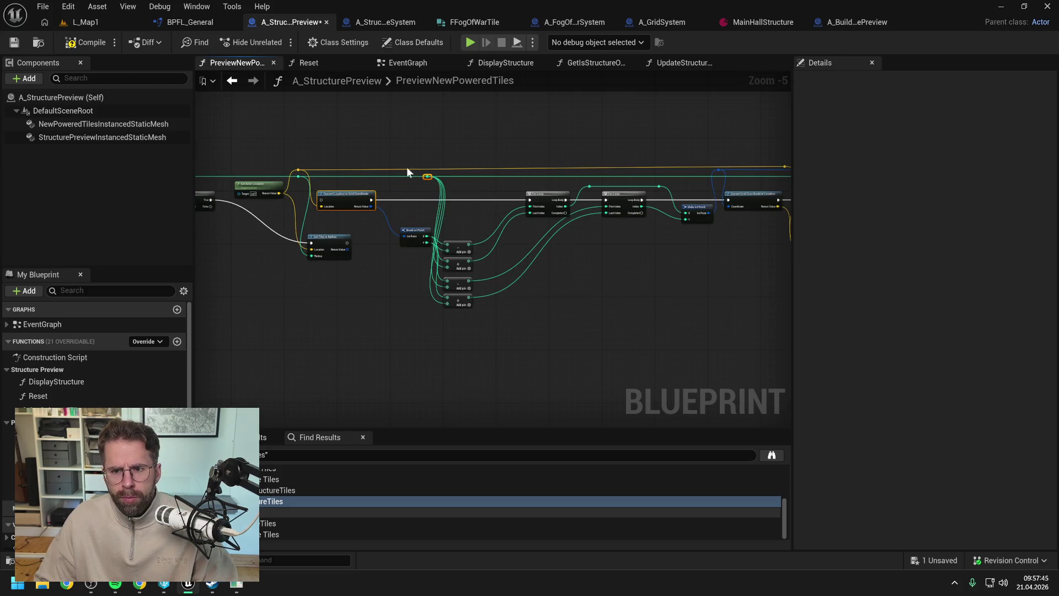
left_click_drag(397, 138, 621, 314)
mouse_move(444, 149)
left_mouse_down()
mouse_move(635, 260)
mouse_move(485, 267)
left_mouse_up()
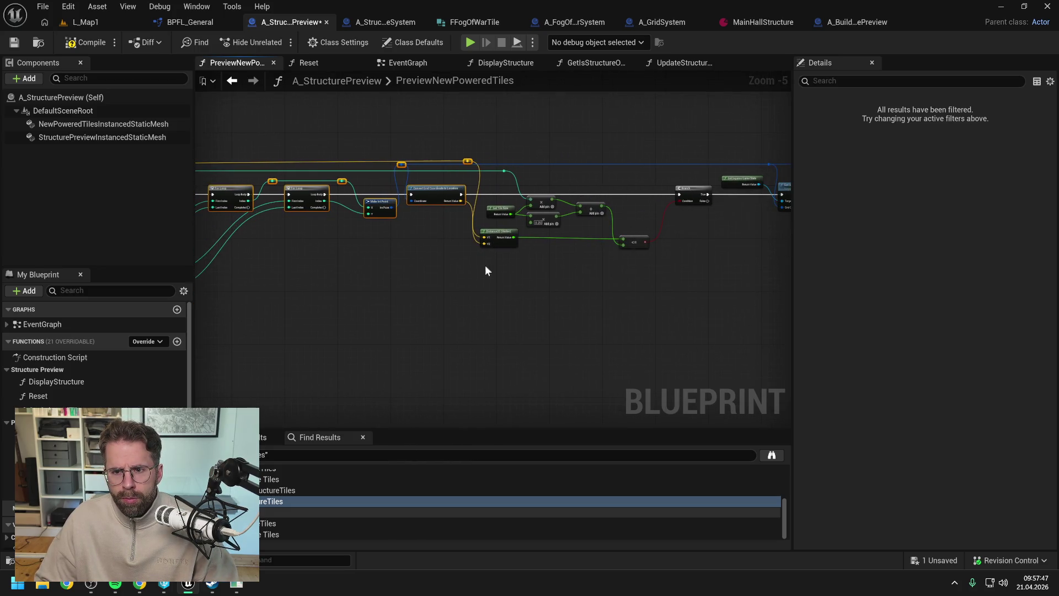
mouse_move(389, 124)
left_mouse_down()
mouse_move(653, 278)
mouse_move(557, 282)
left_mouse_up()
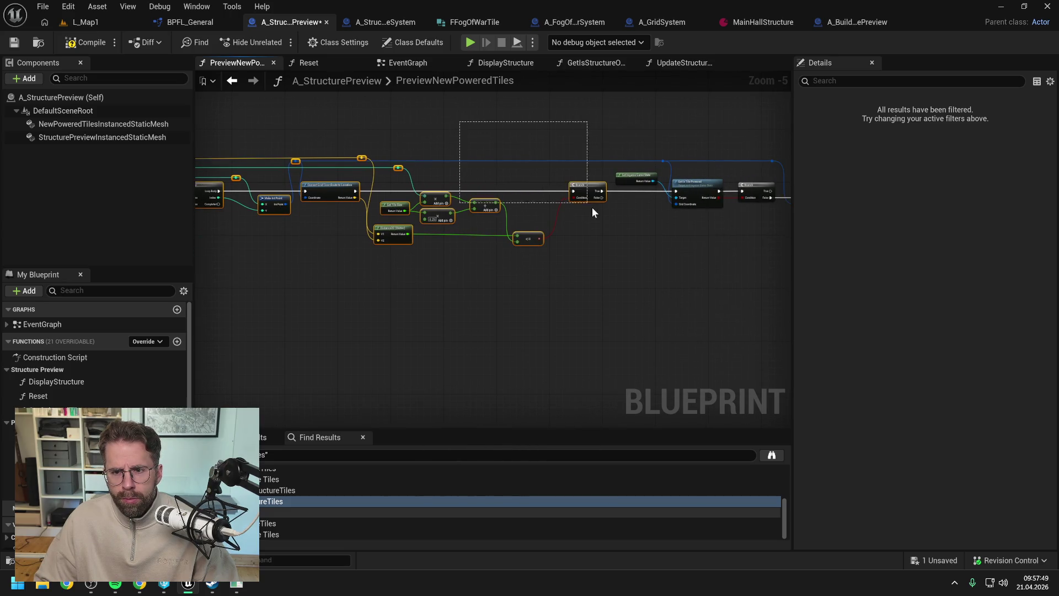
left_click(594, 205, "ctrl")
left_click_drag(614, 253, 370, 256)
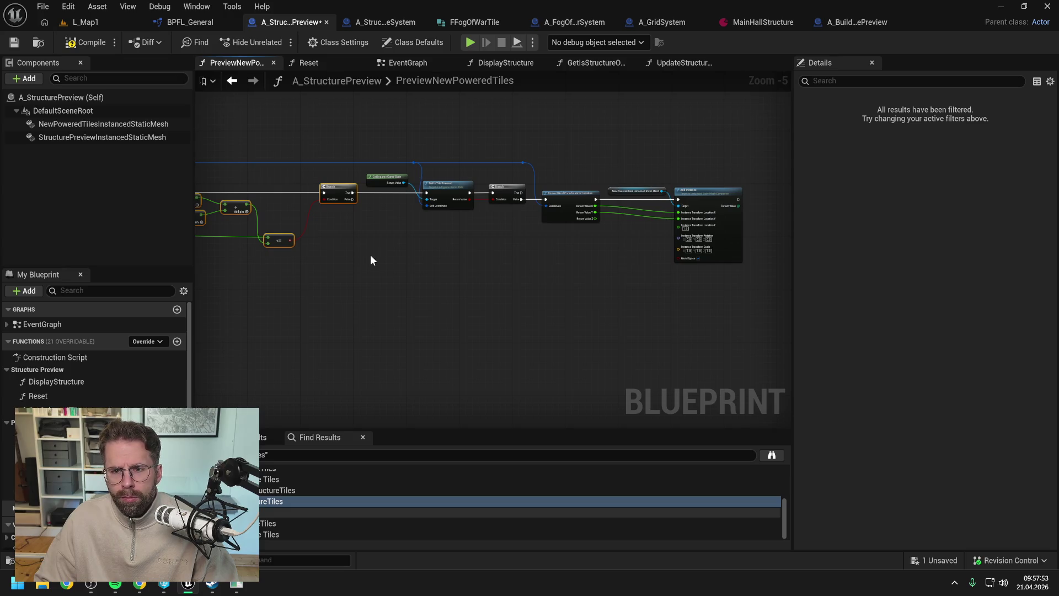
key("Delete")
key("ctrl+a")
key("Delete")
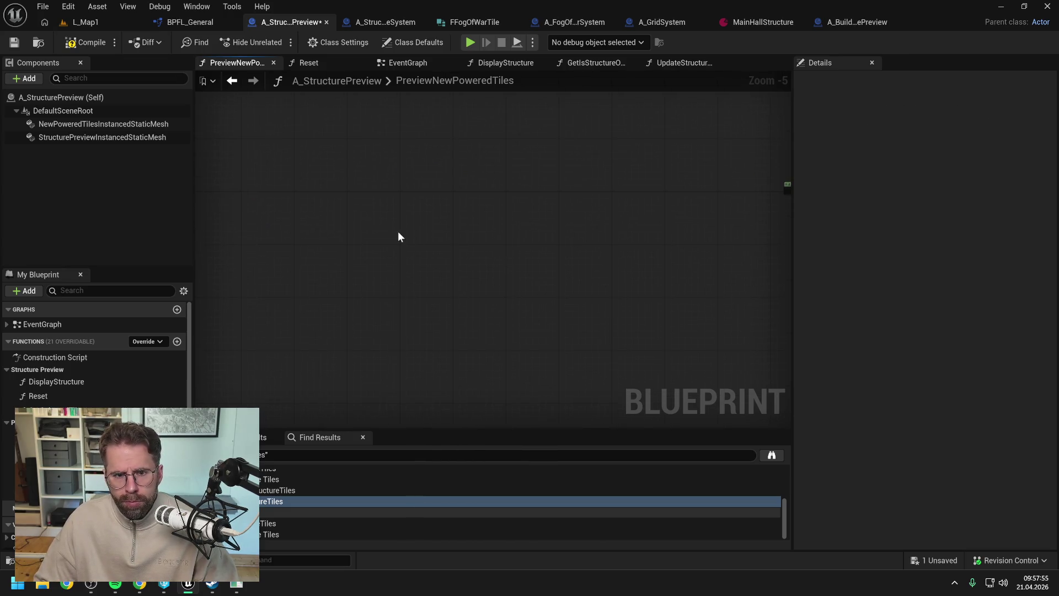
key("ctrl+z")
Nudge Get Tiles in Radius into place and remove the dangling reroute knot
scroll(562, 223, "down", 2)
scroll(444, 227, "up", 3)
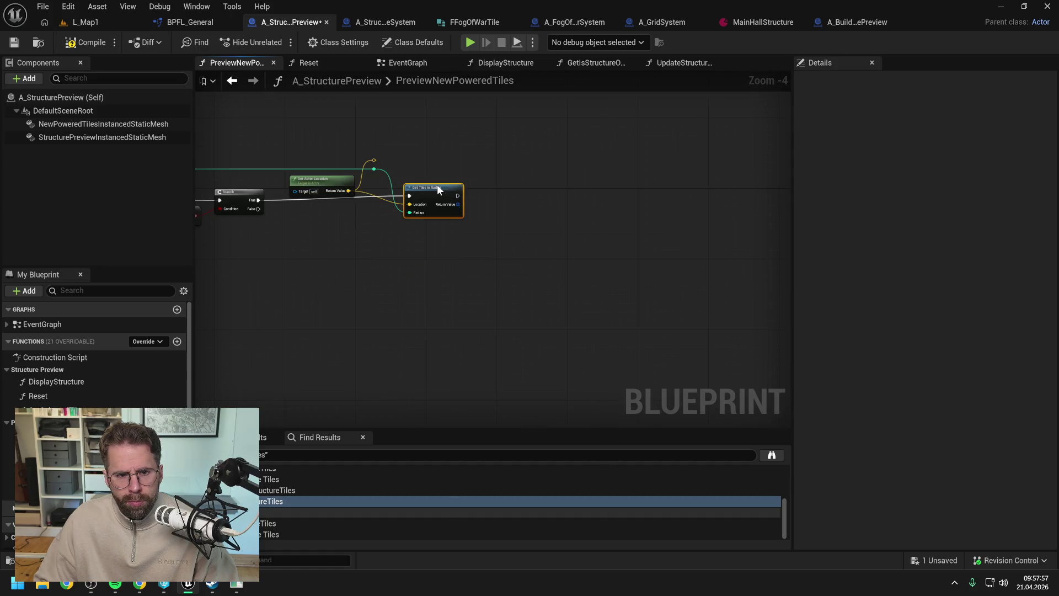
left_click_drag(437, 189, 425, 194)
left_click(374, 160)
key("Delete")
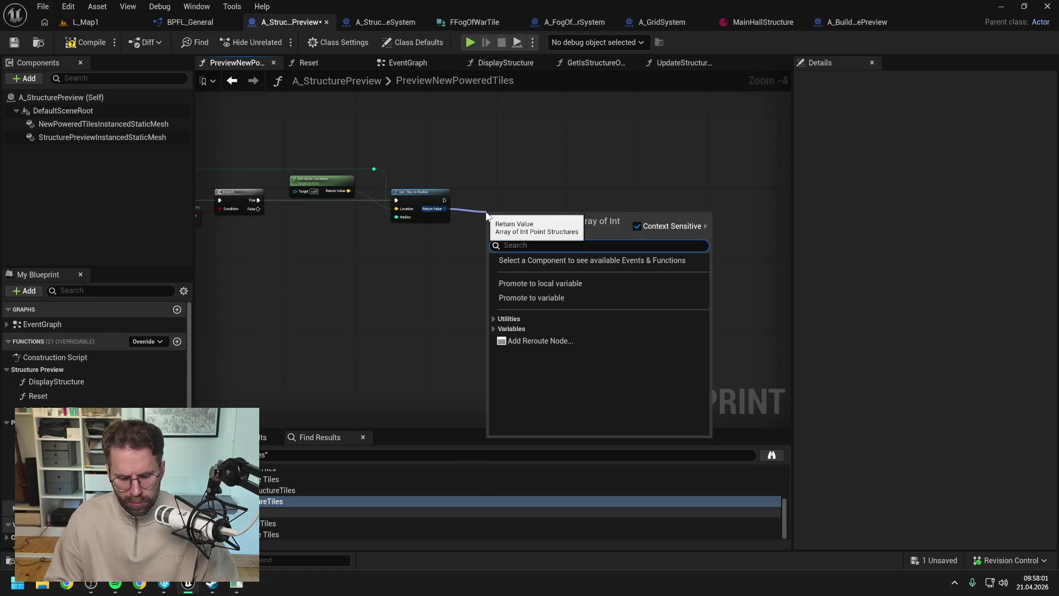
Add a ForEachLoop and wire its Loop Body and Array Element into the power-check nodes
type("for each")
key("Return")
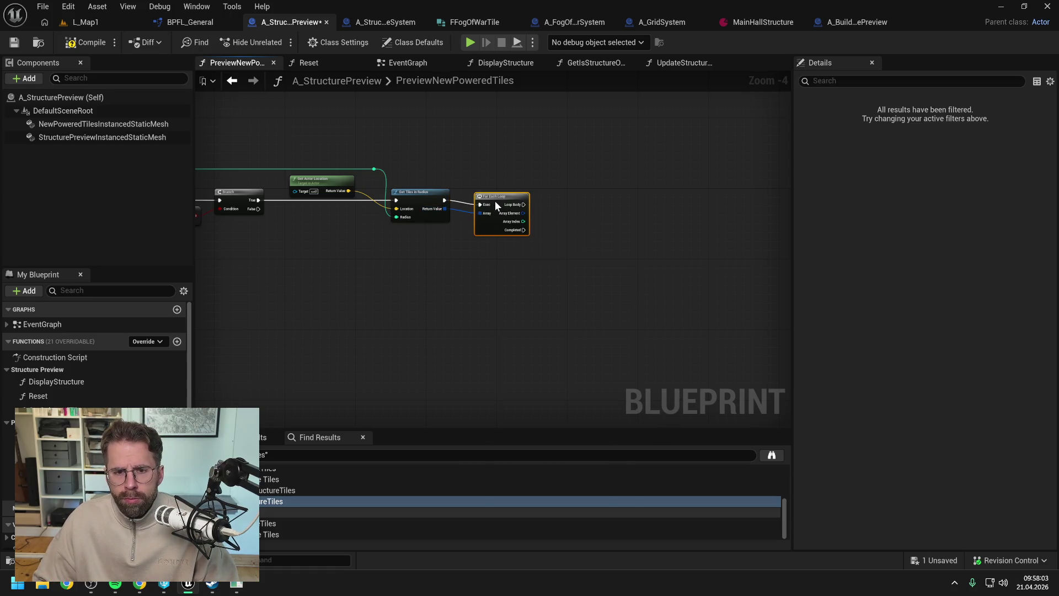
left_click(652, 208)
scroll(413, 200, "down", 6)
left_click_drag(499, 154, 709, 229)
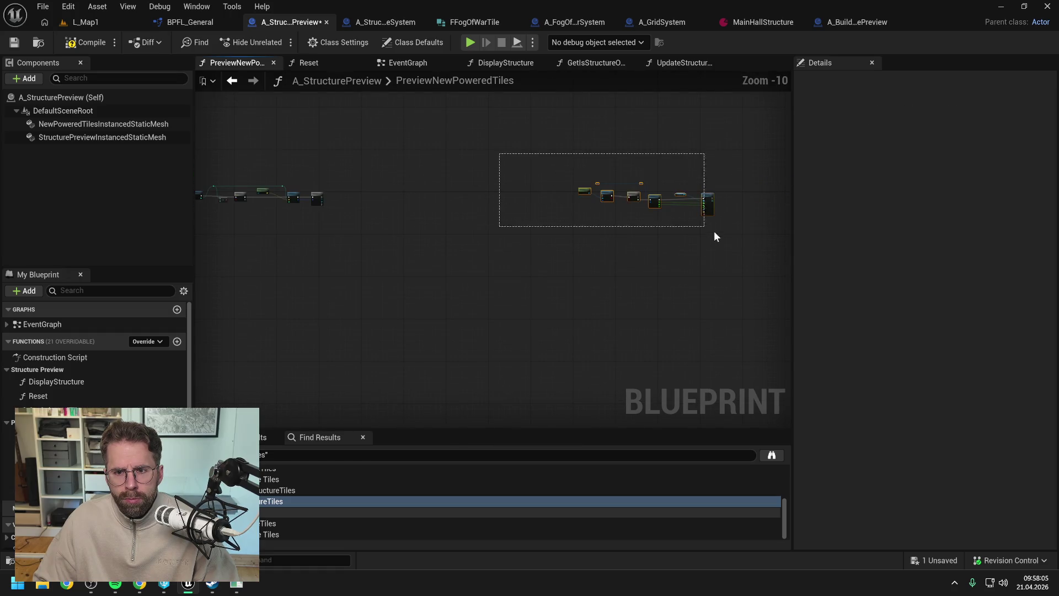
scroll(610, 204, "up", 3)
mouse_move(568, 182)
left_mouse_down()
mouse_move(480, 187)
mouse_move(437, 237)
left_mouse_up()
scroll(592, 203, "up", 5)
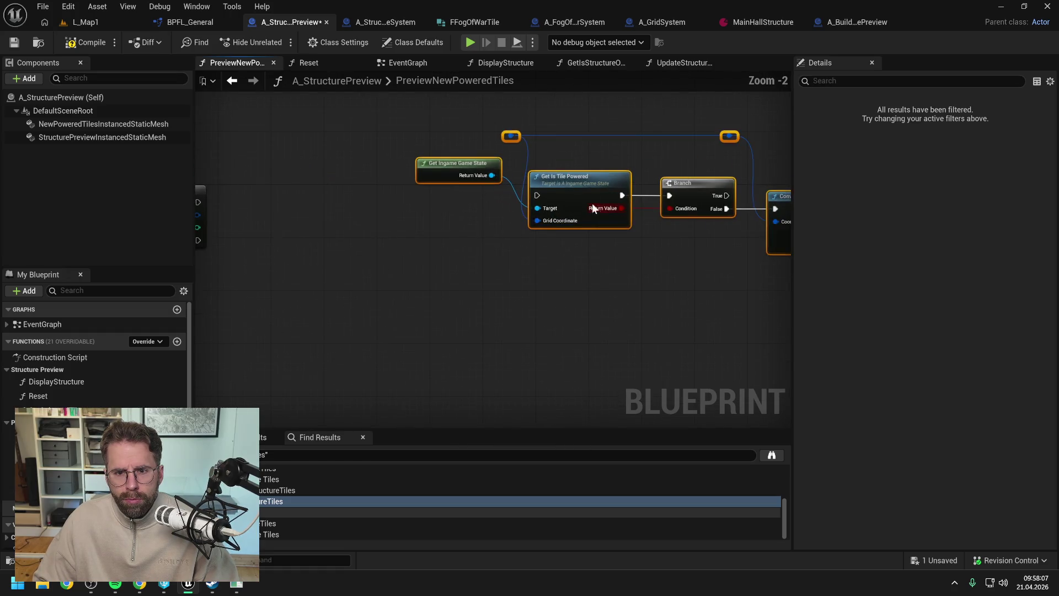
mouse_move(592, 203)
left_mouse_down()
mouse_move(401, 177)
mouse_move(473, 236)
left_mouse_up()
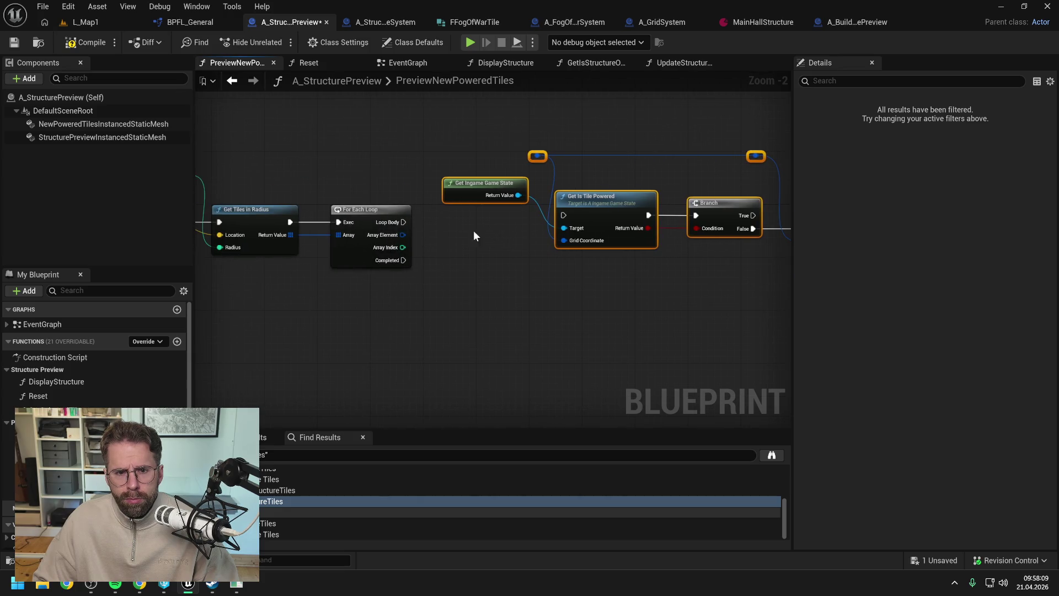
left_click_drag(404, 222, 561, 213)
mouse_move(403, 234)
left_mouse_down()
mouse_move(539, 157)
mouse_move(450, 158)
left_mouse_up()
double_click(499, 164)
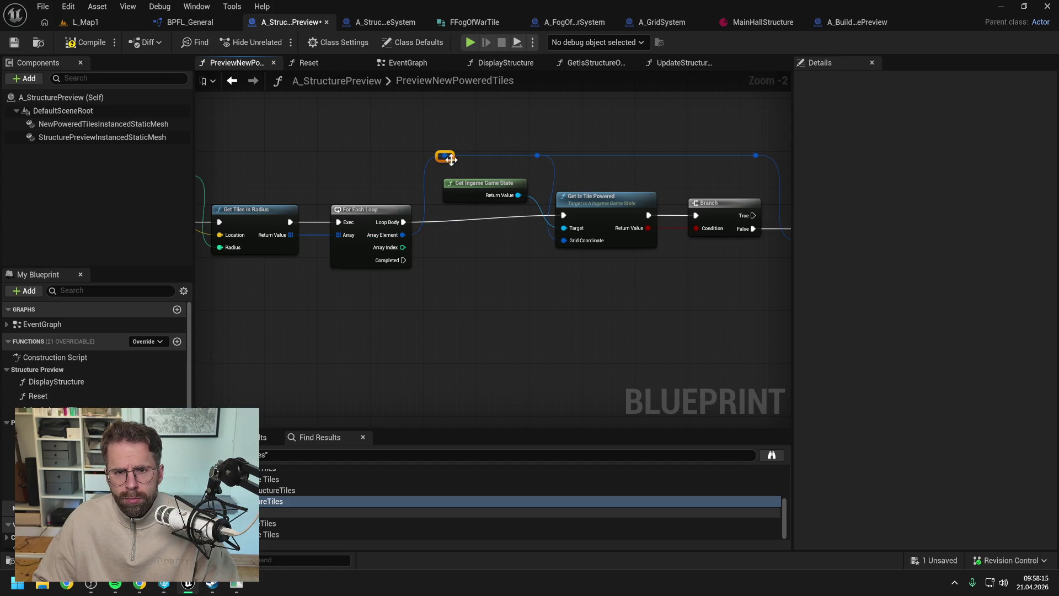
Align the three reroute points, then compile A_StructurePreview and accept the asset checkout
scroll(472, 146, "down", 1)
scroll(441, 183, "down", 2)
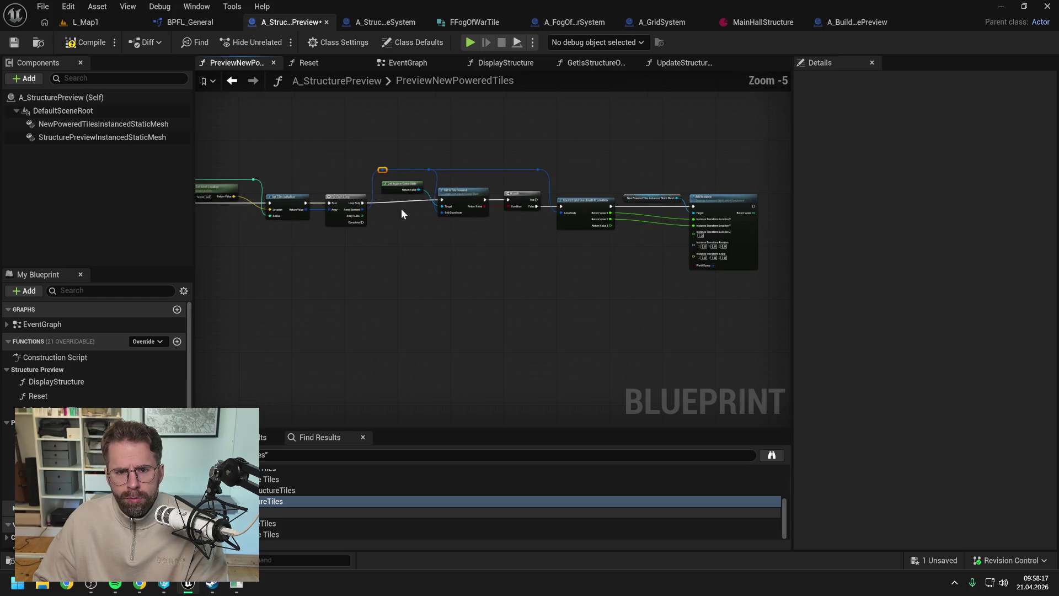
mouse_move(385, 233)
left_mouse_down()
mouse_move(578, 191)
mouse_move(742, 187)
left_mouse_up()
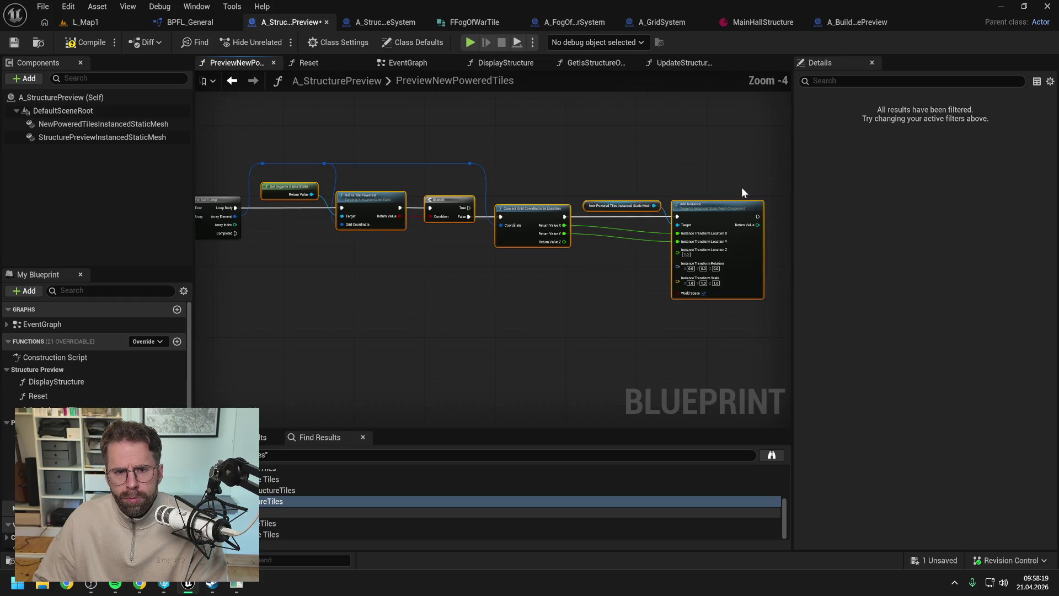
left_click(552, 149)
scroll(552, 150, "up", 1)
left_click_drag(322, 136, 577, 180)
key("Down")
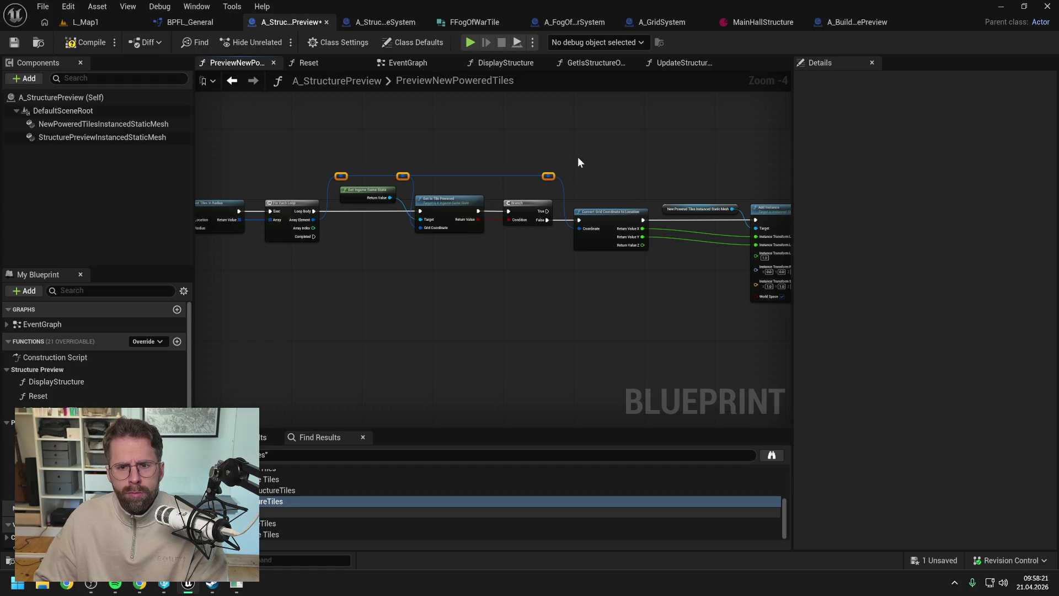
left_click(578, 157)
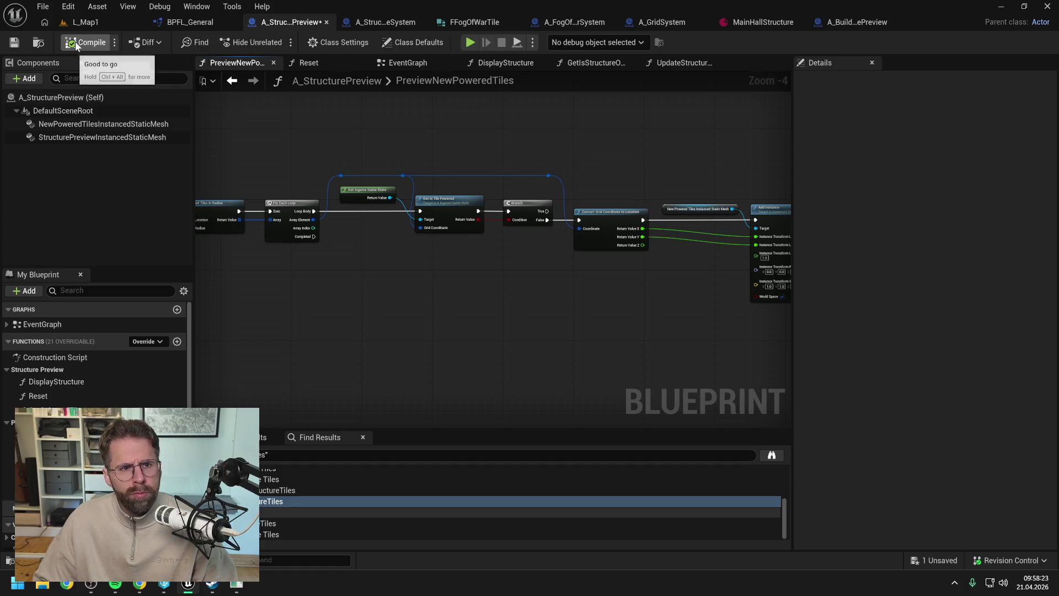
left_click(86, 42)
left_click(528, 416)
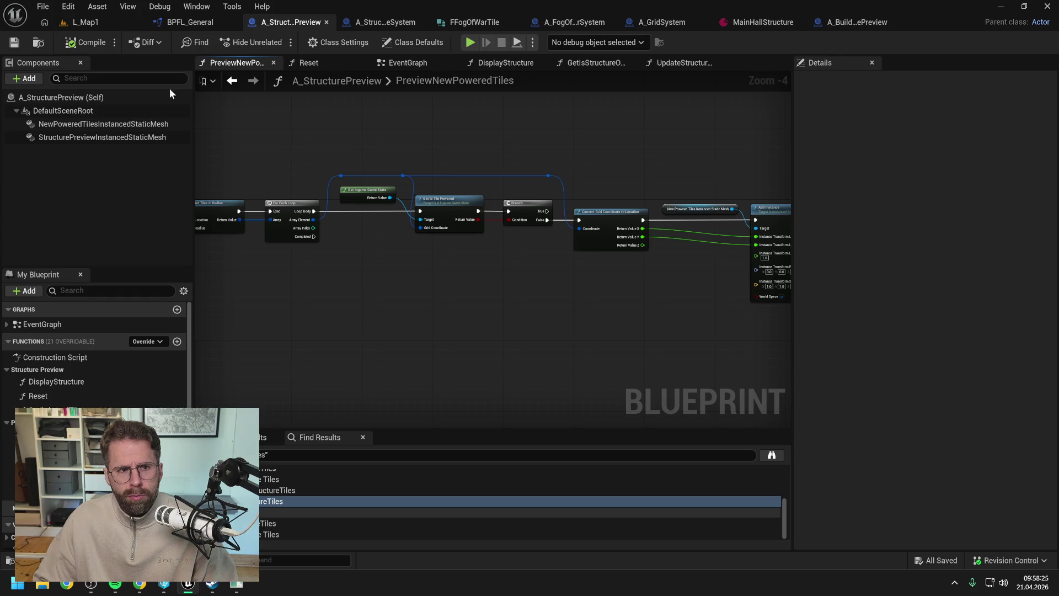
Play-test L_Map1 by placing a structure, then return to BPFL_General's GetTilesInRadius graph
left_click(132, 22)
key("alt+p")
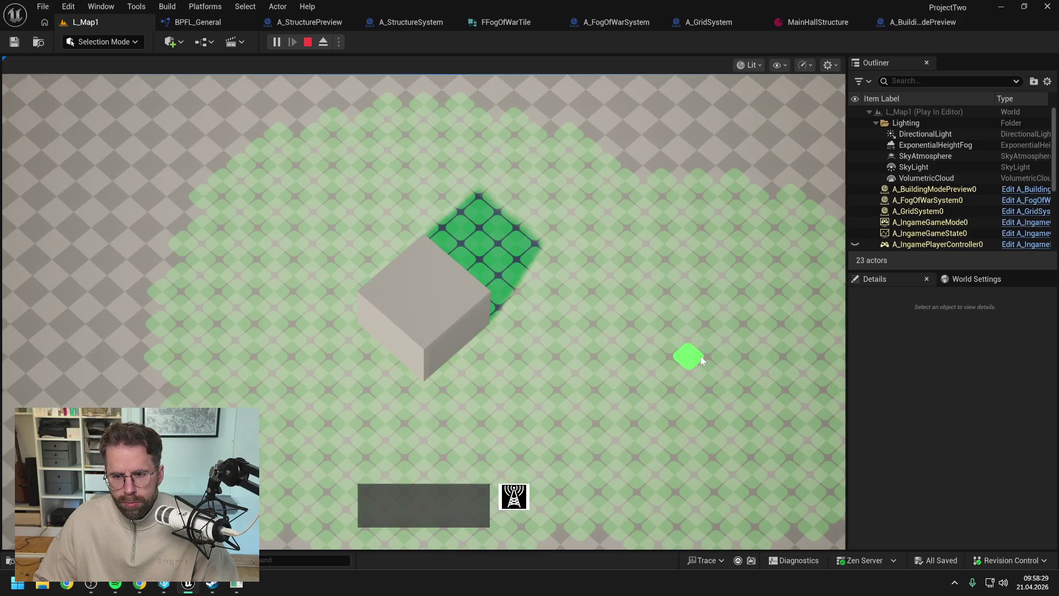
scroll(673, 355, "down", 3)
left_click(567, 334)
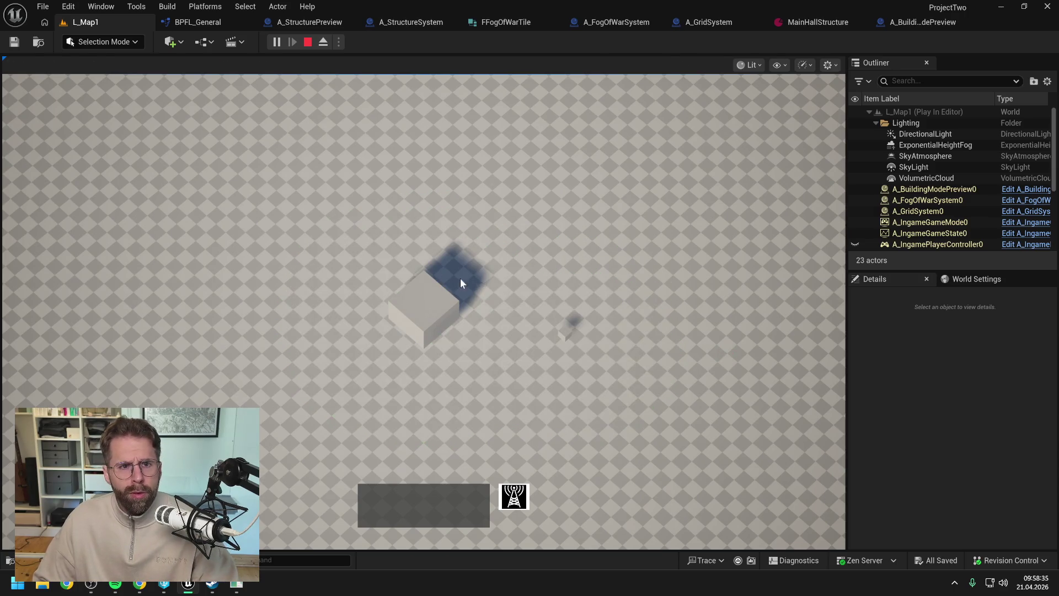
key("Escape")
left_click(192, 22)
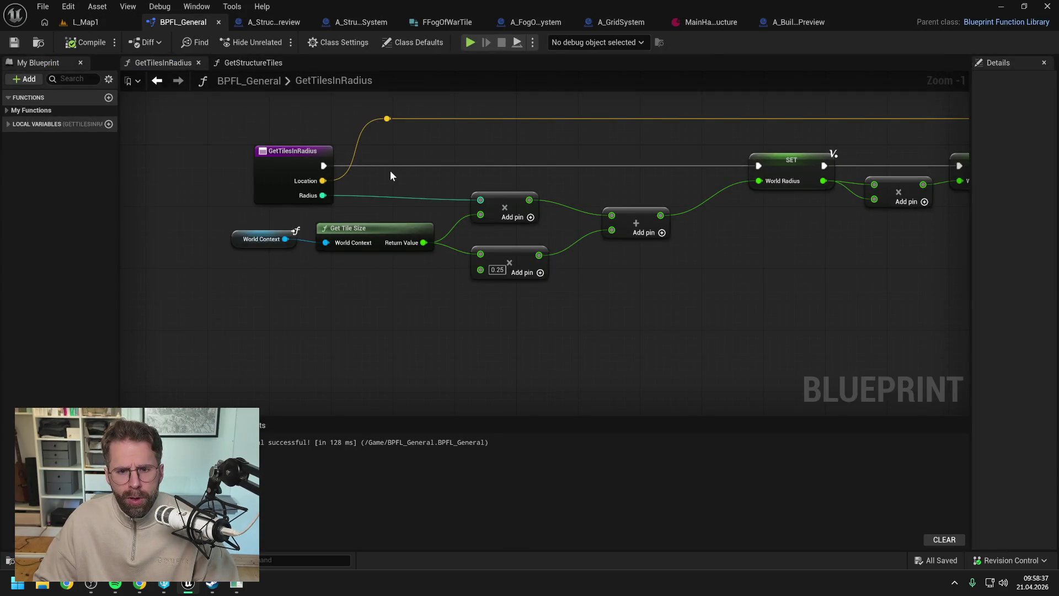
Change the GetTilesInRadius multiplier from 0.25 to 0.5, then compile and save BPFL_General
scroll(390, 171, "down", 2)
scroll(491, 232, "up", 3)
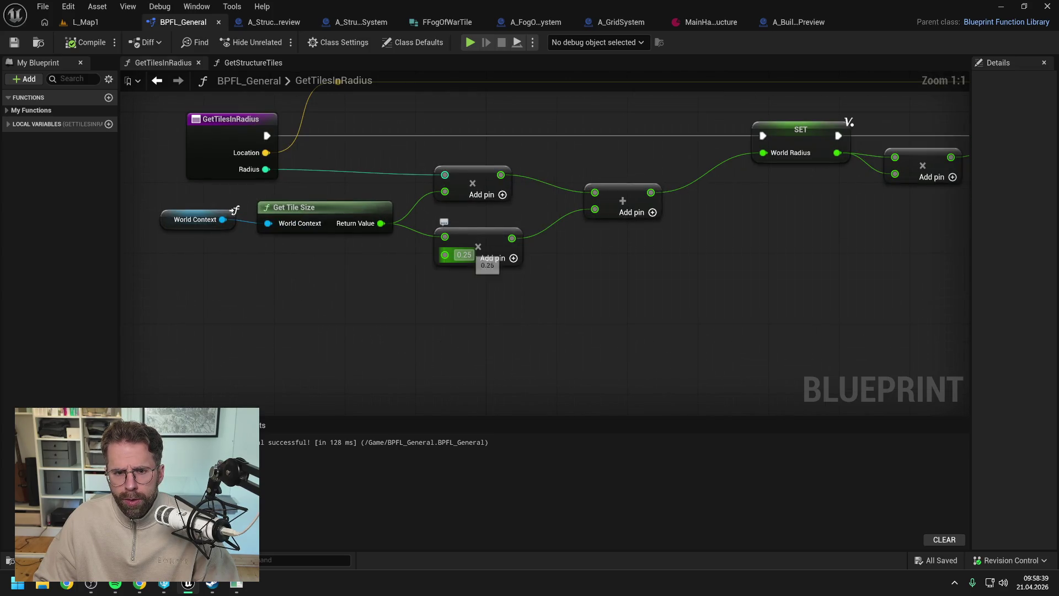
left_click(464, 254)
type("0.5")
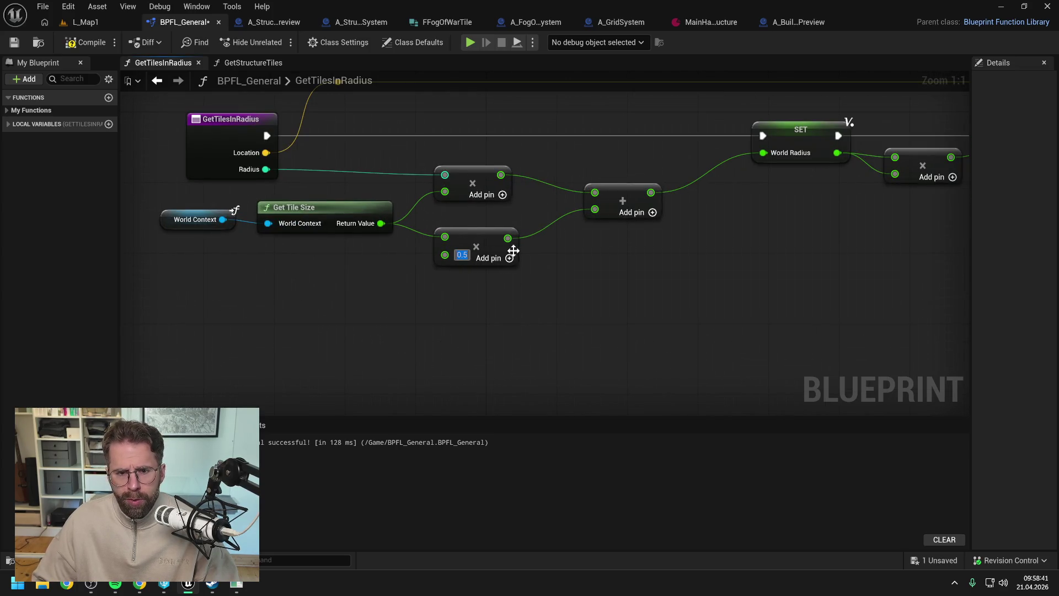
key("Return")
left_click(87, 47)
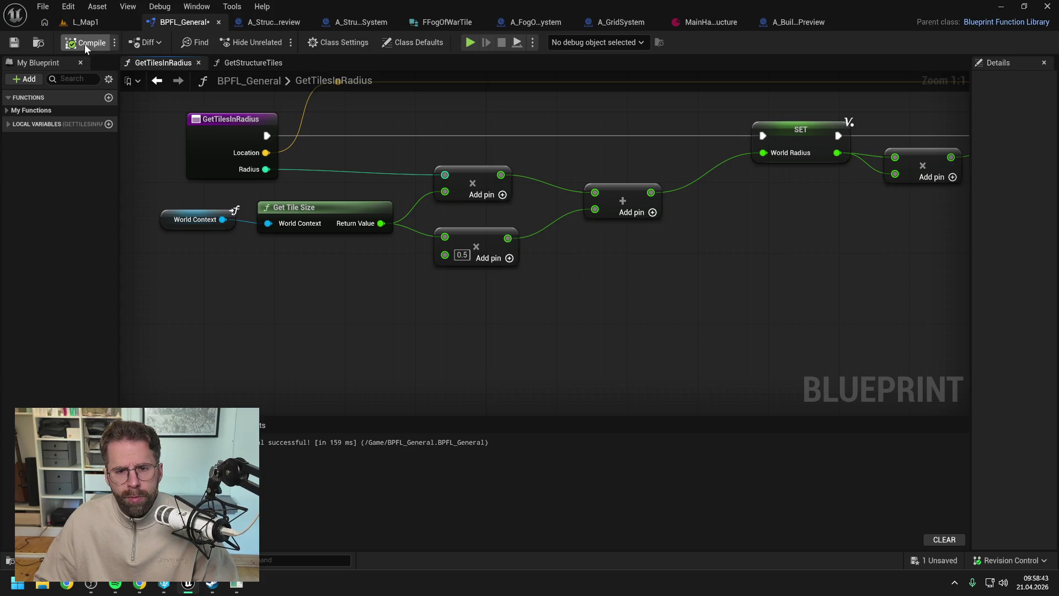
key("ctrl+s")
Play-test L_Map1, placing the main building, a power structure and a small building
left_click(85, 22)
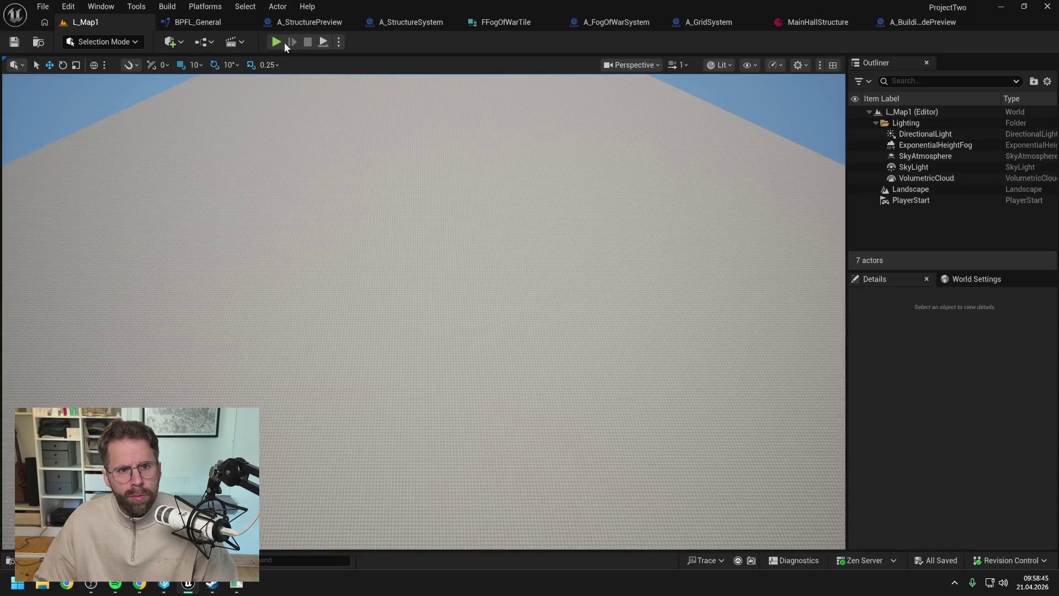
key("alt+p")
left_click(435, 314)
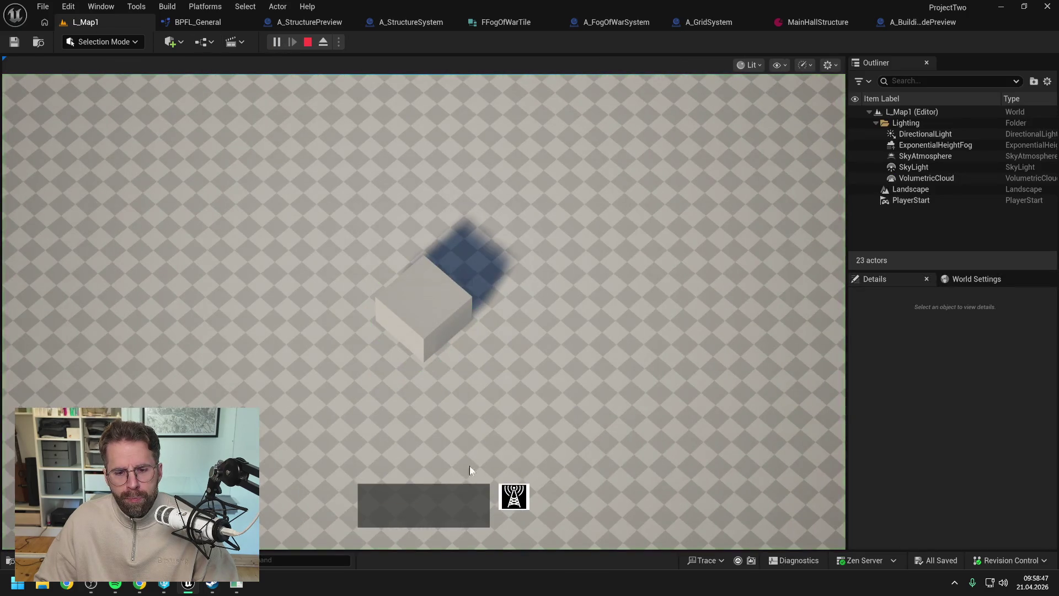
key("s")
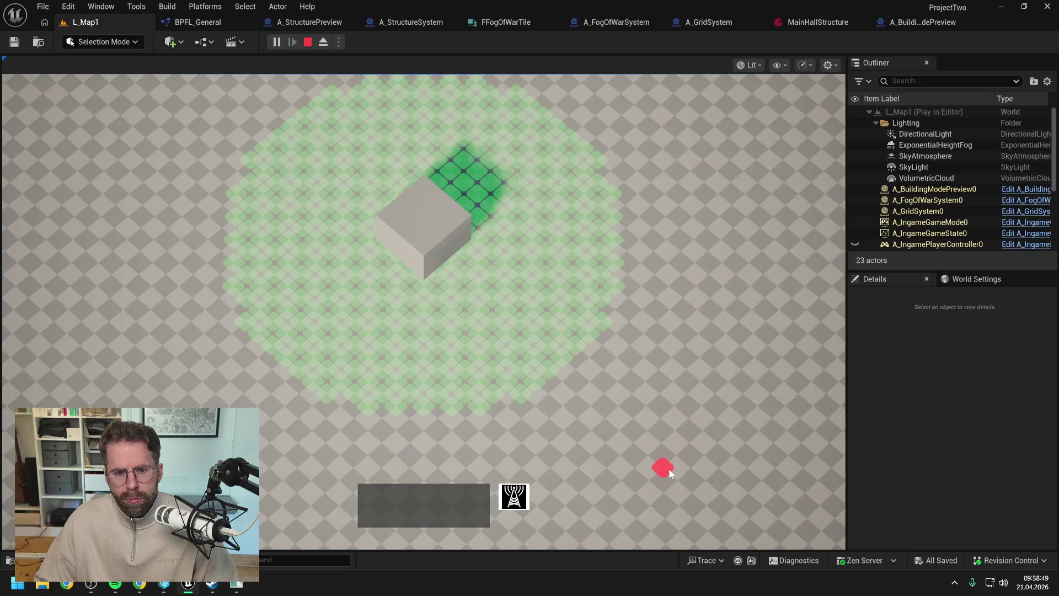
scroll(672, 471, "down", 1)
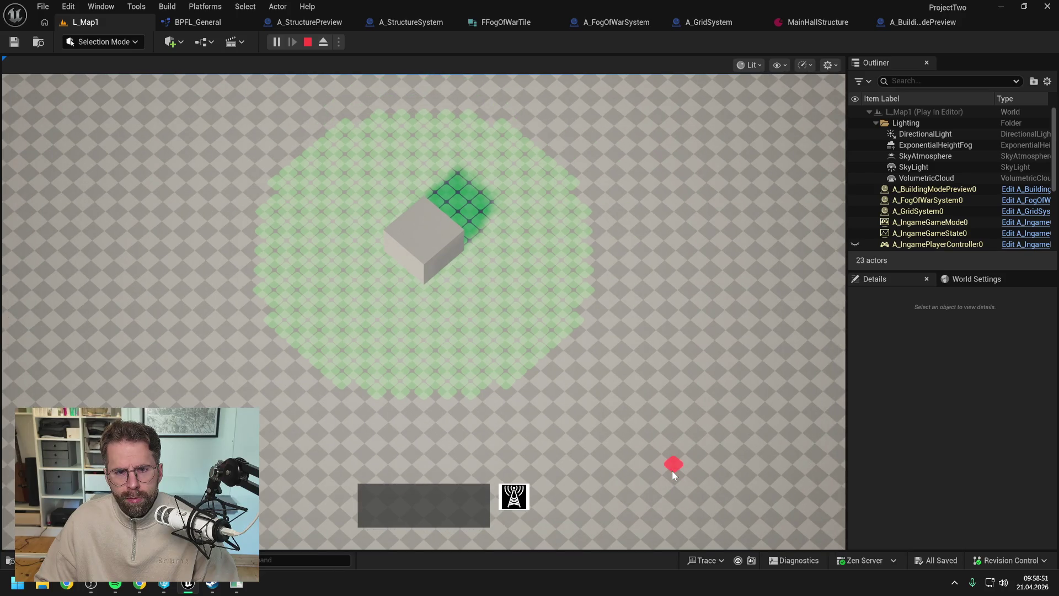
key("w")
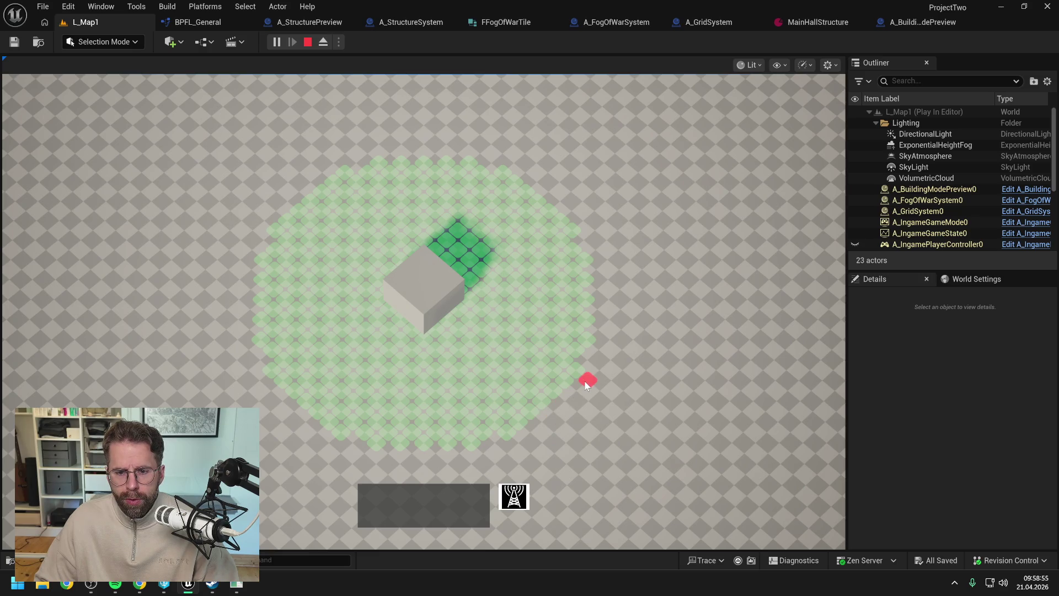
left_click(596, 258)
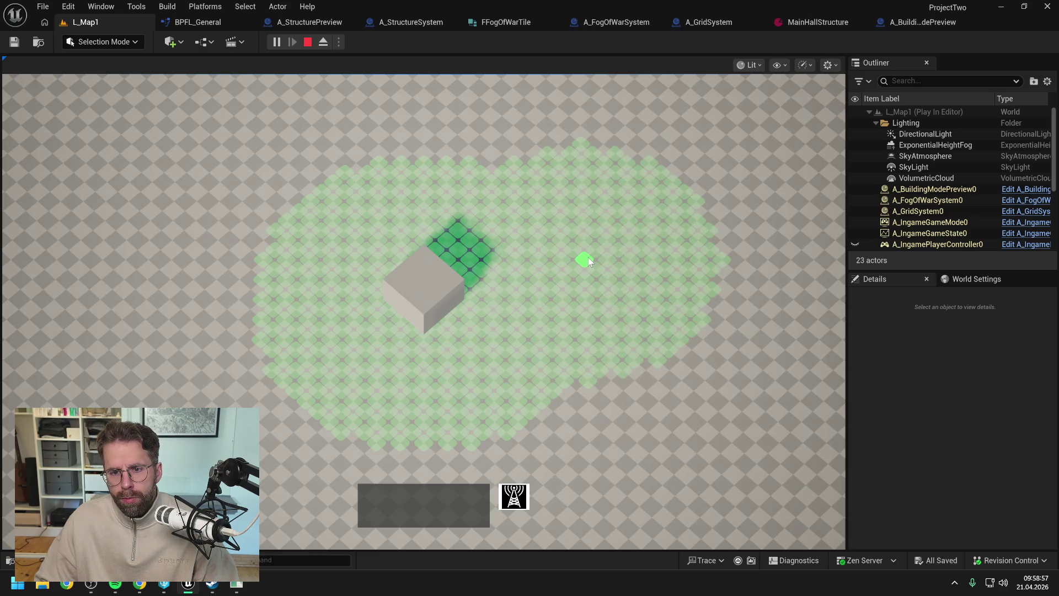
left_click(588, 257)
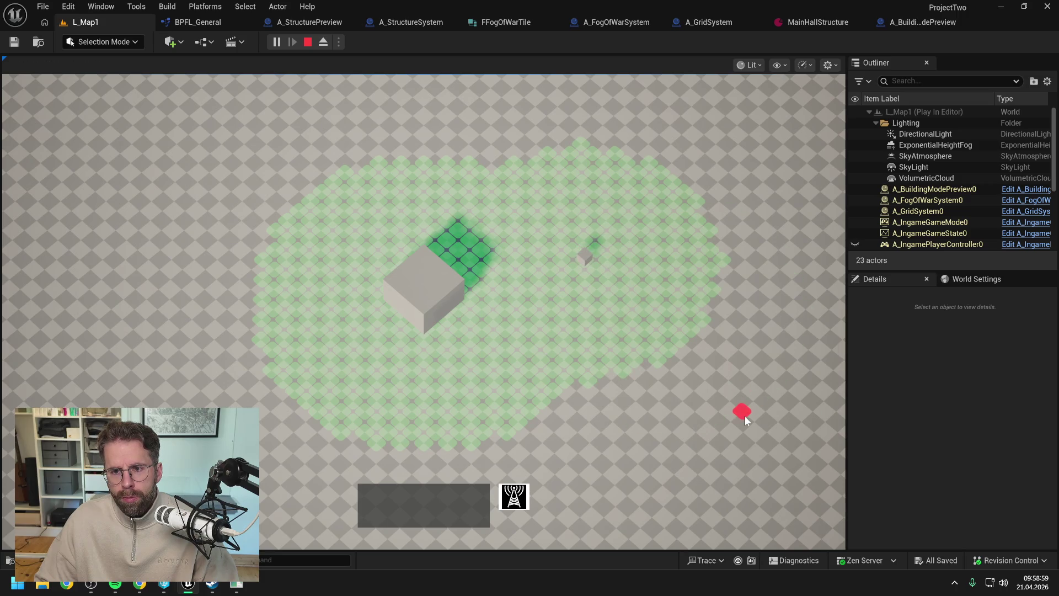
key("Escape")
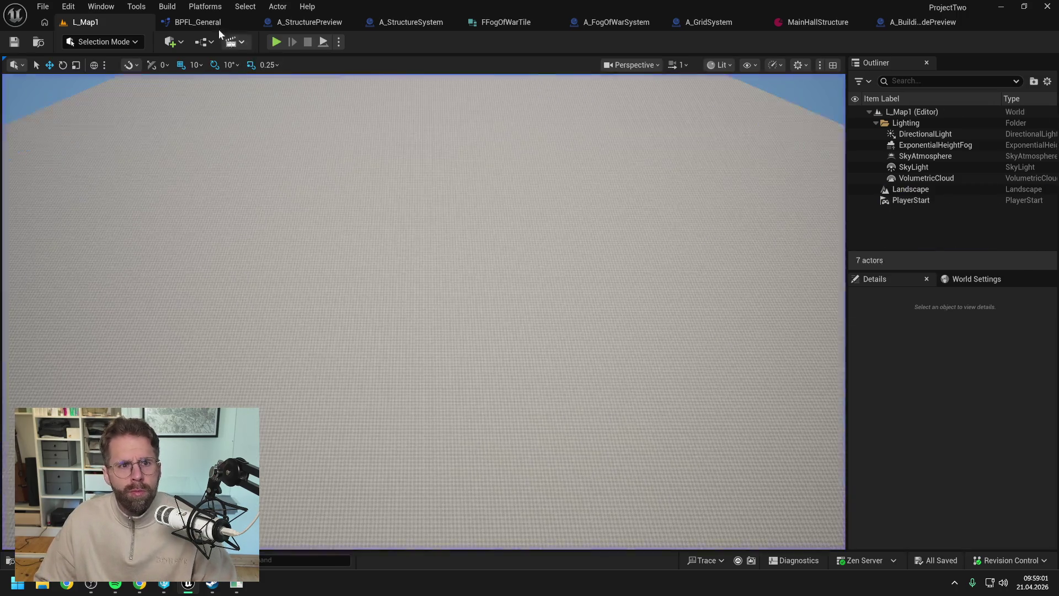
Set the GetTilesInRadius multiplier to 0.8, then compile and save the library
left_click(204, 24)
type("0.8")
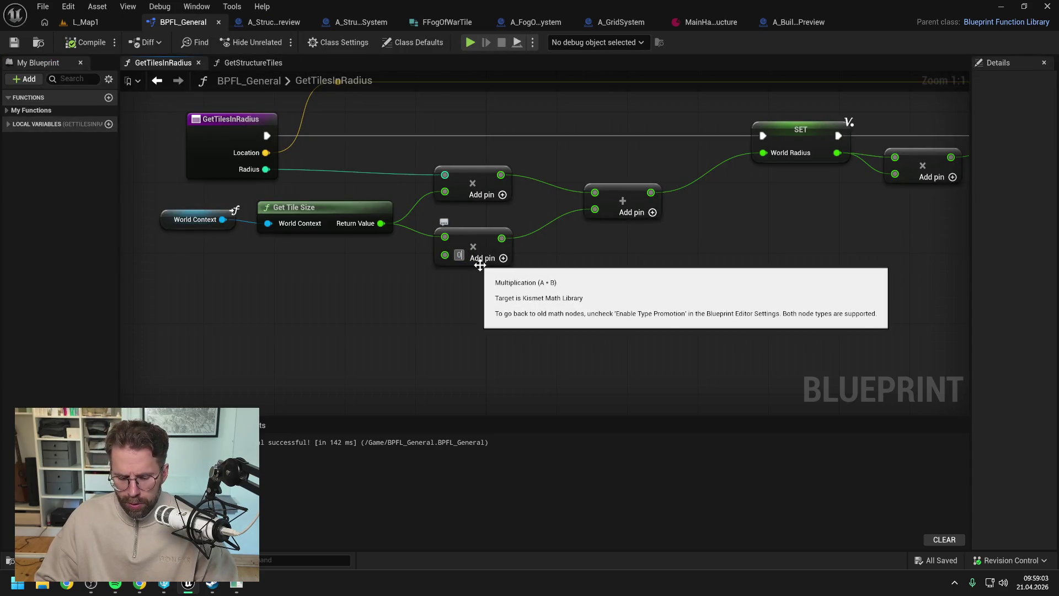
key("Return")
left_click(83, 42)
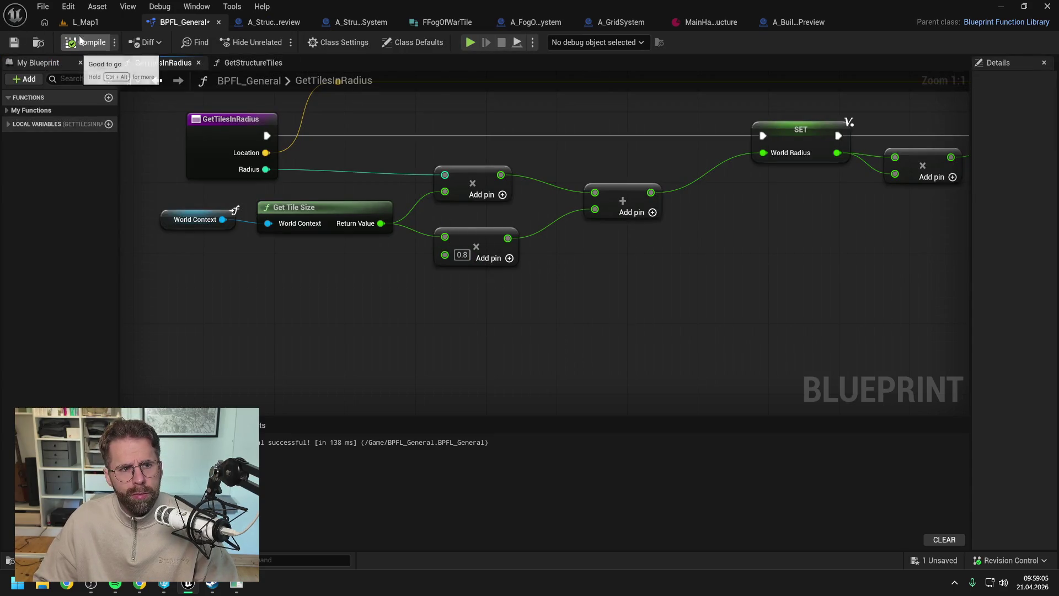
Play L_Map1 again to inspect the green tile radius around the cube, then stop
left_click(83, 22)
key("alt+p")
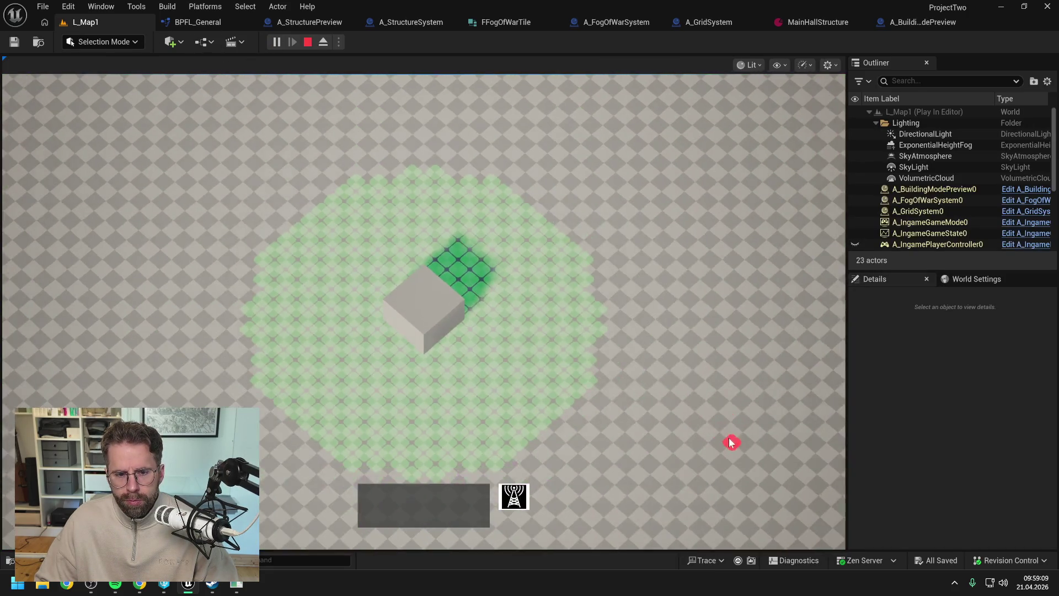
key("s")
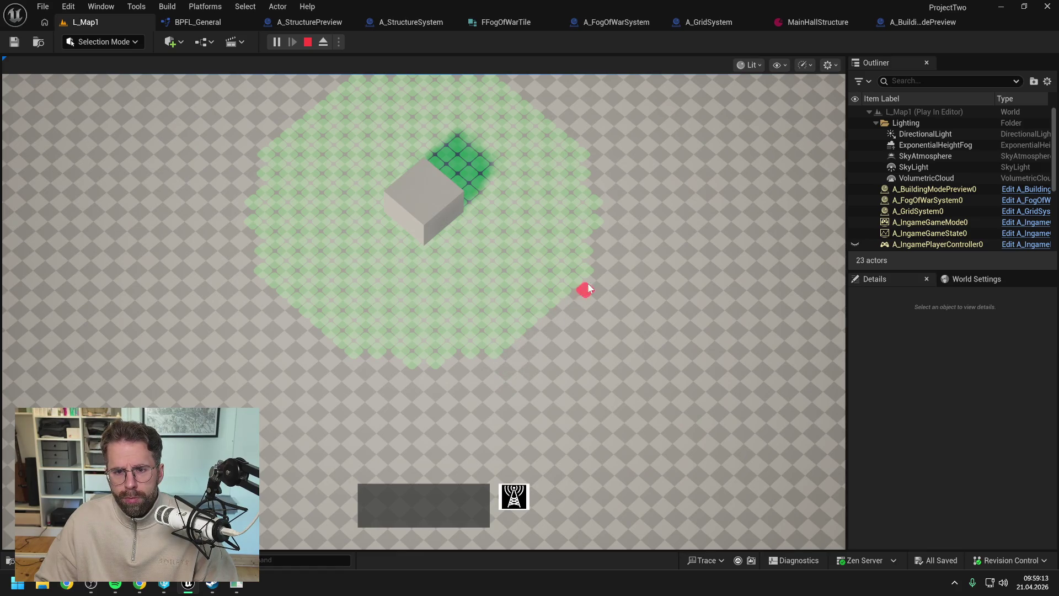
scroll(672, 304, "down", 1)
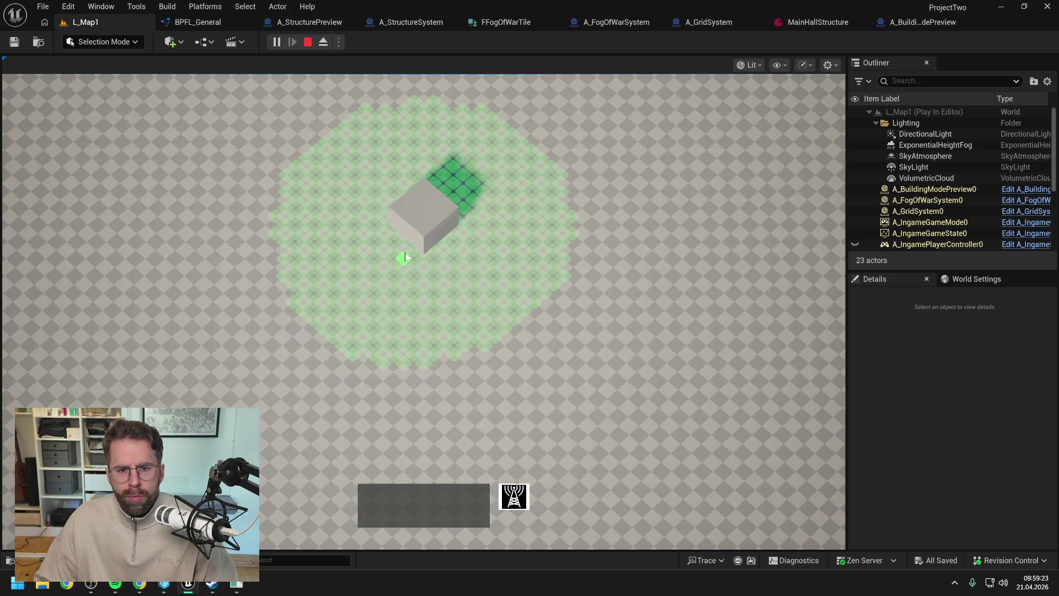
scroll(671, 378, "down", 2)
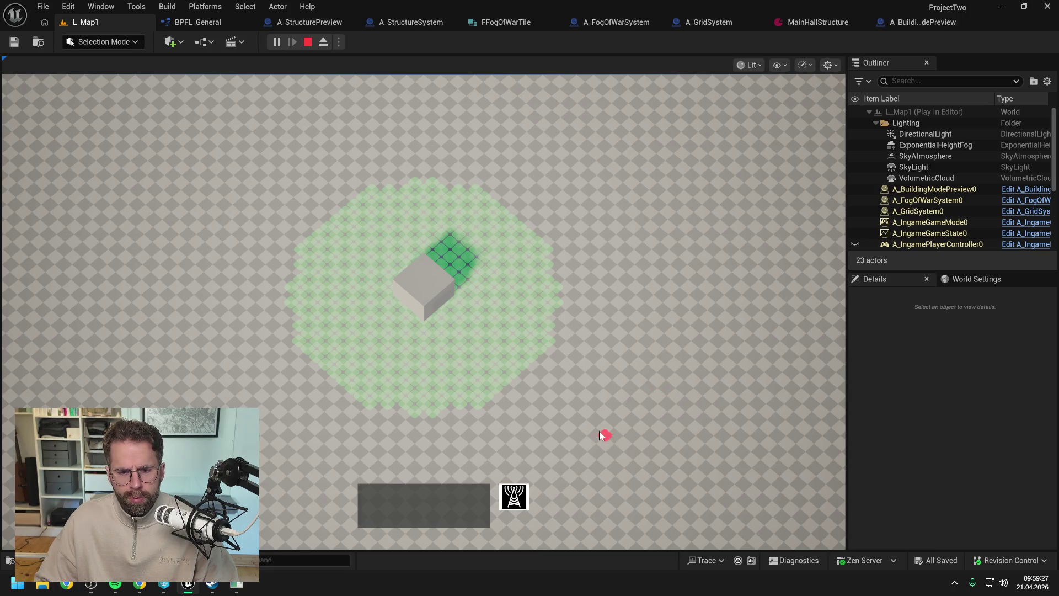
scroll(600, 430, "up", 5)
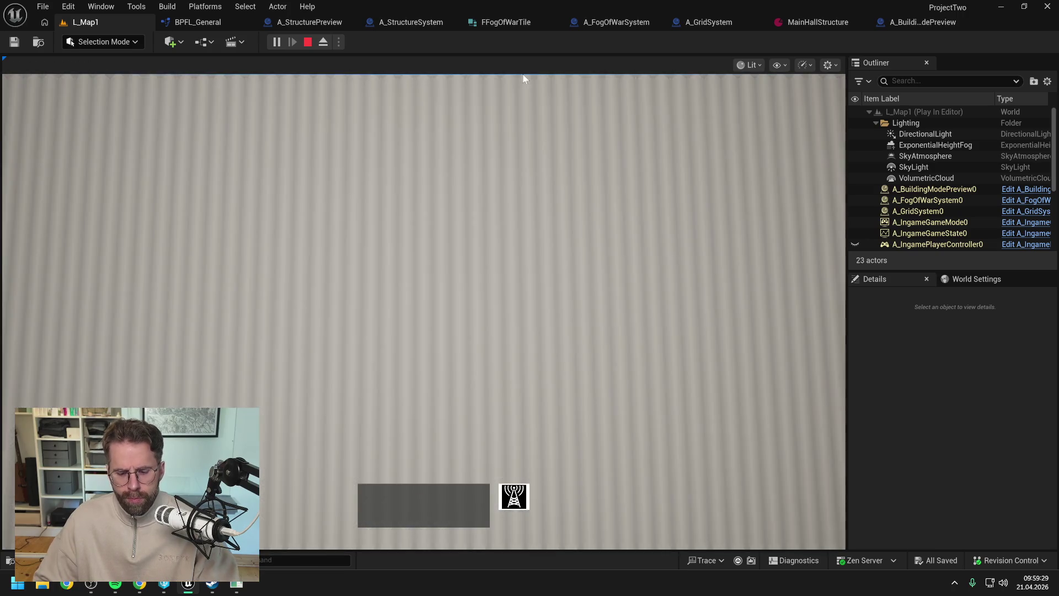
scroll(508, 234, "down", 5)
key("Escape")
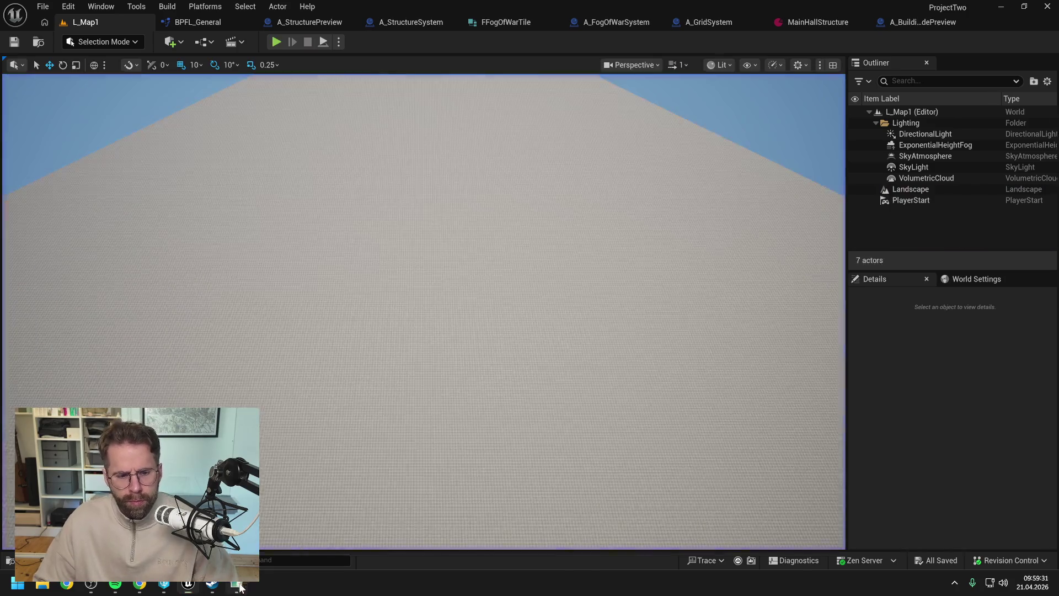
left_click(239, 588)
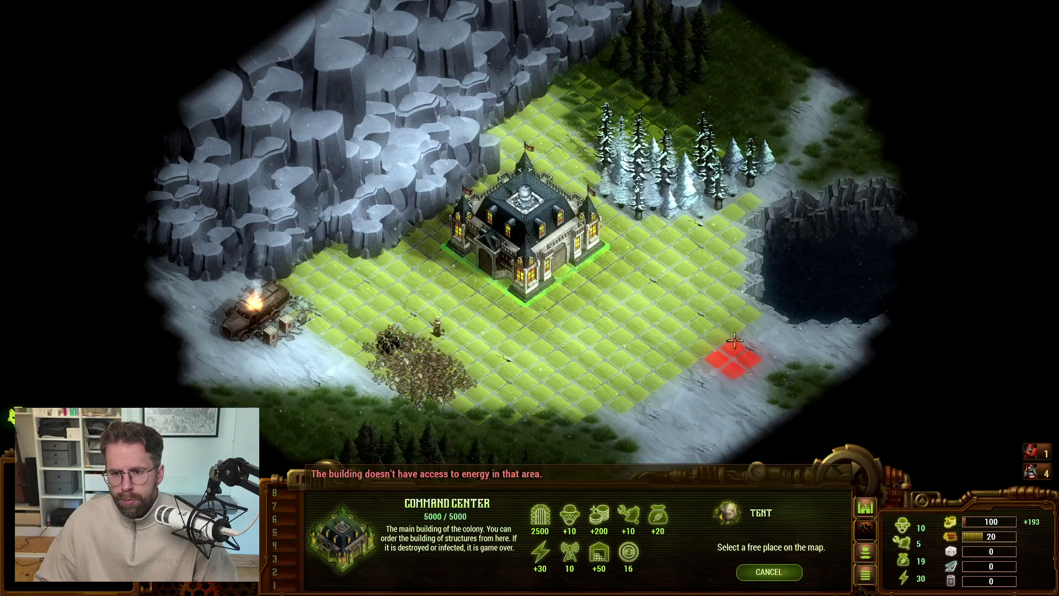
right_click(728, 386)
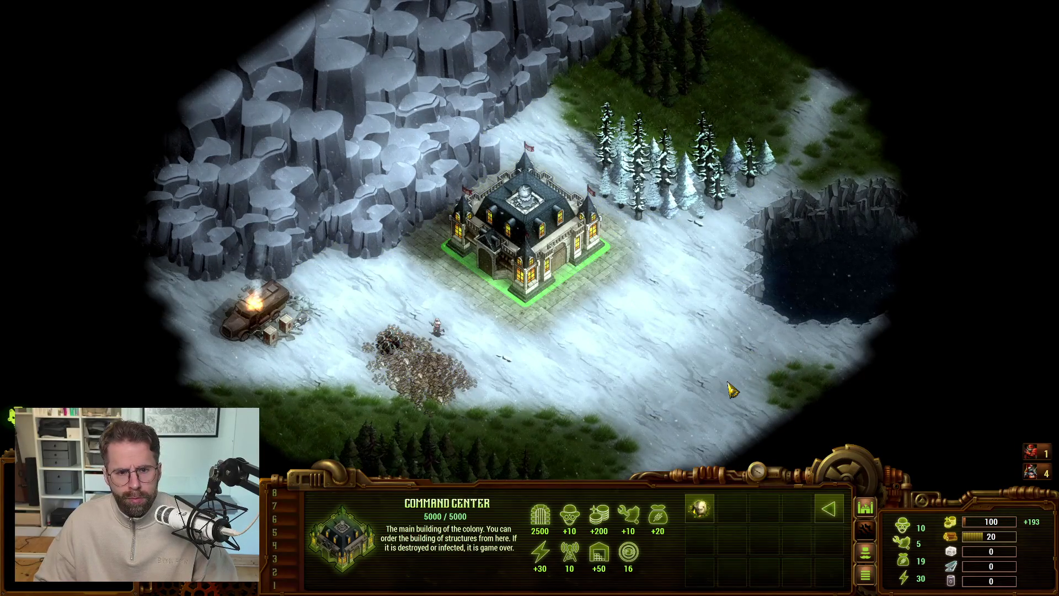
key("alt+Tab")
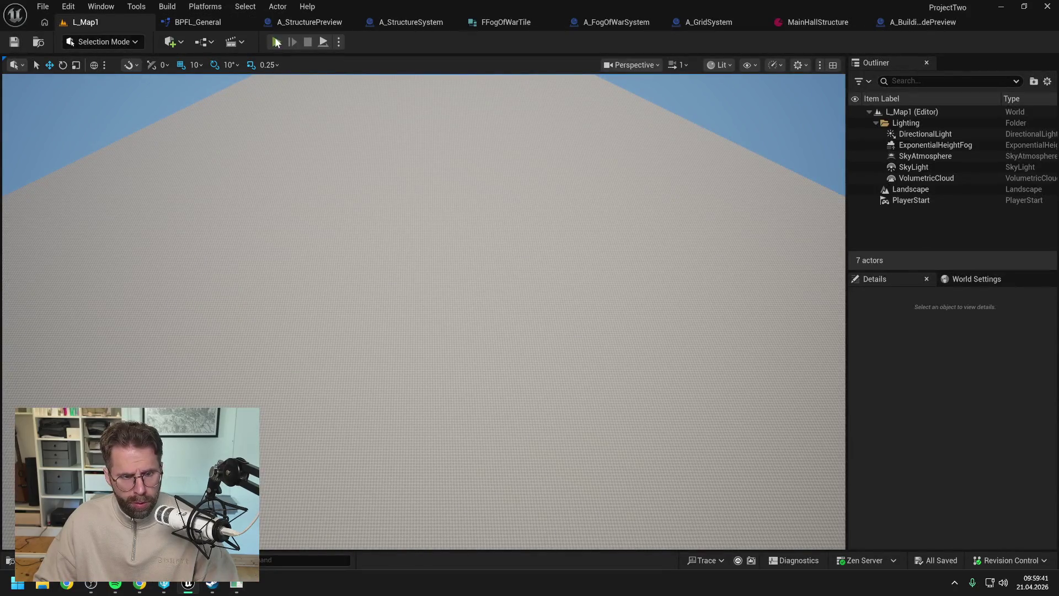
After a brief play test, change the GetTilesInRadius multiplier from 0.8 to 0.7
key("alt+p")
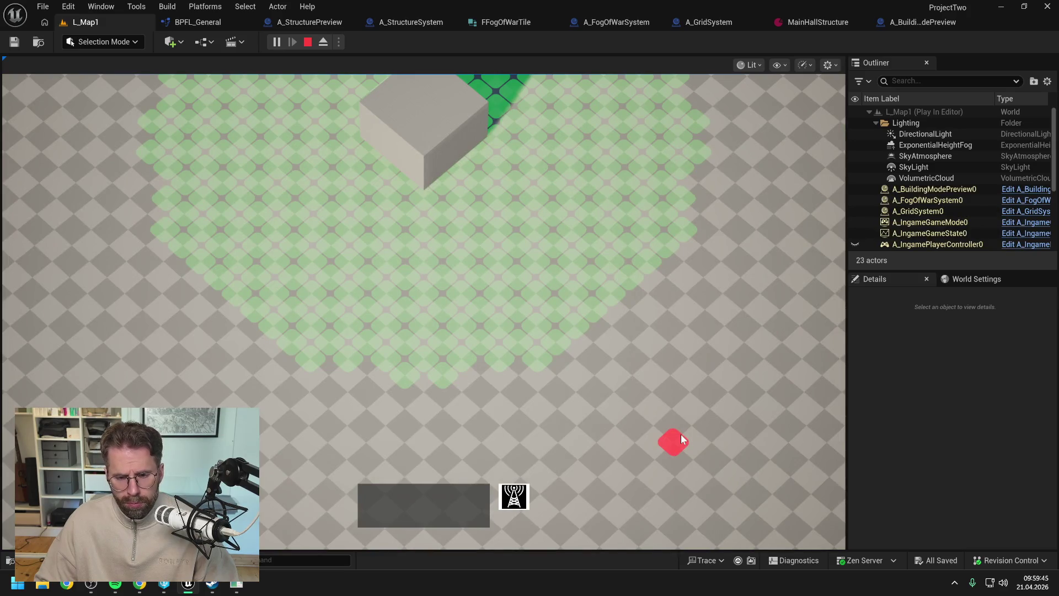
scroll(682, 436, "down", 2)
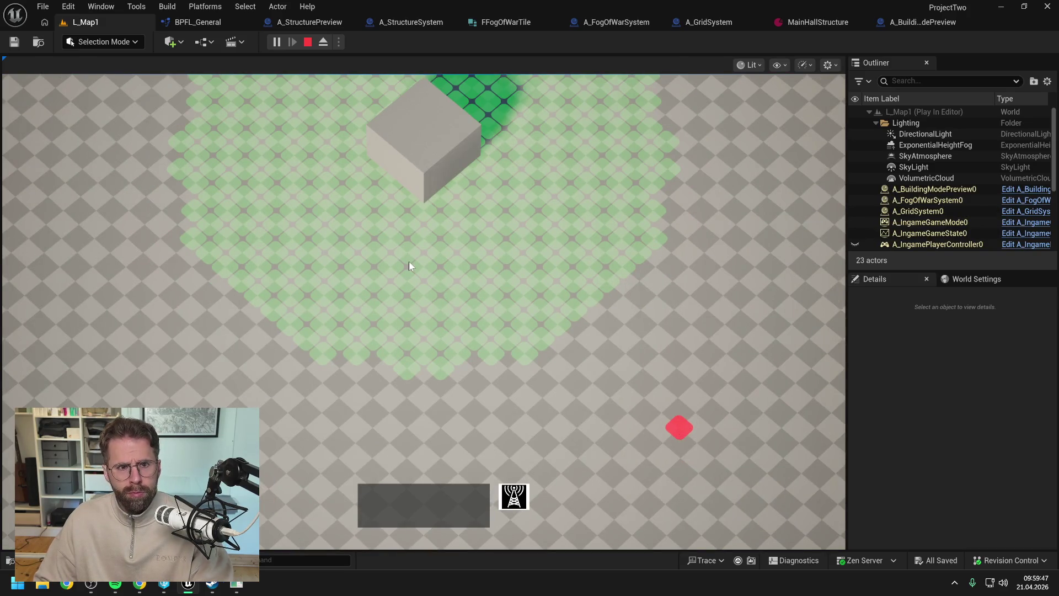
key("Escape")
left_click(188, 22)
left_click(461, 254)
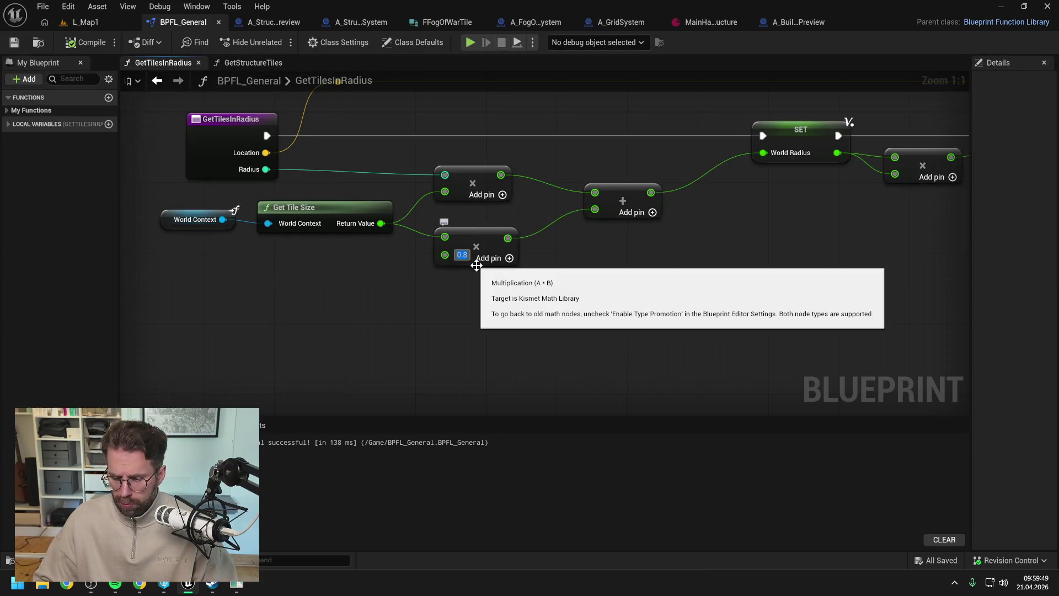
type("0.7")
key("Return")
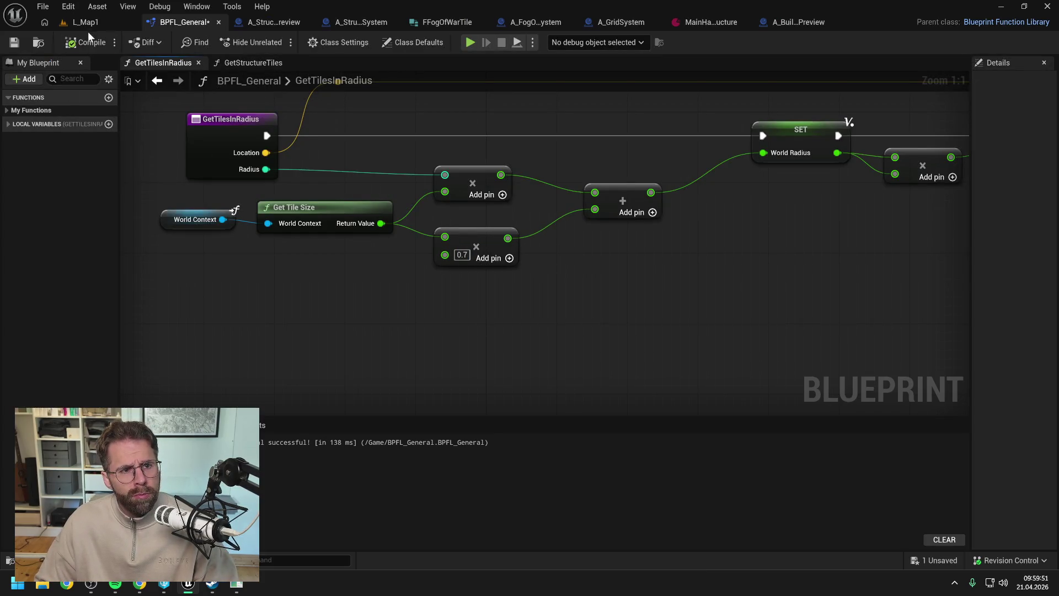
Play-test the 0.7 radius, then set the multiplier to 0.9 and compile
left_click(104, 25)
key("alt+p")
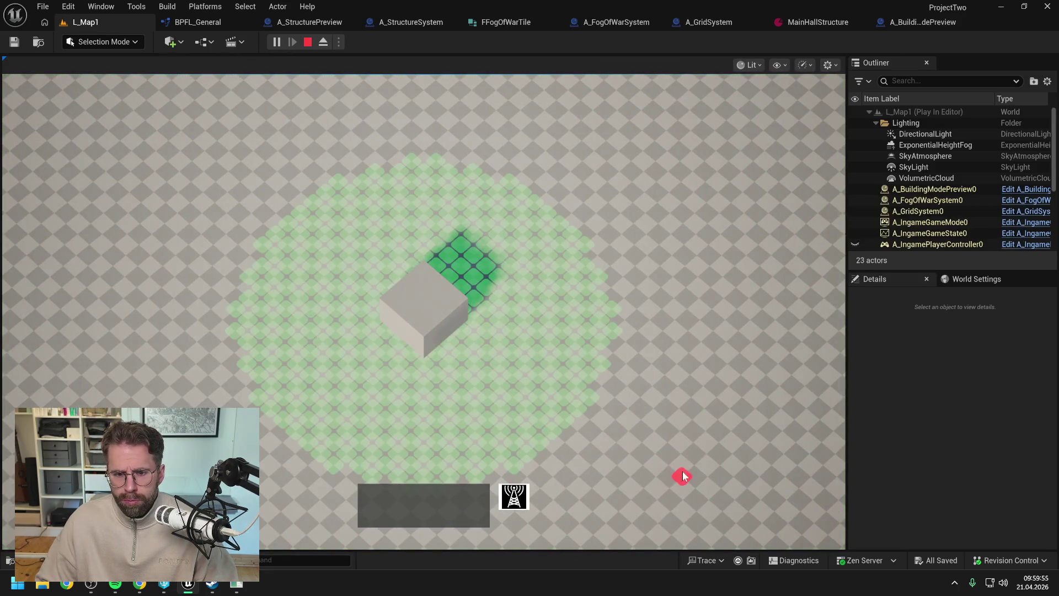
key("s")
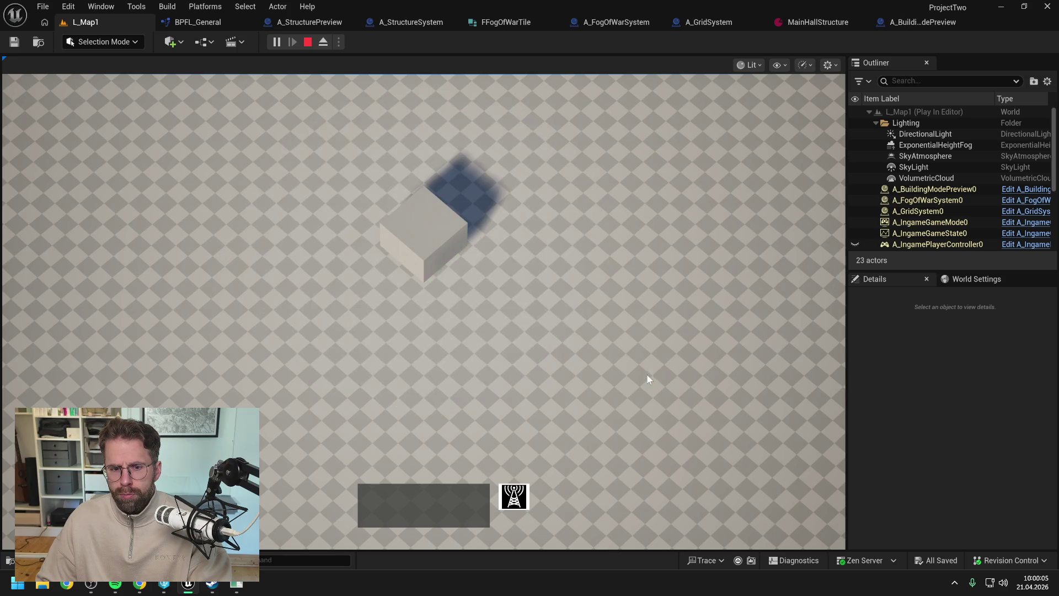
key("Escape")
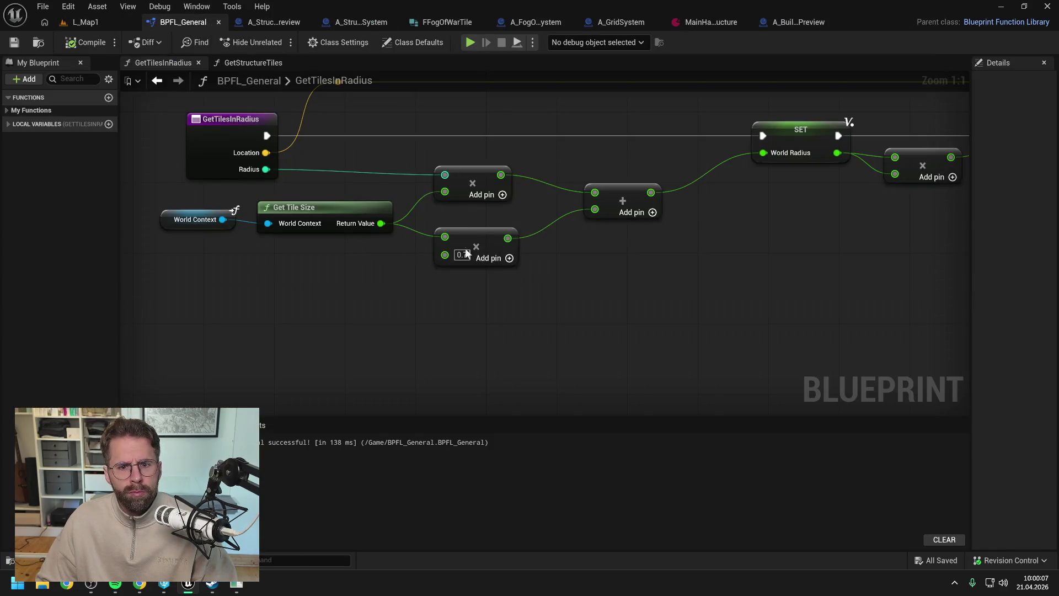
type("0.9")
key("Return")
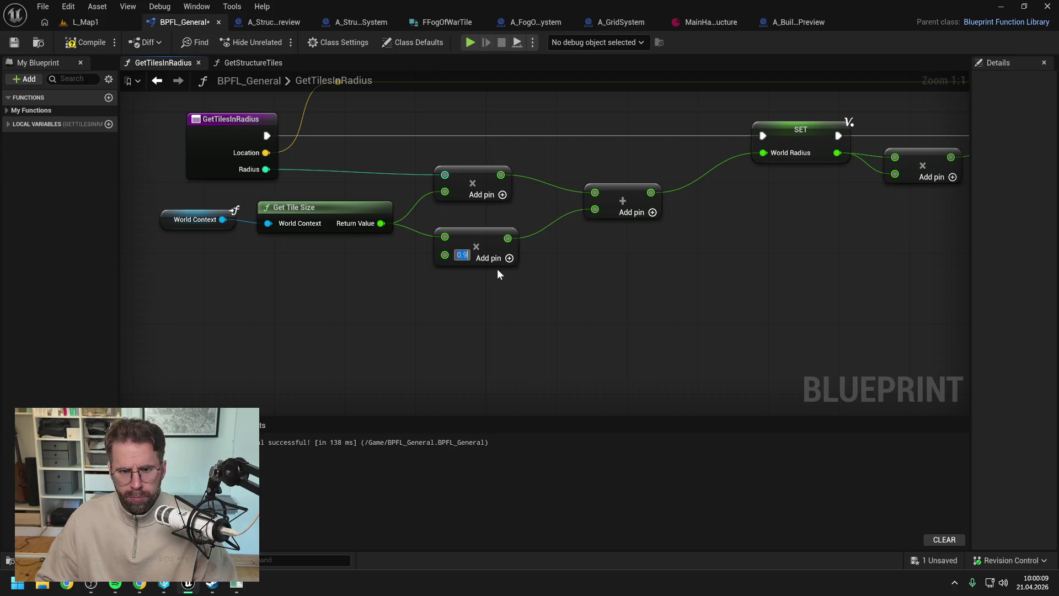
left_click(80, 39)
Play L_Map1 to inspect the 0.9 powered circle, then compare with They Are Billions' tent area
left_click(88, 22)
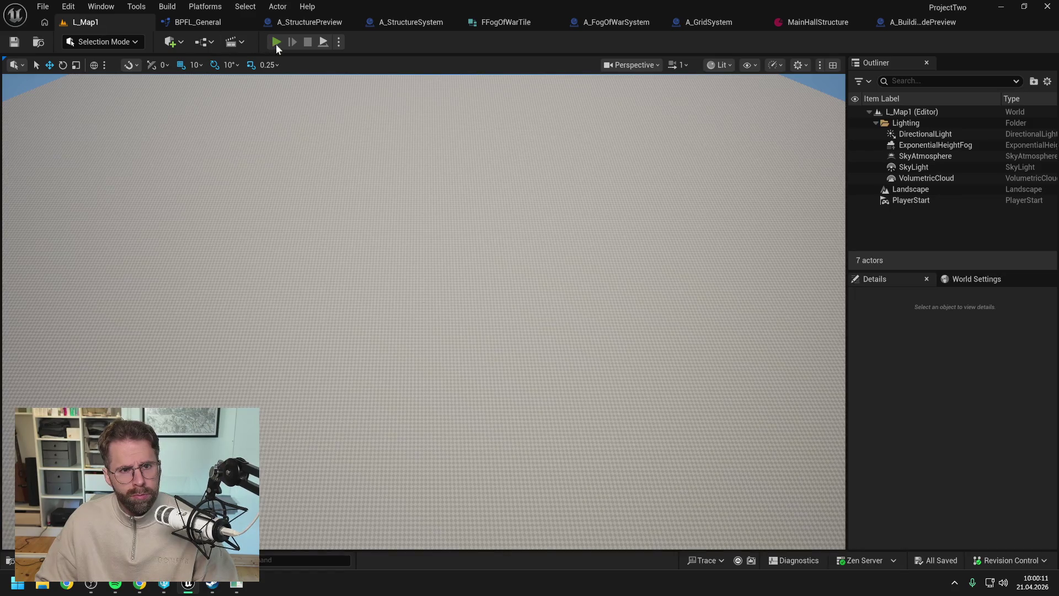
key("alt+p")
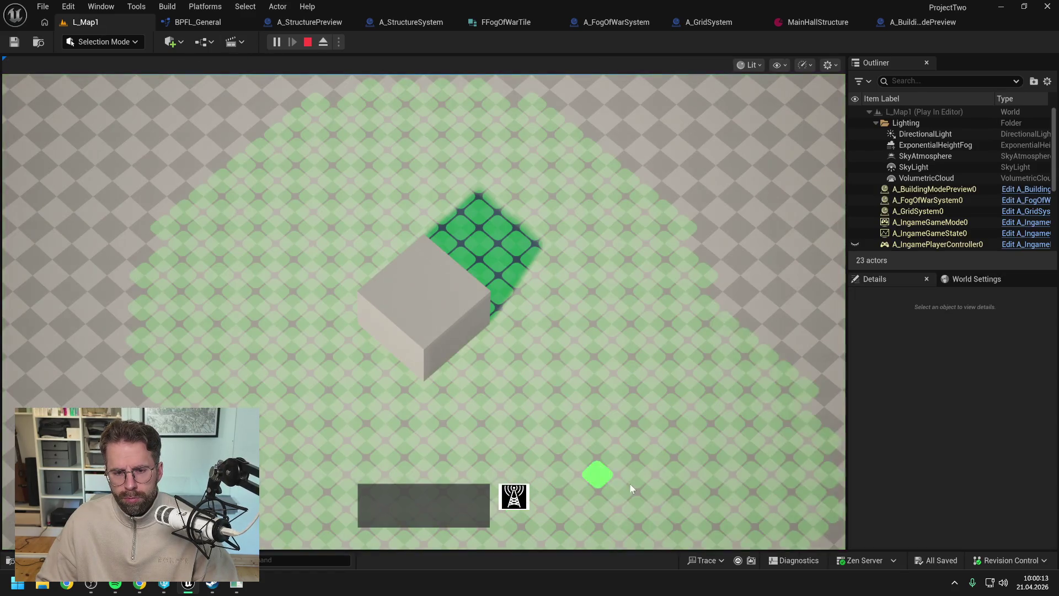
scroll(671, 481, "down", 1)
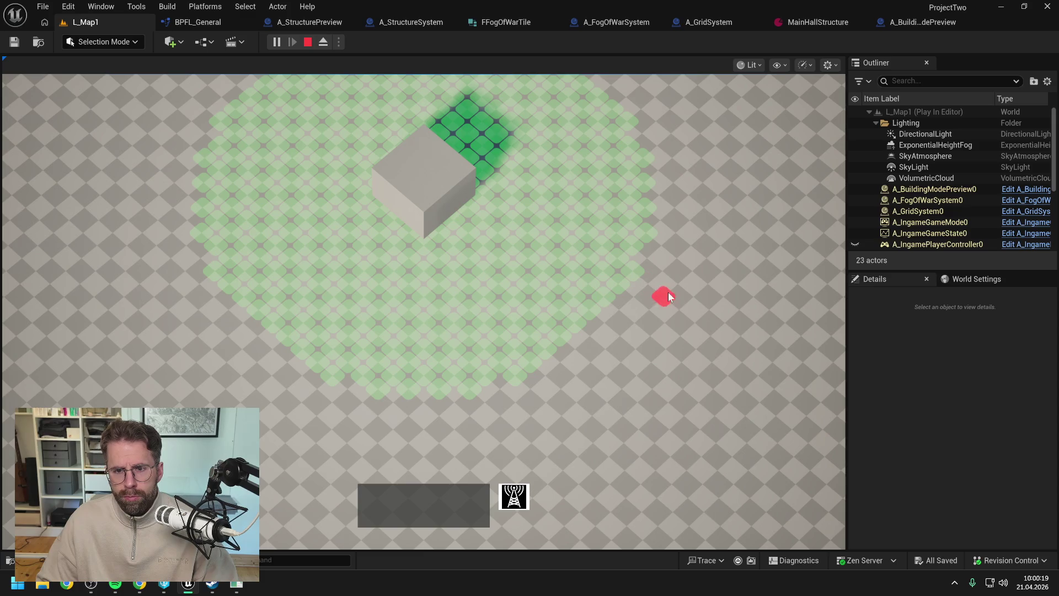
scroll(701, 276, "down", 2)
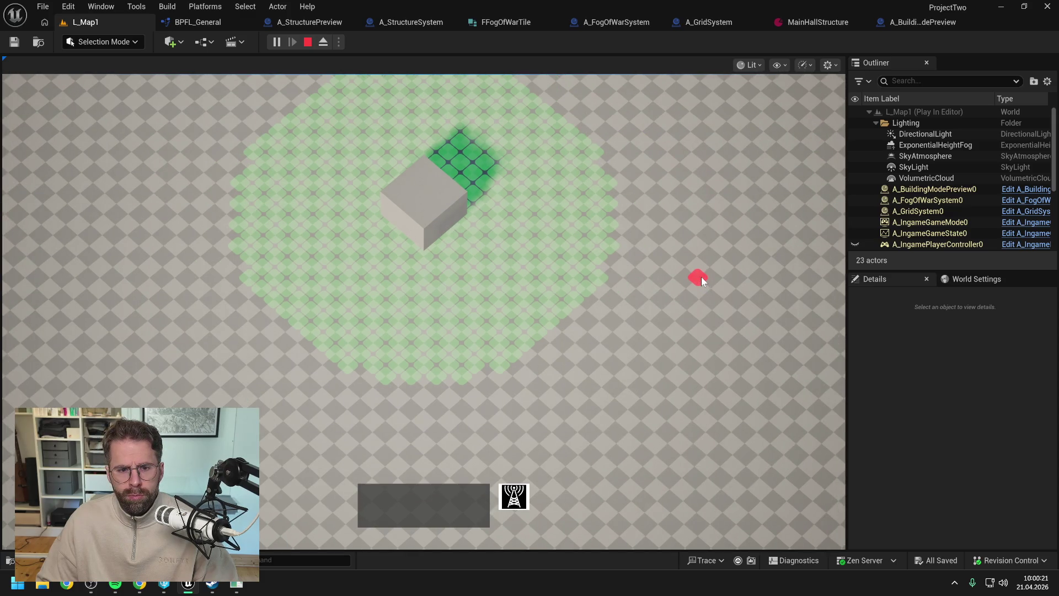
scroll(705, 276, "down", 2)
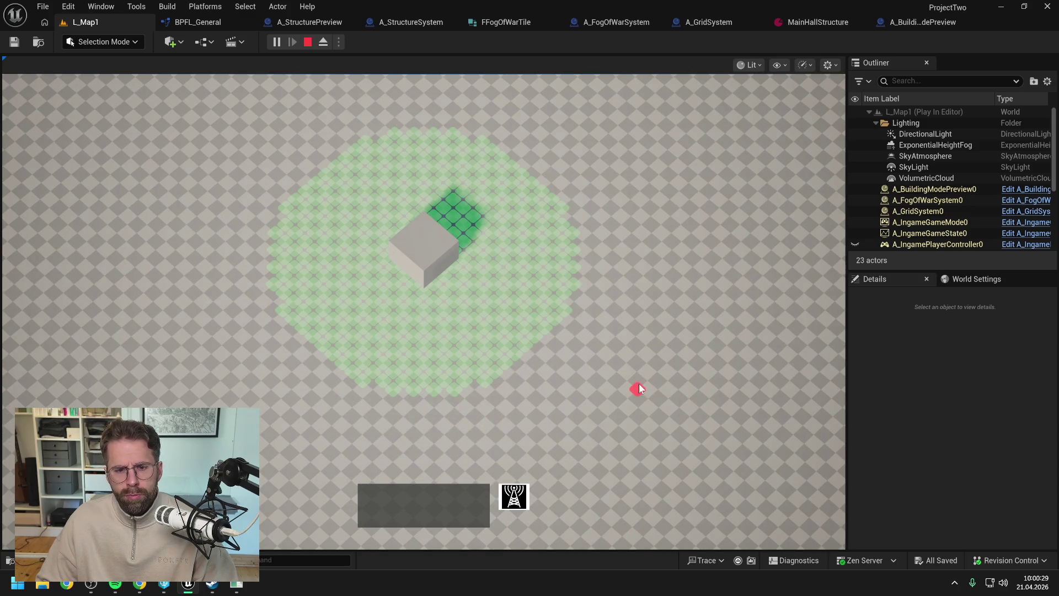
key("Escape")
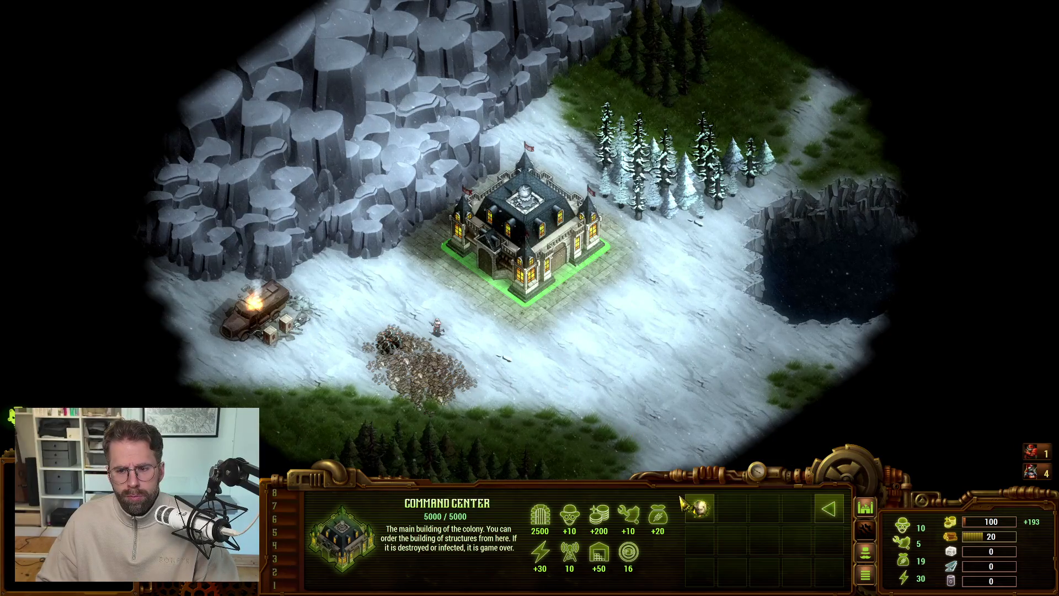
left_click(700, 508)
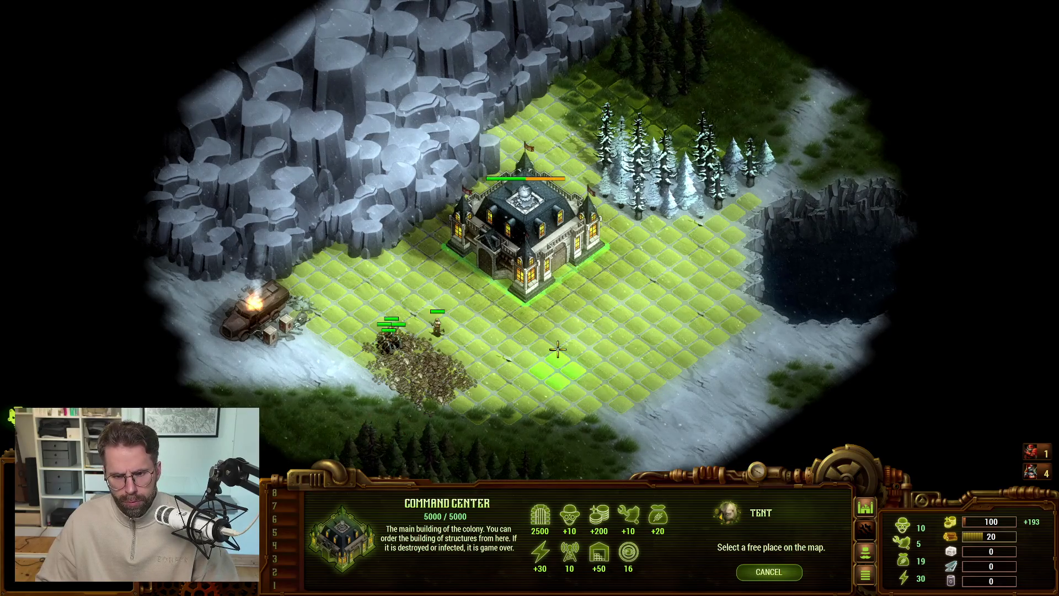
Return from They Are Billions to Unreal and start a new L_Map1 Play In Editor session
key("Escape")
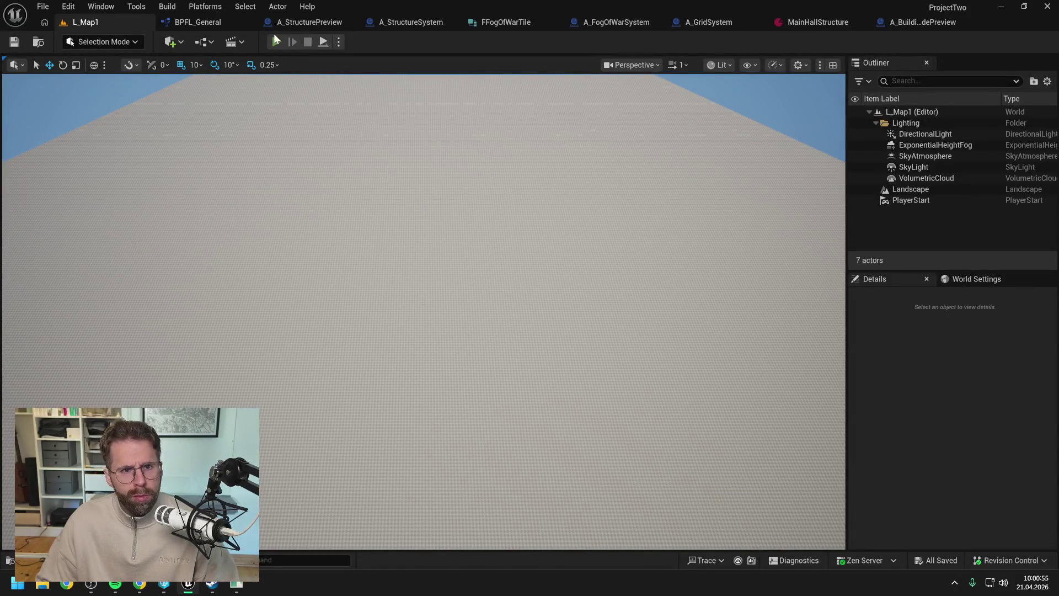
key("alt+p")
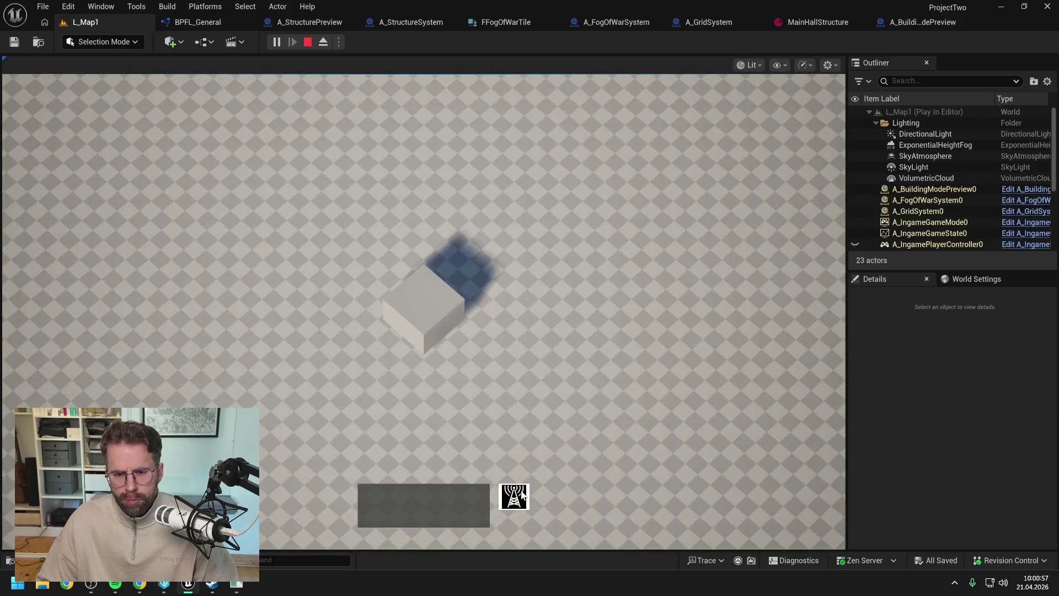